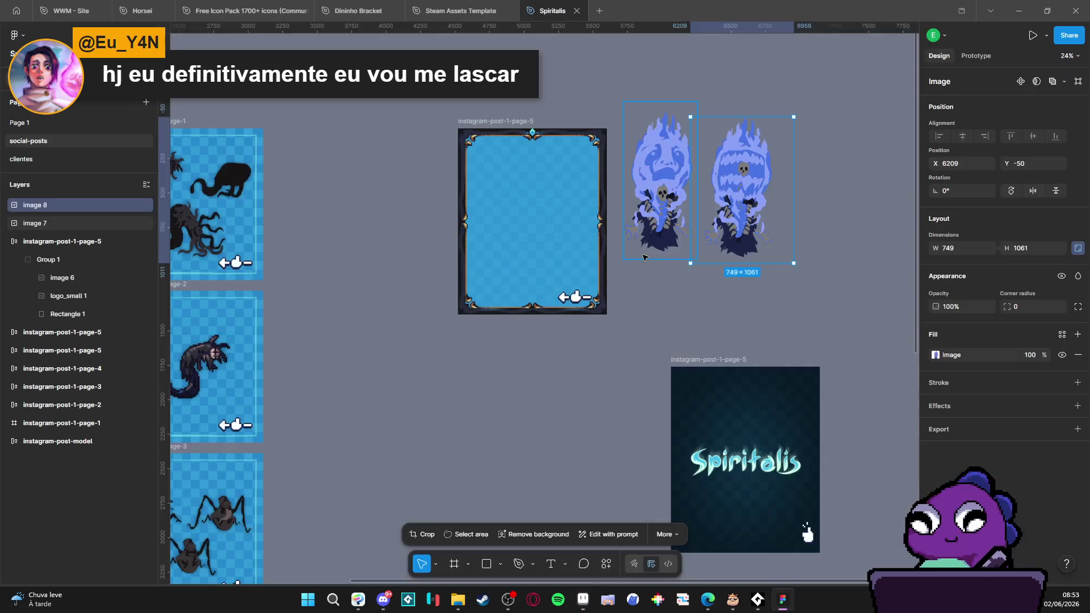
Step: Paste the copied ghost sprite into Figma and place it right of image 8
{"action": "left_click", "coordinate": [651, 292]}
{"action": "key", "text": "ctrl+v"}
{"action": "mouse_move", "coordinate": [546, 327]}
{"action": "left_mouse_down"}
{"action": "mouse_move", "coordinate": [716, 219]}
{"action": "mouse_move", "coordinate": [705, 217]}
{"action": "left_mouse_up"}
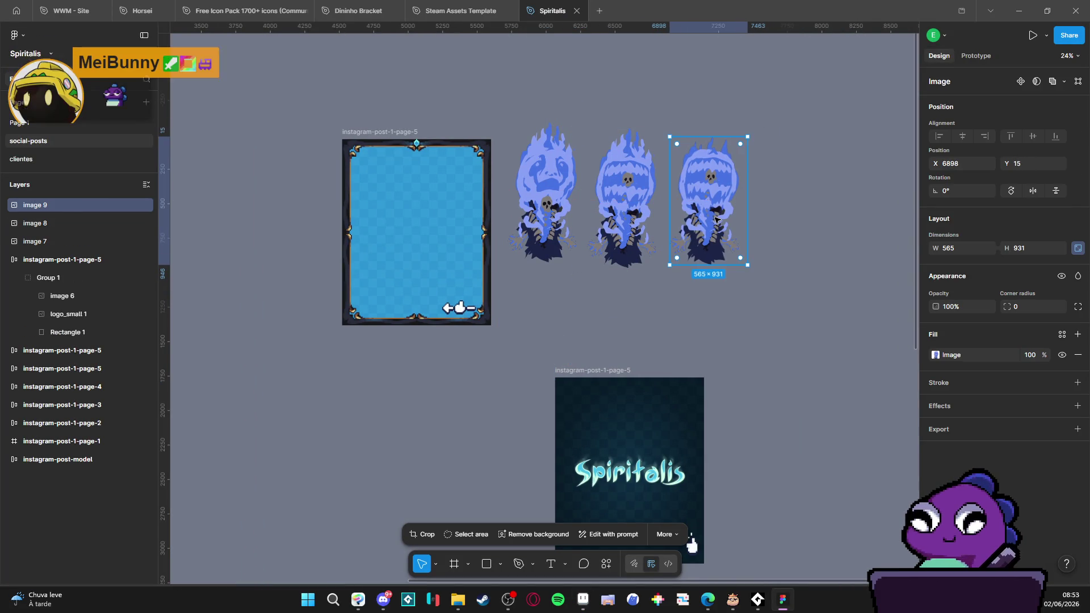
Step: In Aseprite, select the right-hand ghost figure on the sprite sheet
{"action": "key", "text": "alt+Tab"}
{"action": "left_click_drag", "start_coordinate": [628, 275], "coordinate": [255, 351]}
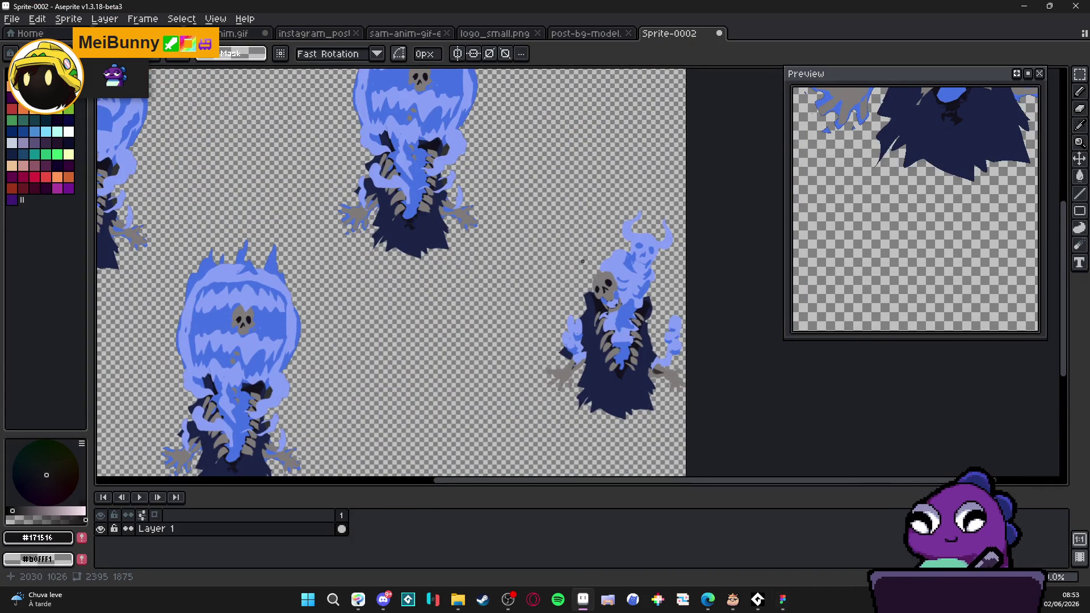
{"action": "scroll", "coordinate": [580, 261], "scroll_direction": "down", "scroll_amount": 1}
{"action": "left_click_drag", "start_coordinate": [550, 210], "coordinate": [665, 382]}
Step: Paste that figure into Figma as a new image at the row's end, undoing an accidental replace
{"action": "left_click", "coordinate": [661, 380]}
{"action": "key", "text": "alt+Tab"}
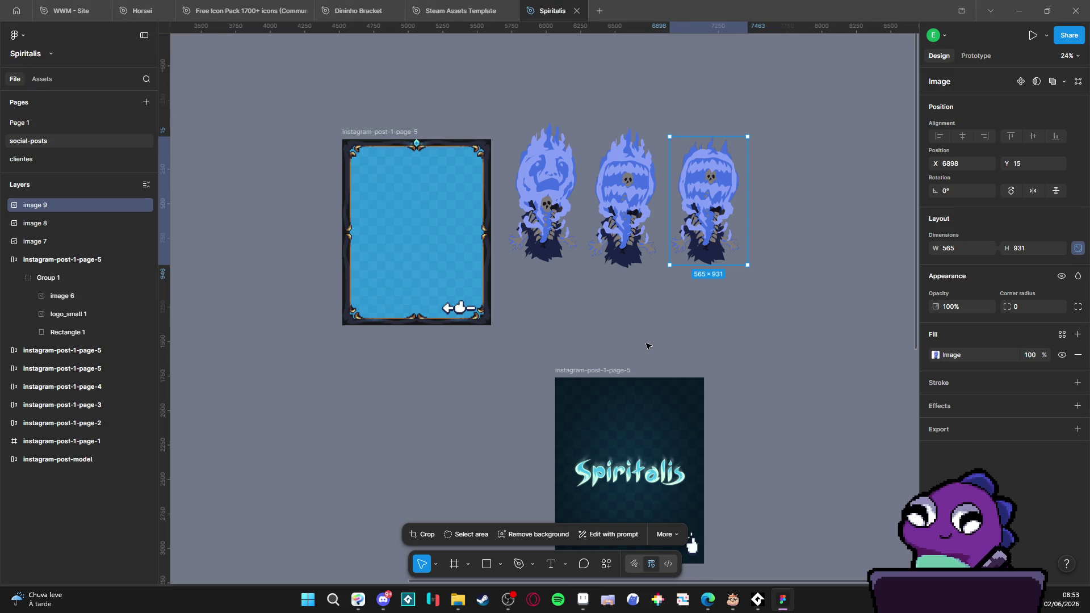
{"action": "key", "text": "ctrl+shift+r"}
{"action": "key", "text": "ctrl+z"}
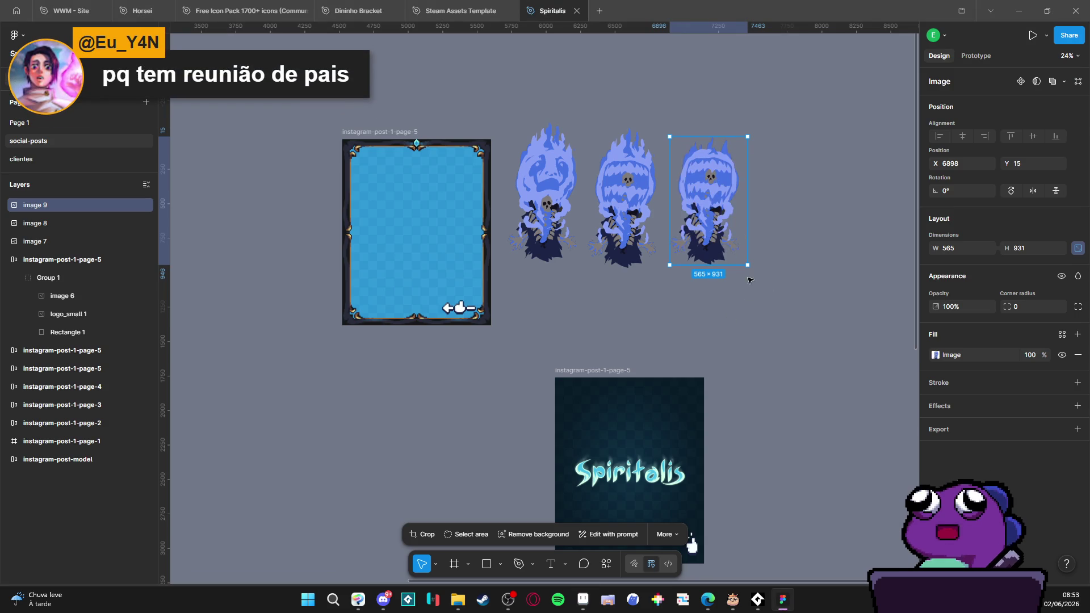
{"action": "left_click", "coordinate": [775, 295]}
{"action": "key", "text": "ctrl+v"}
{"action": "mouse_move", "coordinate": [548, 329]}
{"action": "left_mouse_down"}
{"action": "mouse_move", "coordinate": [728, 239]}
{"action": "mouse_move", "coordinate": [780, 227]}
{"action": "left_mouse_up"}
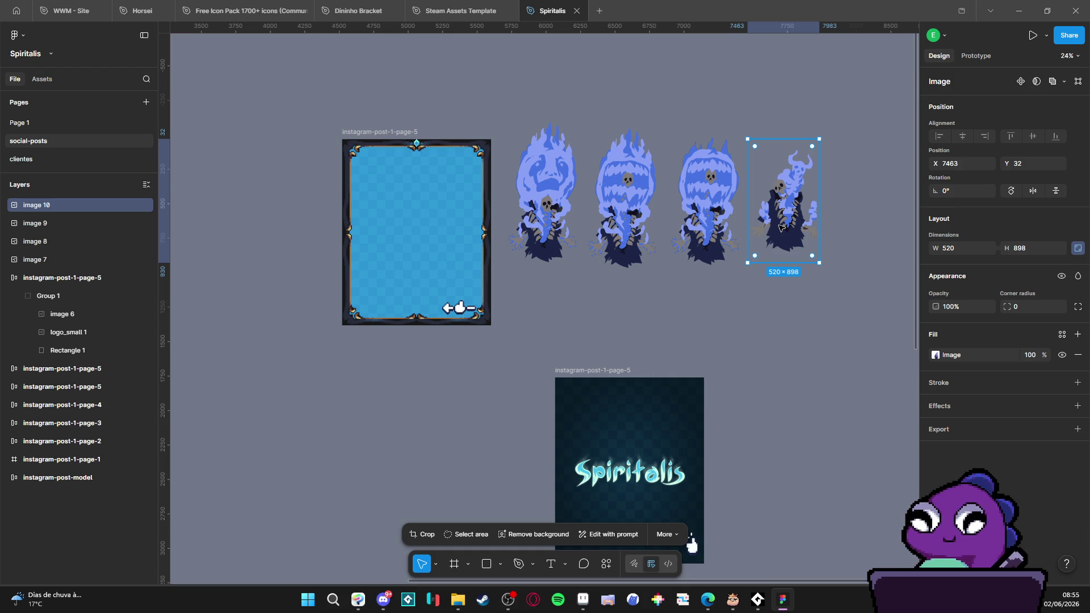
Step: Shrink image 7 to 70% and move it into the instagram-post-1-page-5 frame
{"action": "left_click", "coordinate": [857, 305]}
{"action": "left_click", "coordinate": [573, 212]}
{"action": "scroll", "coordinate": [574, 215], "scroll_direction": "left", "scroll_amount": 3}
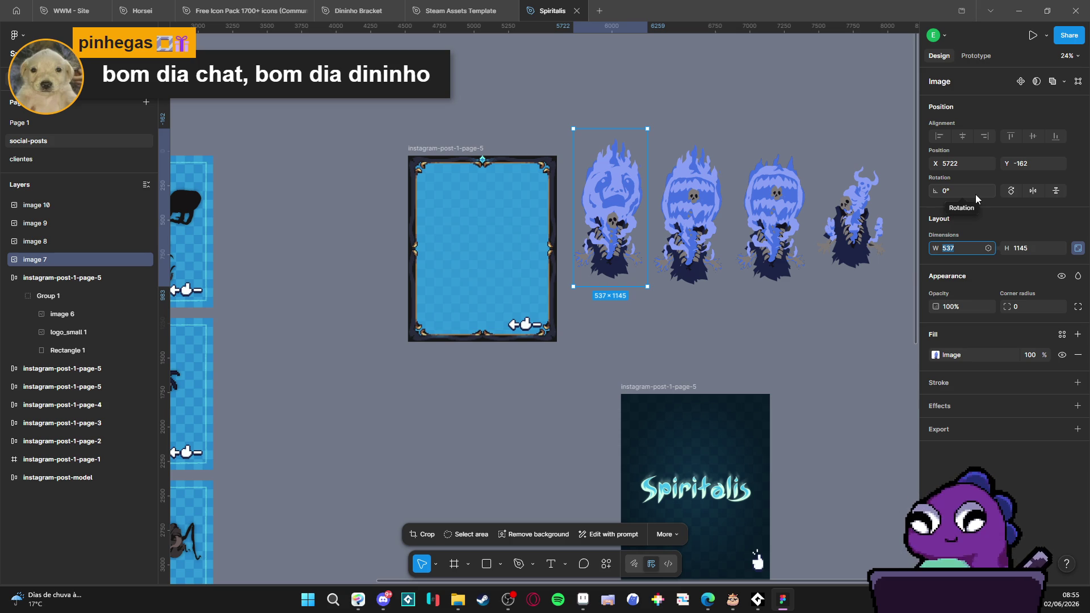
{"action": "type", "text": "60"}
{"action": "key", "text": "Return"}
{"action": "key", "text": "ctrl+z"}
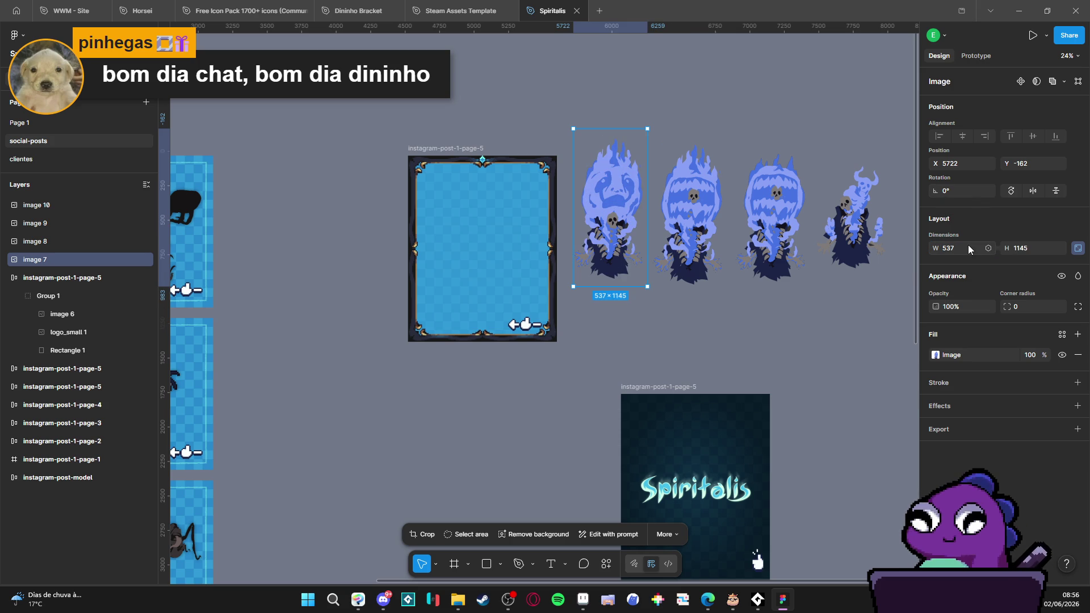
{"action": "type", "text": "%"}
{"action": "key", "text": "Return"}
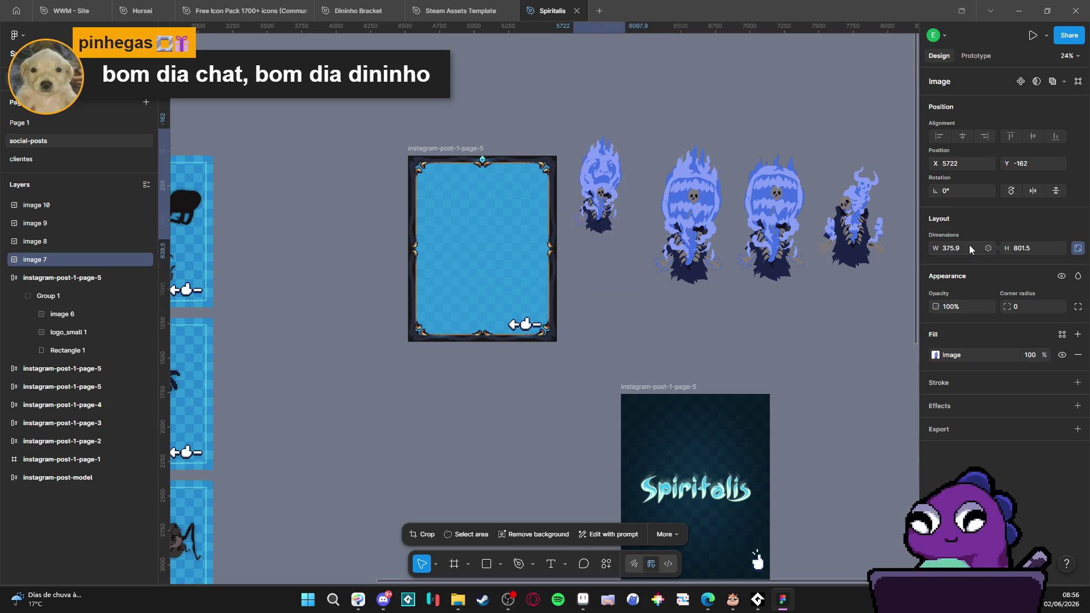
{"action": "mouse_move", "coordinate": [602, 187]}
{"action": "left_mouse_down"}
{"action": "mouse_move", "coordinate": [474, 227]}
{"action": "mouse_move", "coordinate": [579, 227]}
{"action": "mouse_move", "coordinate": [625, 207]}
{"action": "left_mouse_up"}
Step: Shrink images 8, 9 and 10 to 70% each, the last to 364×629
{"action": "left_click", "coordinate": [693, 216]}
{"action": "type", "text": "70"}
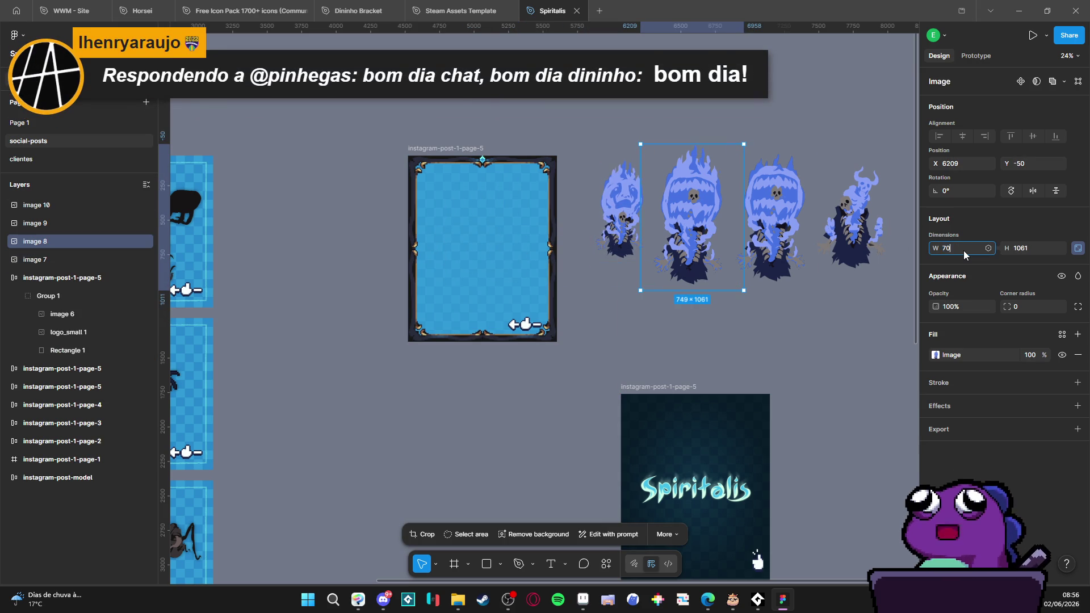
{"action": "type", "text": "%"}
{"action": "key", "text": "Return"}
{"action": "left_click", "coordinate": [795, 208]}
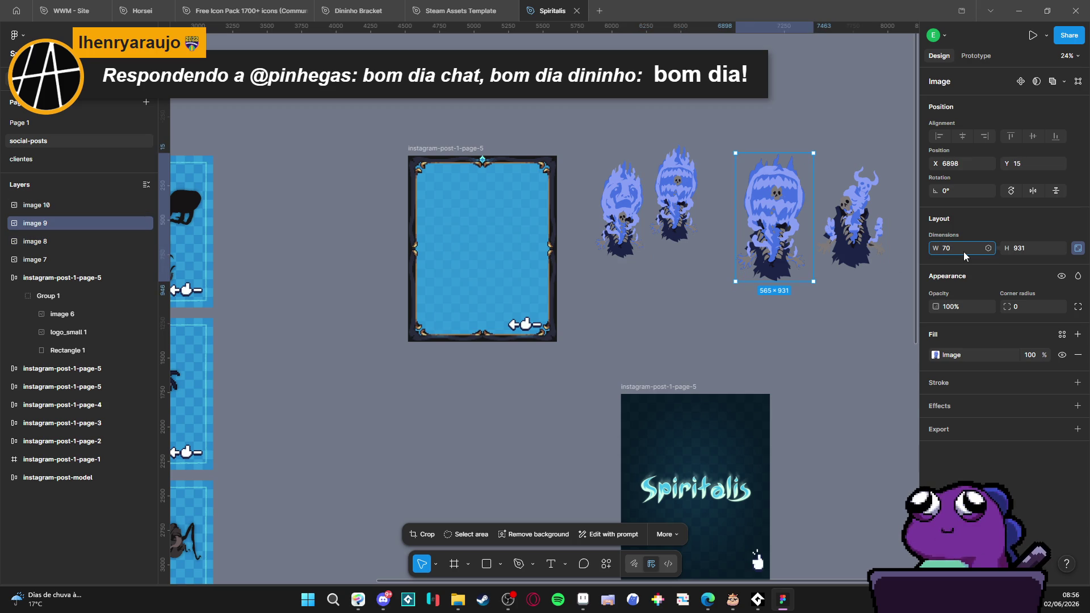
{"action": "type", "text": "%"}
{"action": "key", "text": "Return"}
{"action": "key", "text": "Tab"}
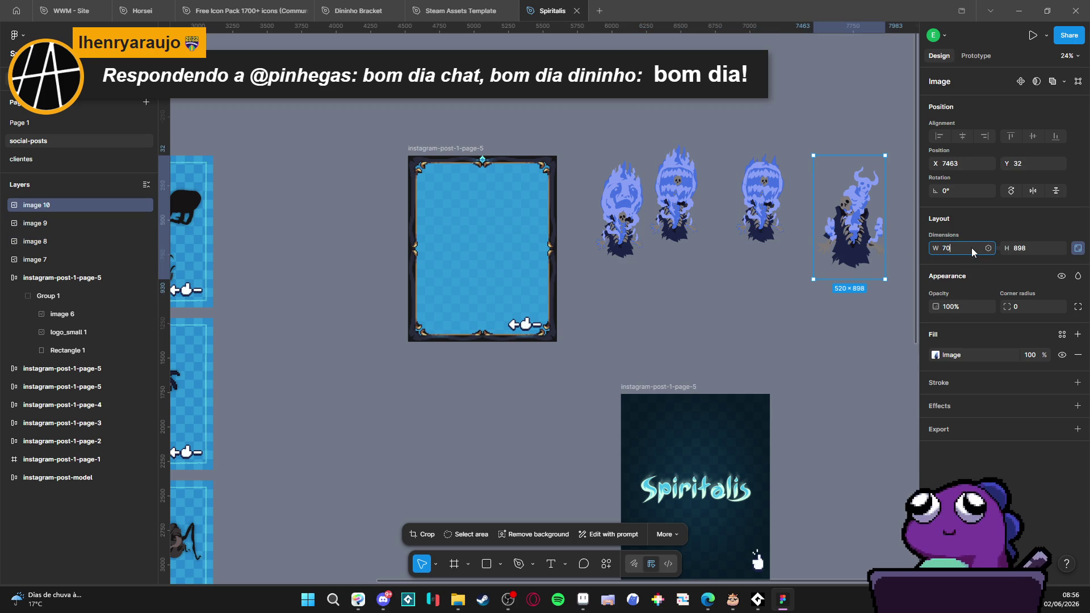
{"action": "type", "text": "%"}
{"action": "key", "text": "Return"}
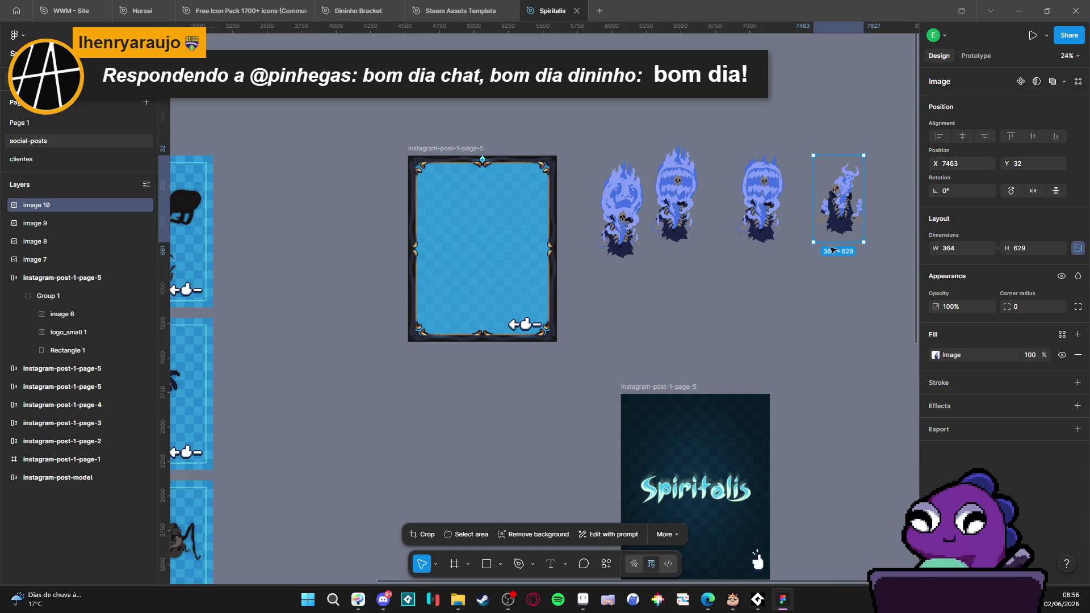
{"action": "scroll", "coordinate": [832, 250], "scroll_direction": "right", "scroll_amount": 3}
{"action": "left_click", "coordinate": [717, 267]}
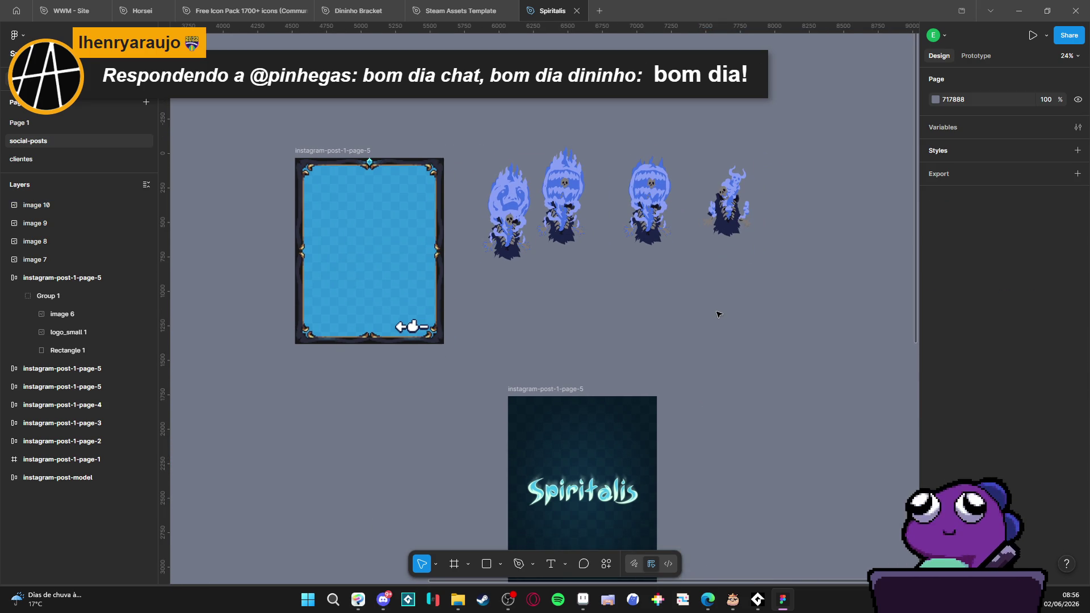
{"action": "left_click", "coordinate": [731, 215]}
Step: Shift the Aseprite sprite content about 380px left, then bring up Clip Studio Paint
{"action": "key", "text": "alt+Tab"}
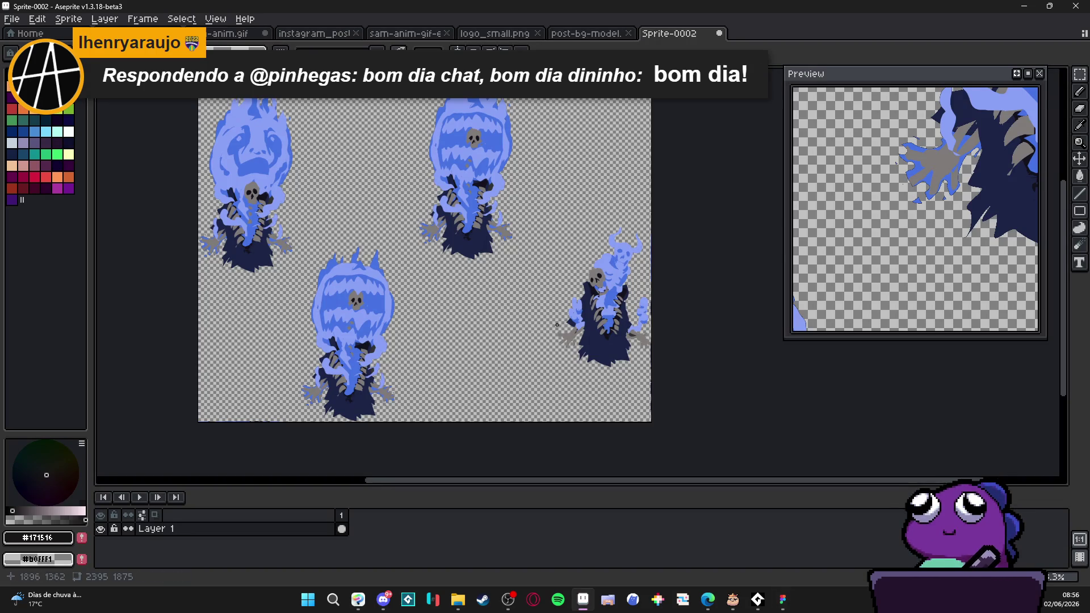
{"action": "scroll", "coordinate": [611, 338], "scroll_direction": "down", "scroll_amount": 1}
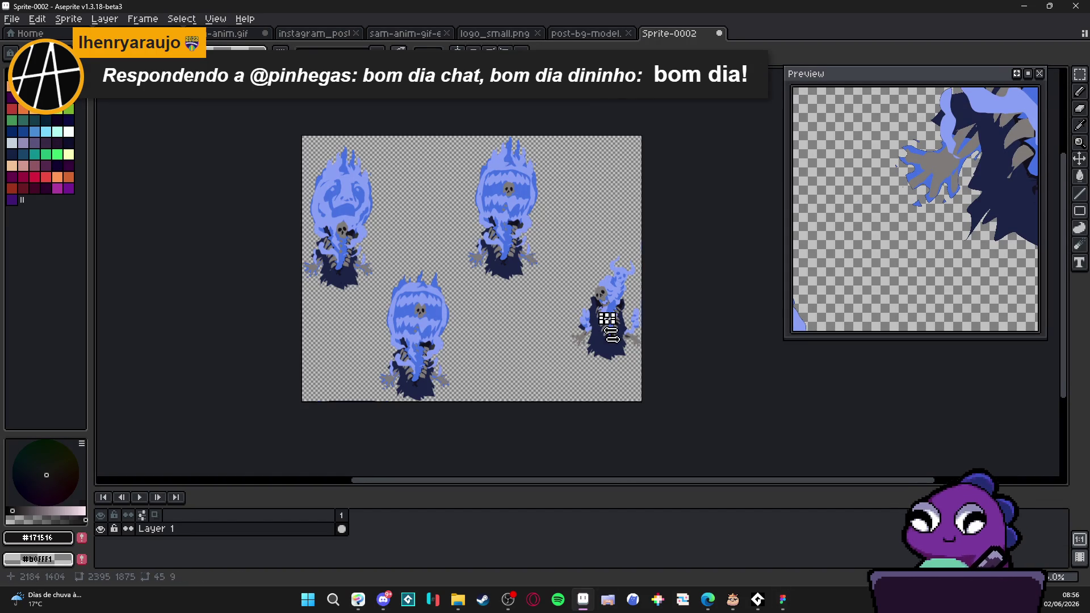
{"action": "mouse_move", "coordinate": [611, 328]}
{"action": "left_mouse_down"}
{"action": "mouse_move", "coordinate": [397, 335]}
{"action": "mouse_move", "coordinate": [443, 324]}
{"action": "mouse_move", "coordinate": [417, 332]}
{"action": "mouse_move", "coordinate": [591, 328]}
{"action": "mouse_move", "coordinate": [410, 329]}
{"action": "mouse_move", "coordinate": [720, 241]}
{"action": "mouse_move", "coordinate": [613, 463]}
{"action": "mouse_move", "coordinate": [509, 316]}
{"action": "mouse_move", "coordinate": [520, 335]}
{"action": "left_mouse_up"}
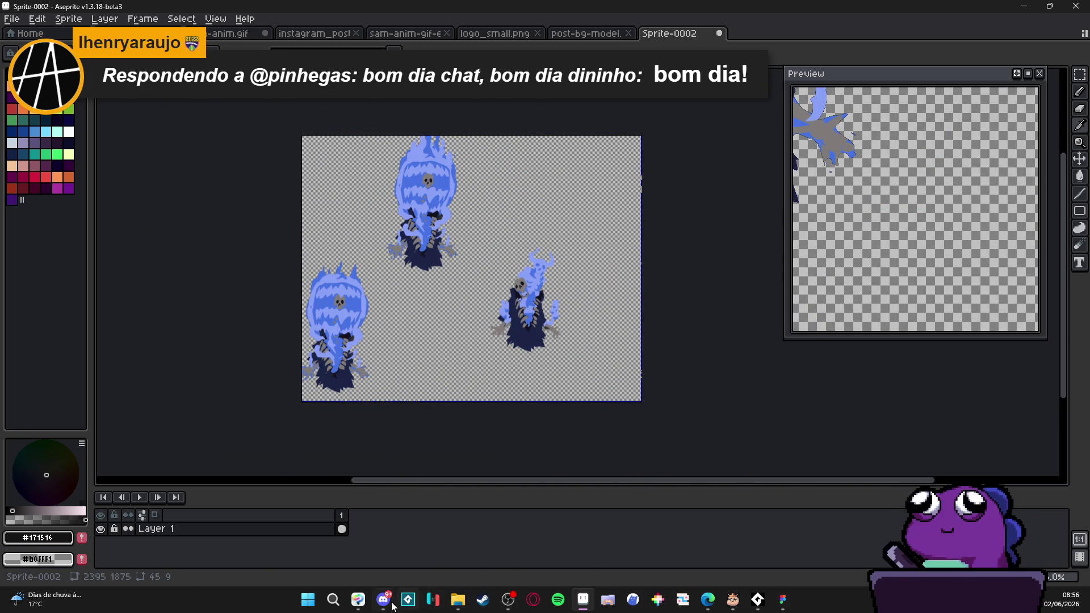
{"action": "left_click", "coordinate": [359, 600]}
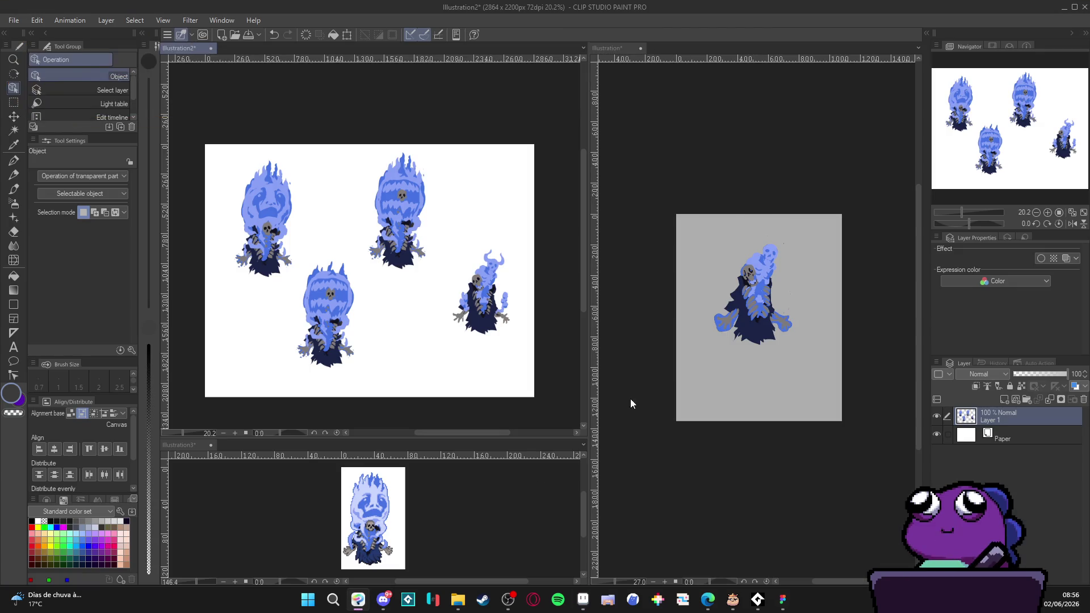
Step: Select the right-hand ghost in Clip Studio Paint with a rectangle and paste it into the Aseprite sprite
{"action": "left_click", "coordinate": [763, 299]}
{"action": "key", "text": "r"}
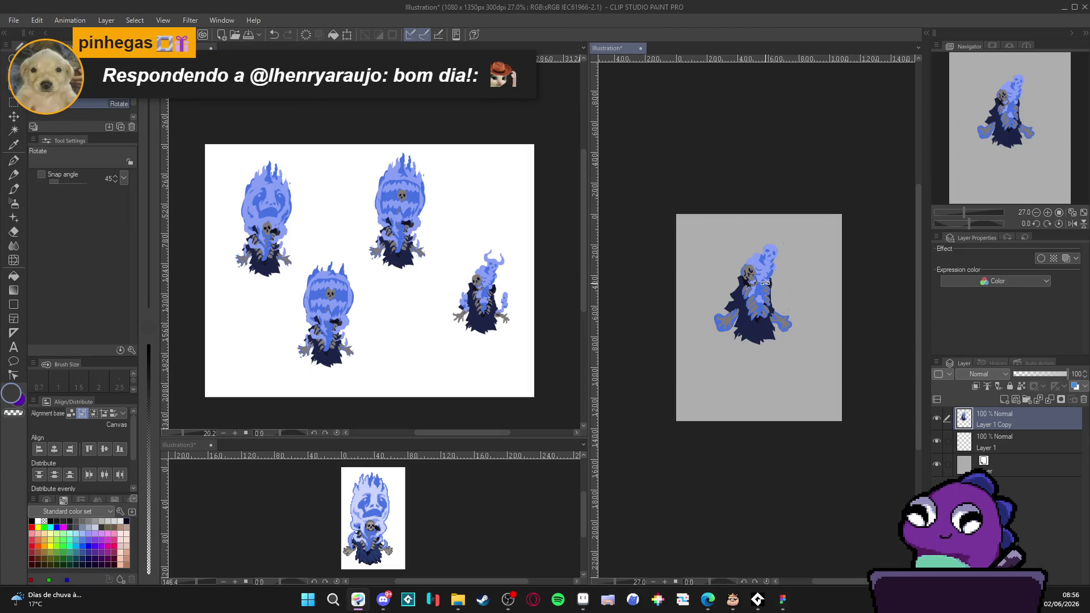
{"action": "key", "text": "m"}
{"action": "left_click_drag", "start_coordinate": [818, 236], "coordinate": [690, 352]}
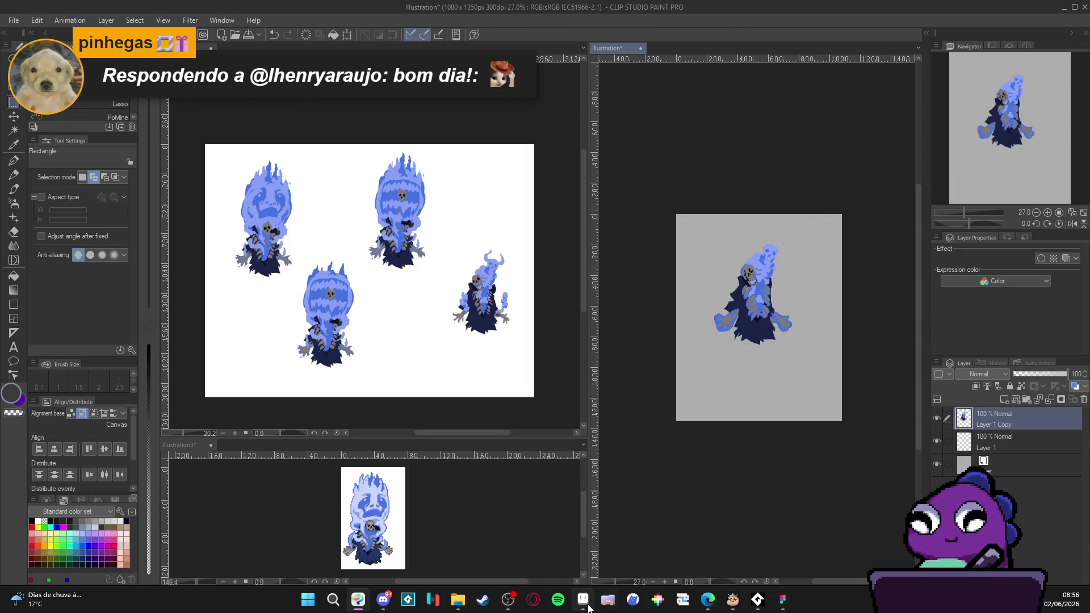
{"action": "left_click", "coordinate": [583, 600]}
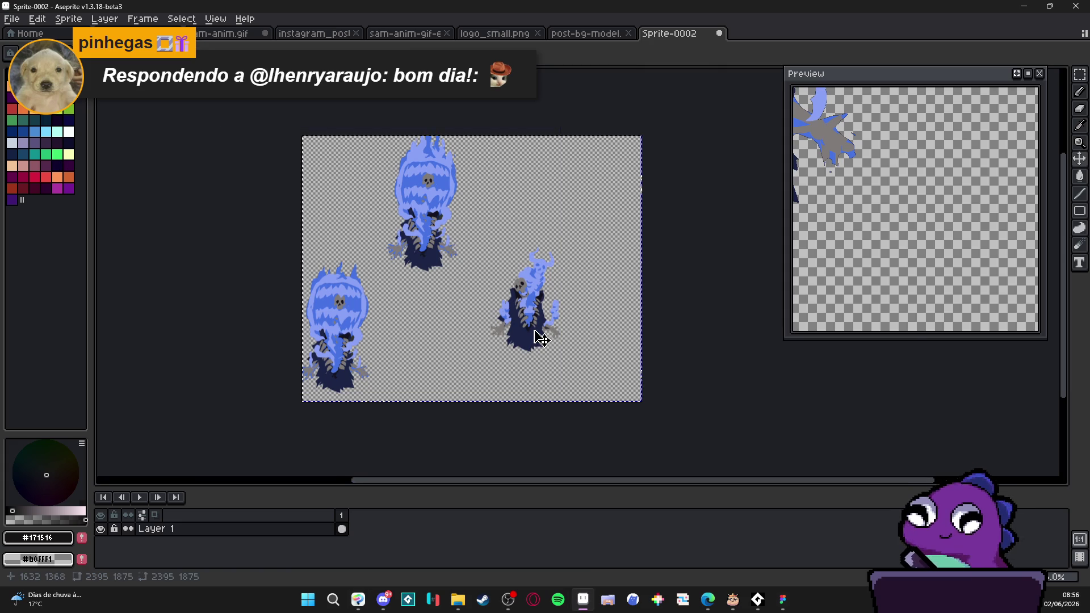
{"action": "key", "text": "ctrl+v"}
{"action": "key", "text": "Return"}
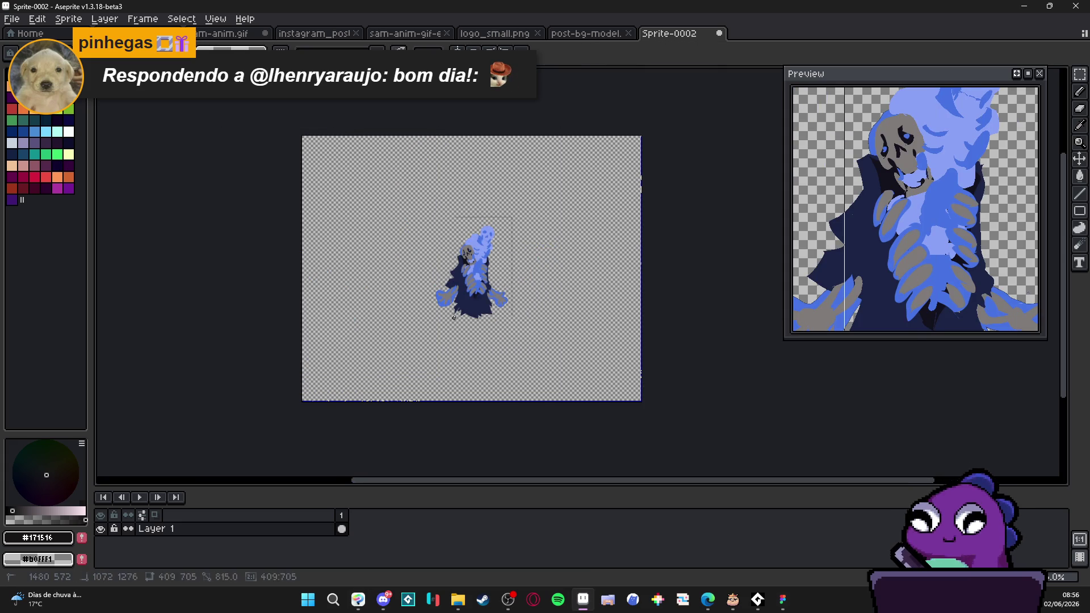
{"action": "left_click", "coordinate": [783, 599]}
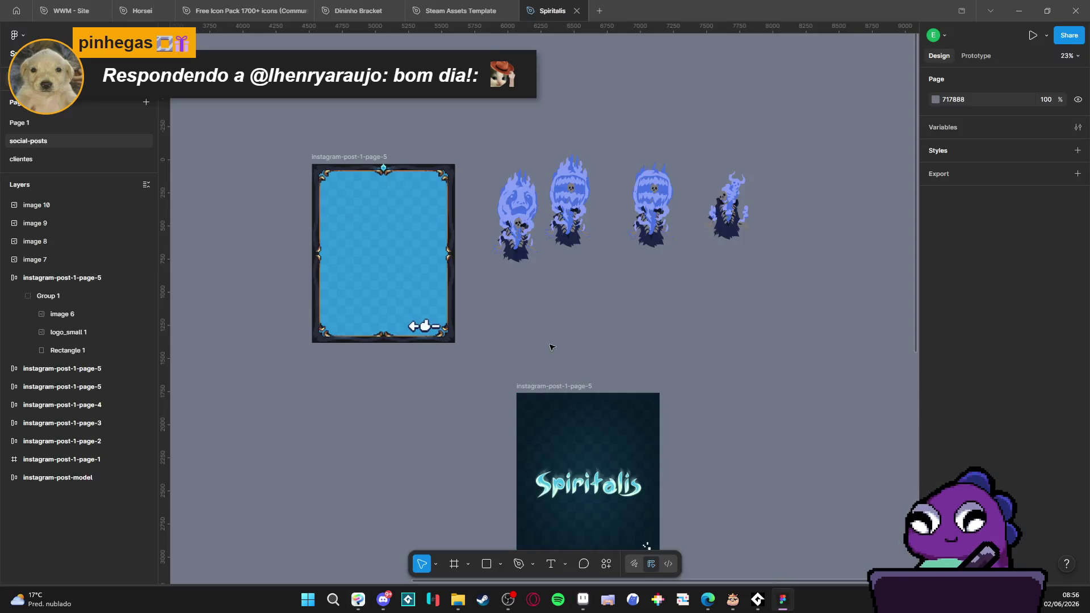
Step: Paste image 11, scale it to 70% (434.7×546.7), and drag it into instagram-post-1-page-5
{"action": "key", "text": "ctrl+v"}
{"action": "left_click_drag", "start_coordinate": [551, 312], "coordinate": [710, 320]}
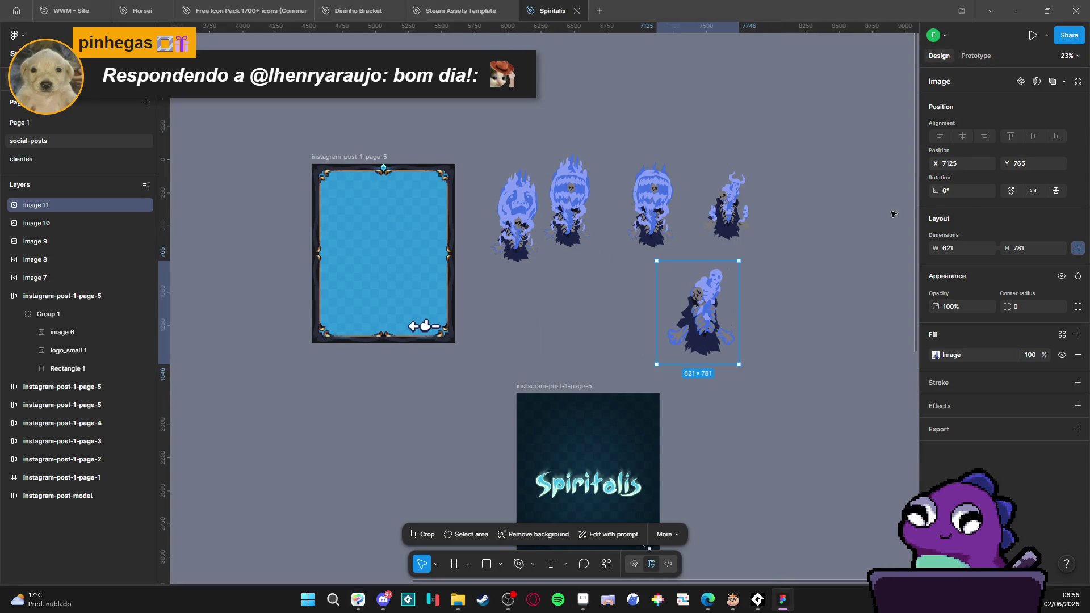
{"action": "left_click", "coordinate": [957, 248]}
{"action": "type", "text": "70"}
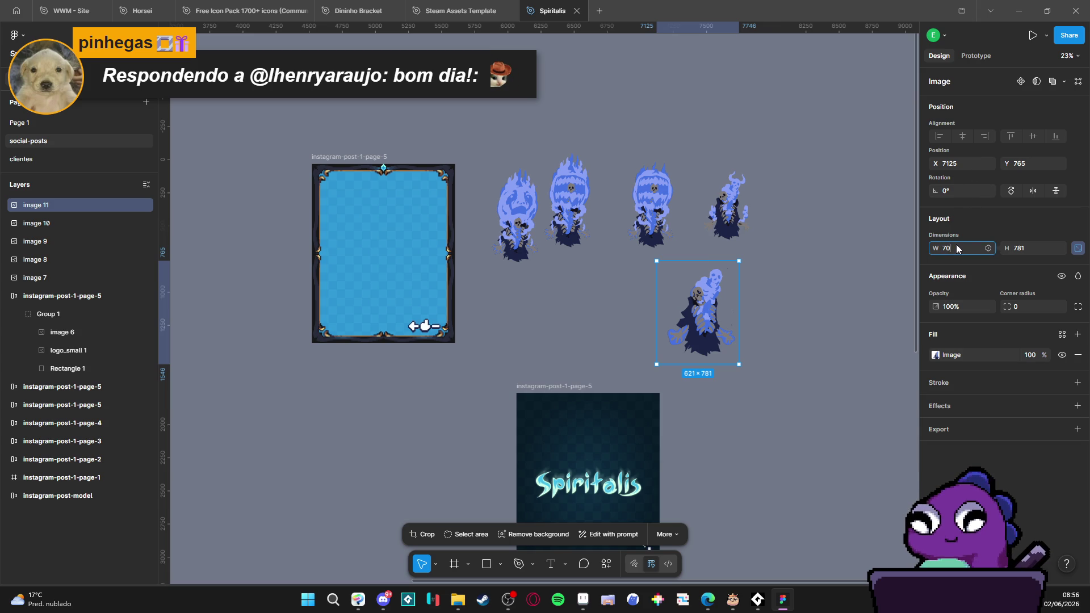
{"action": "type", "text": "%"}
{"action": "key", "text": "Return"}
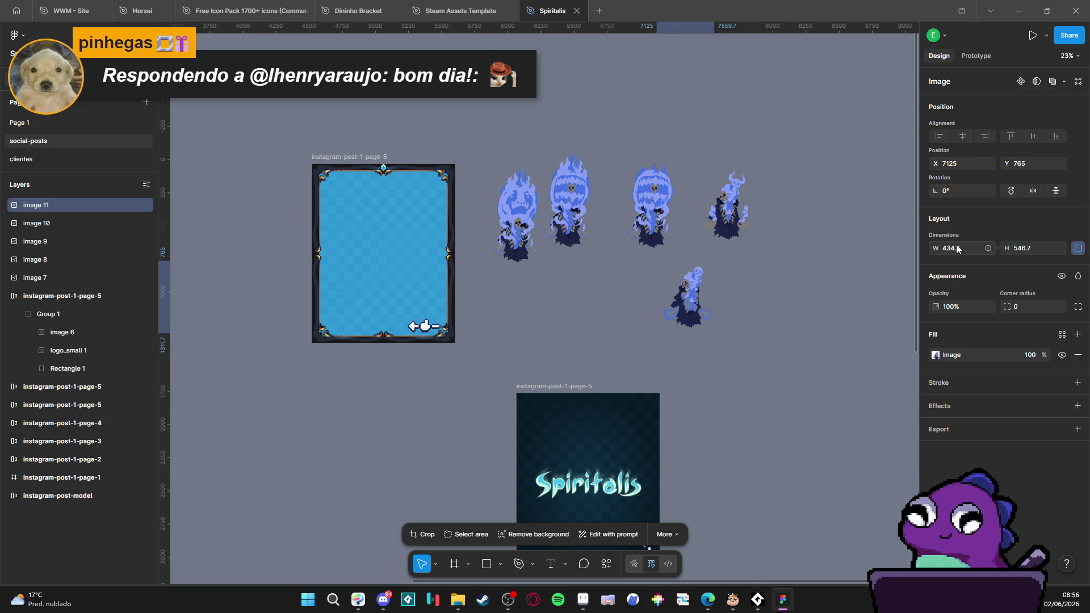
{"action": "scroll", "coordinate": [692, 285], "scroll_direction": "up", "scroll_amount": 5}
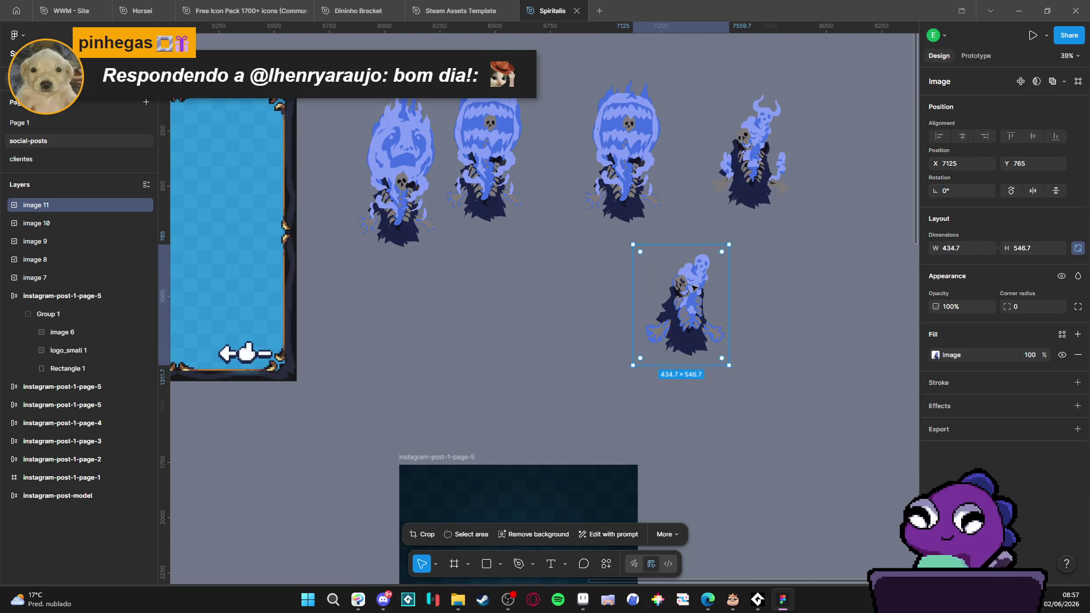
{"action": "scroll", "coordinate": [692, 286], "scroll_direction": "down", "scroll_amount": 3}
{"action": "scroll", "coordinate": [692, 286], "scroll_direction": "left", "scroll_amount": 3}
{"action": "mouse_move", "coordinate": [806, 318]}
{"action": "left_mouse_down"}
{"action": "mouse_move", "coordinate": [720, 329]}
{"action": "mouse_move", "coordinate": [418, 264]}
{"action": "mouse_move", "coordinate": [440, 277]}
{"action": "left_mouse_up"}
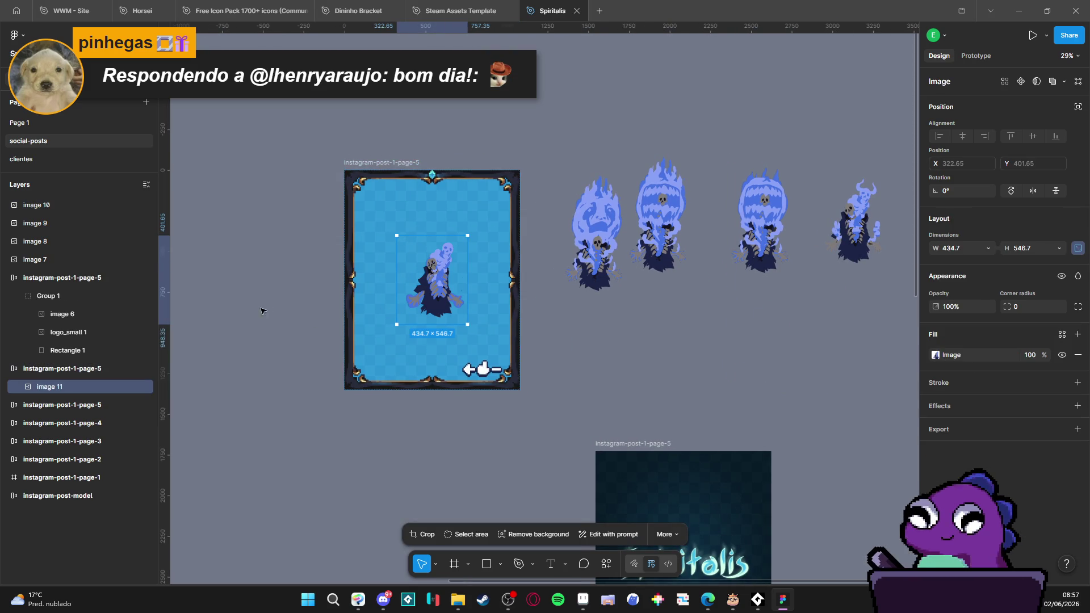
Step: Remove auto layout from the instagram-post-1-page-5 frame, undoing an accidental wrapping frame
{"action": "left_click", "coordinate": [103, 362]}
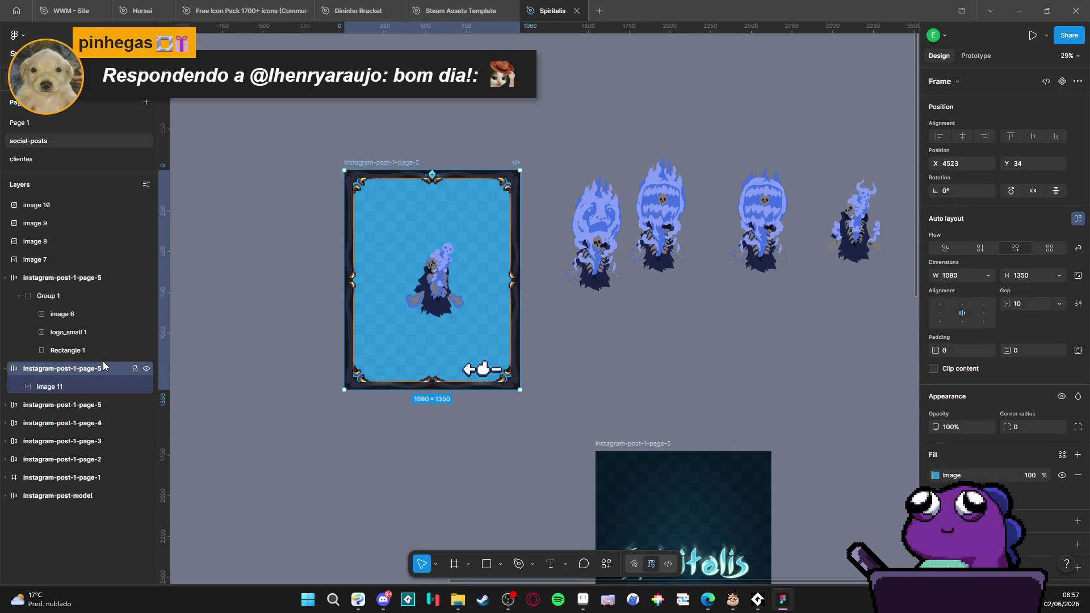
{"action": "right_click", "coordinate": [59, 370]}
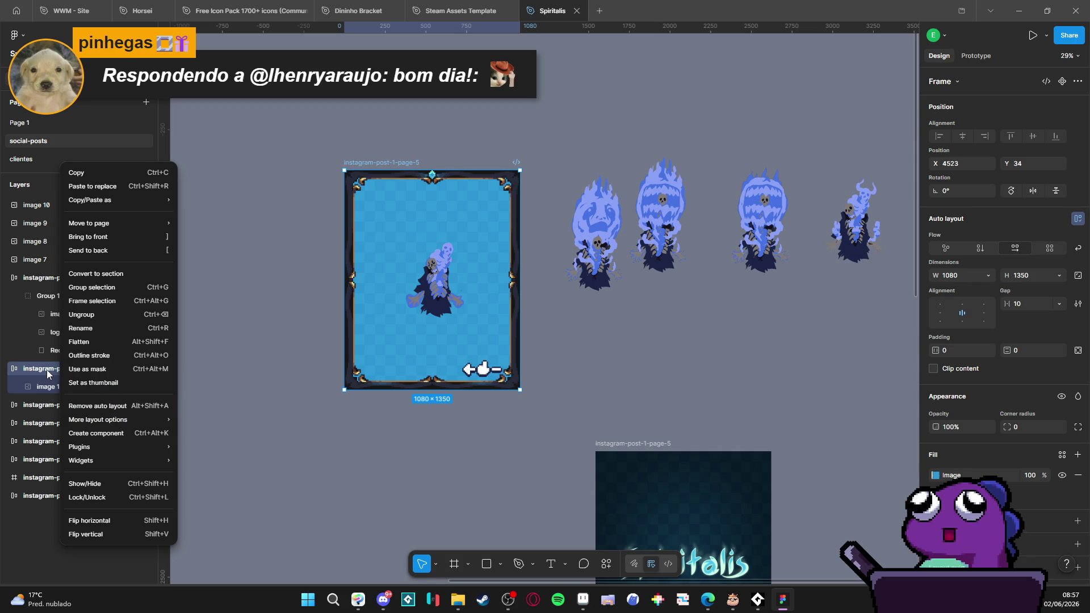
{"action": "key", "text": "Escape"}
{"action": "key", "text": "ctrl+alt+g"}
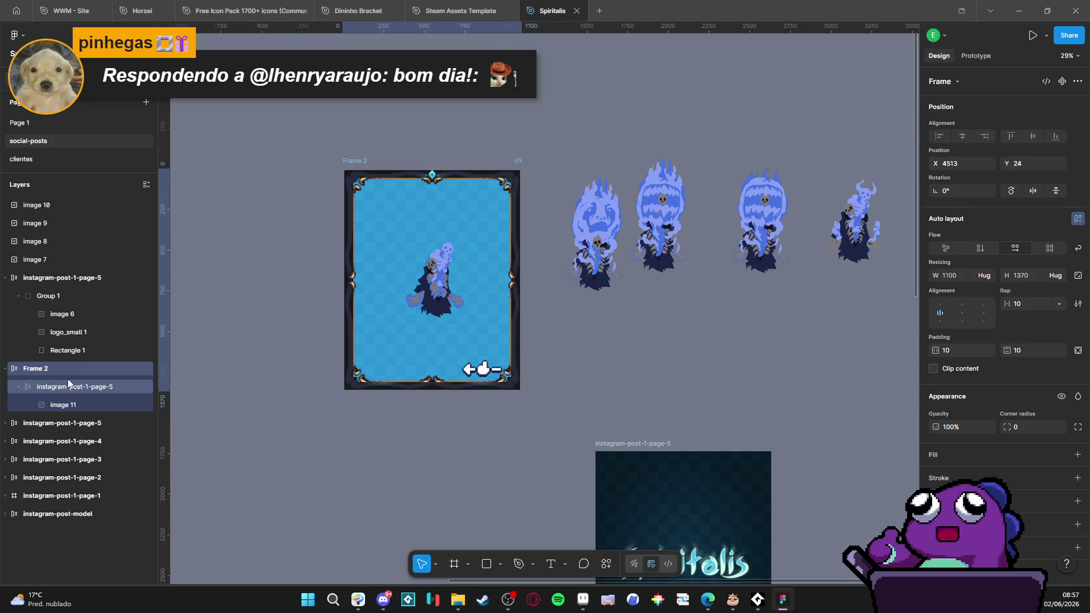
{"action": "key", "text": "ctrl+z"}
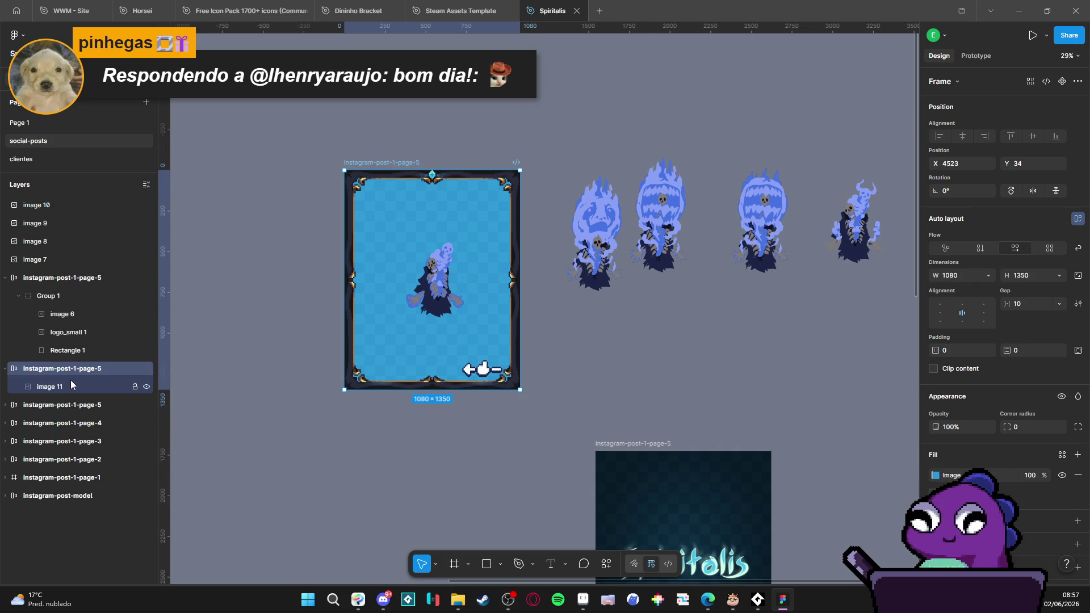
{"action": "right_click", "coordinate": [58, 372]}
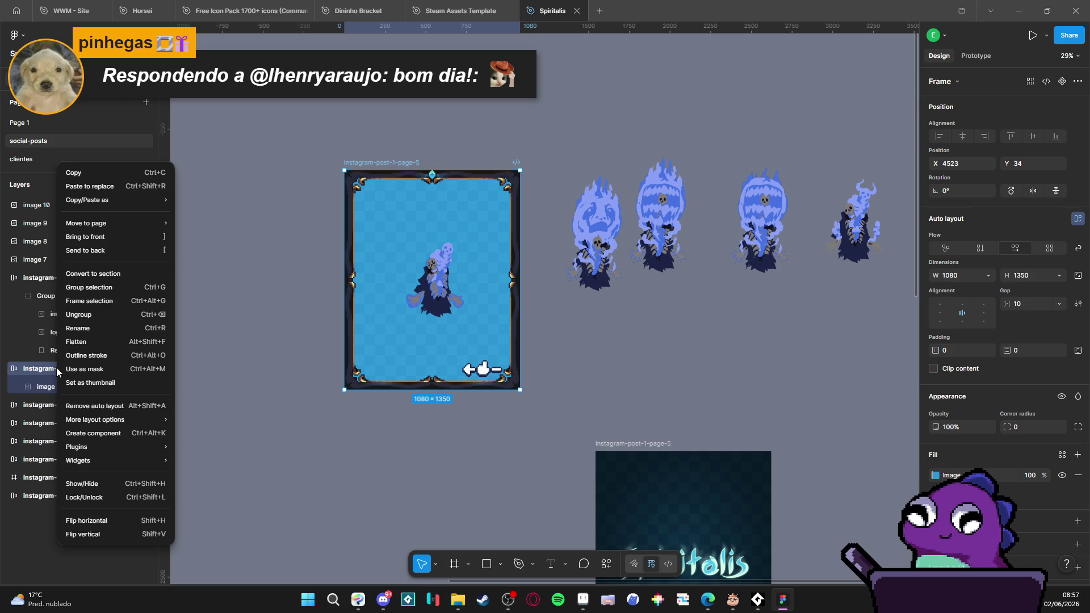
{"action": "left_click", "coordinate": [141, 408]}
Step: Stack image 11 above image 10 inside the frame
{"action": "left_click", "coordinate": [445, 297]}
{"action": "left_click_drag", "start_coordinate": [445, 297], "coordinate": [447, 262]}
{"action": "mouse_move", "coordinate": [879, 222]}
{"action": "left_mouse_down"}
{"action": "mouse_move", "coordinate": [866, 236]}
{"action": "mouse_move", "coordinate": [461, 301]}
{"action": "mouse_move", "coordinate": [441, 341]}
{"action": "left_mouse_up"}
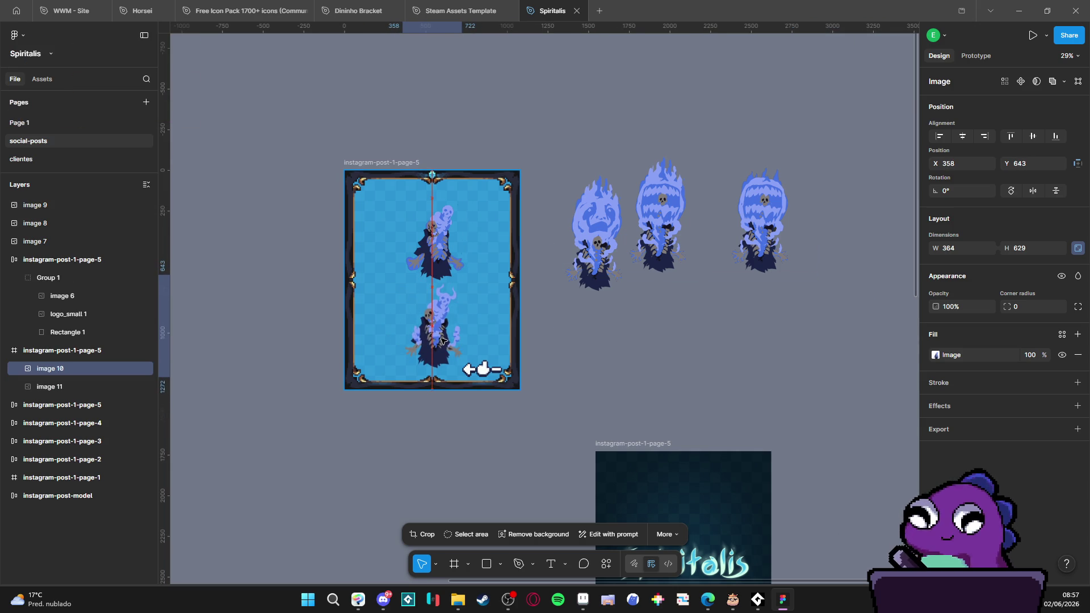
{"action": "left_click_drag", "start_coordinate": [443, 252], "coordinate": [442, 244]}
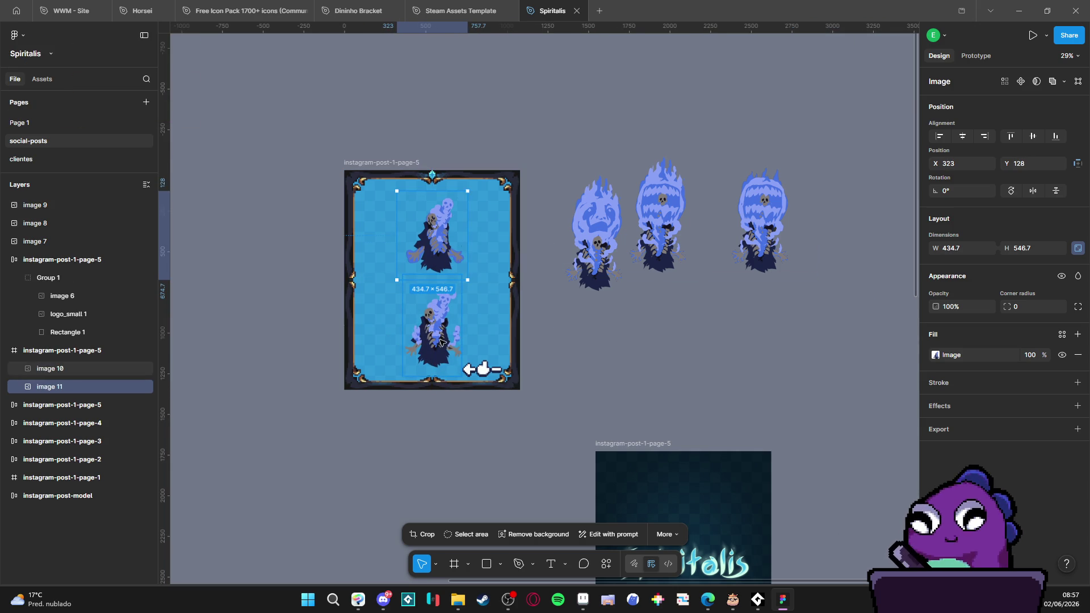
{"action": "left_click", "coordinate": [586, 347]}
{"action": "scroll", "coordinate": [574, 328], "scroll_direction": "down", "scroll_amount": 1}
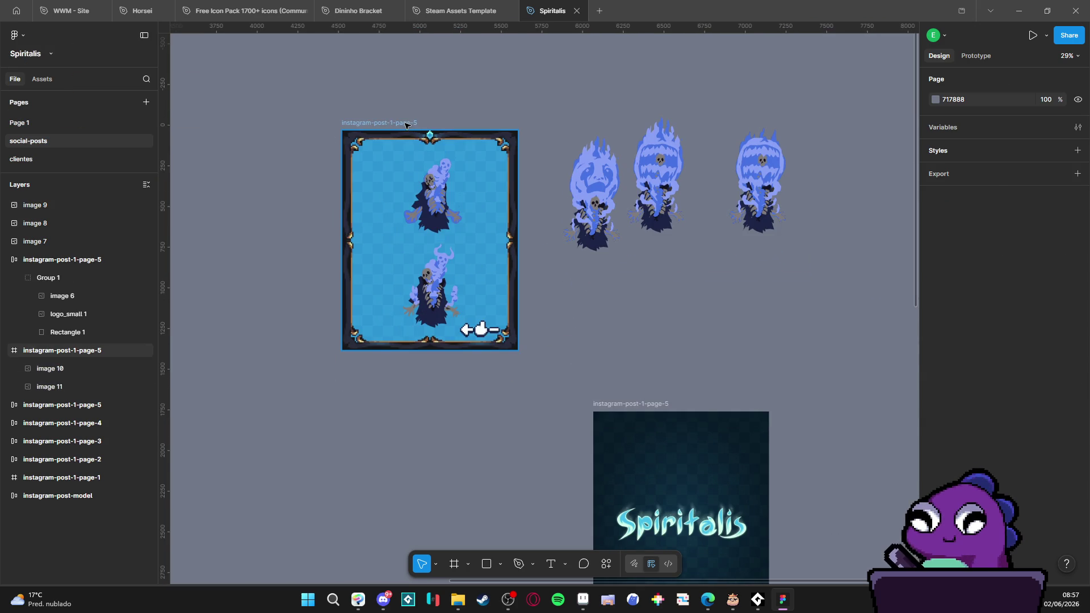
Step: Duplicate the instagram-post-1-page-5 frame and place the copy below the original
{"action": "left_click", "coordinate": [518, 243]}
{"action": "key", "text": "ctrl+d"}
{"action": "scroll", "coordinate": [588, 243], "scroll_direction": "down", "scroll_amount": 1}
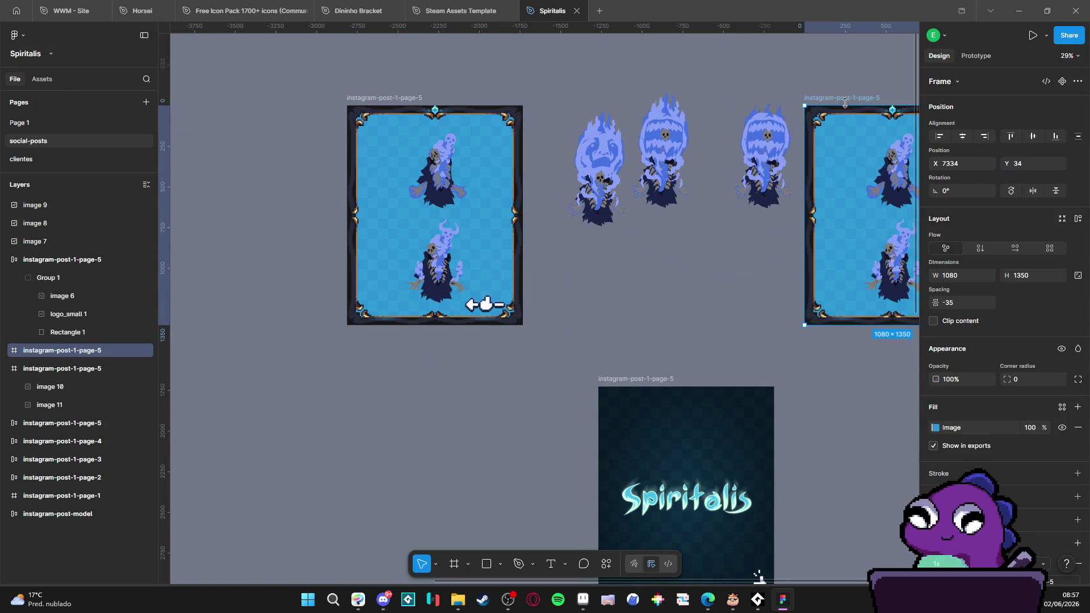
{"action": "mouse_move", "coordinate": [851, 102]}
{"action": "left_mouse_down"}
{"action": "mouse_move", "coordinate": [398, 362]}
{"action": "mouse_move", "coordinate": [396, 341]}
{"action": "left_mouse_up"}
{"action": "scroll", "coordinate": [562, 307], "scroll_direction": "down", "scroll_amount": 1}
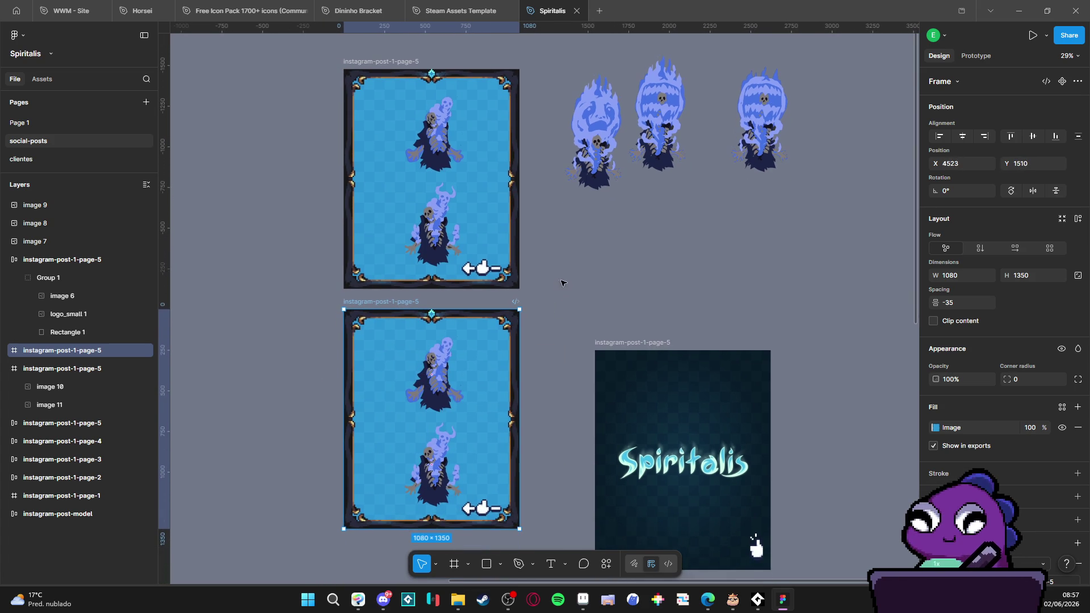
Step: Delete images 11 and 10 from the lower copy, leaving it empty
{"action": "left_click", "coordinate": [554, 313]}
{"action": "left_click", "coordinate": [443, 385]}
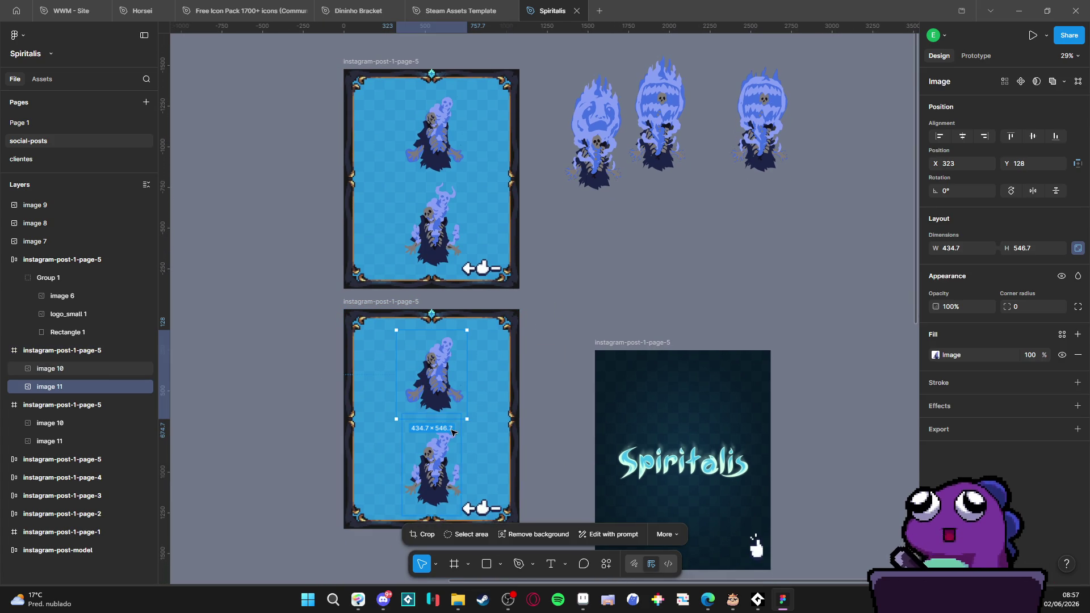
{"action": "left_click_drag", "start_coordinate": [469, 400], "coordinate": [462, 368]}
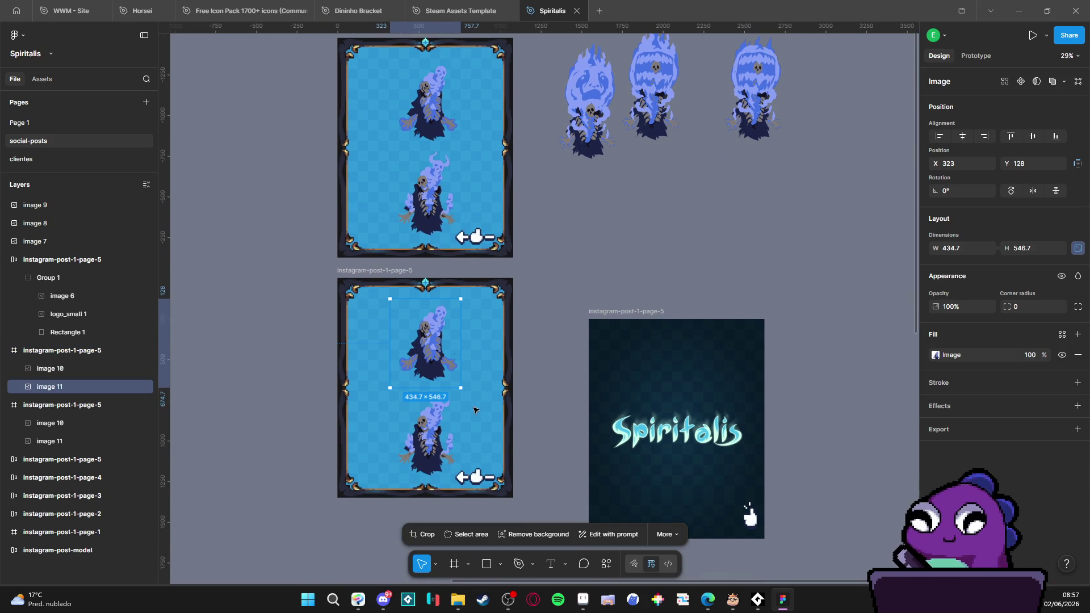
{"action": "key", "text": "Delete"}
{"action": "left_click", "coordinate": [427, 445]}
{"action": "key", "text": "Delete"}
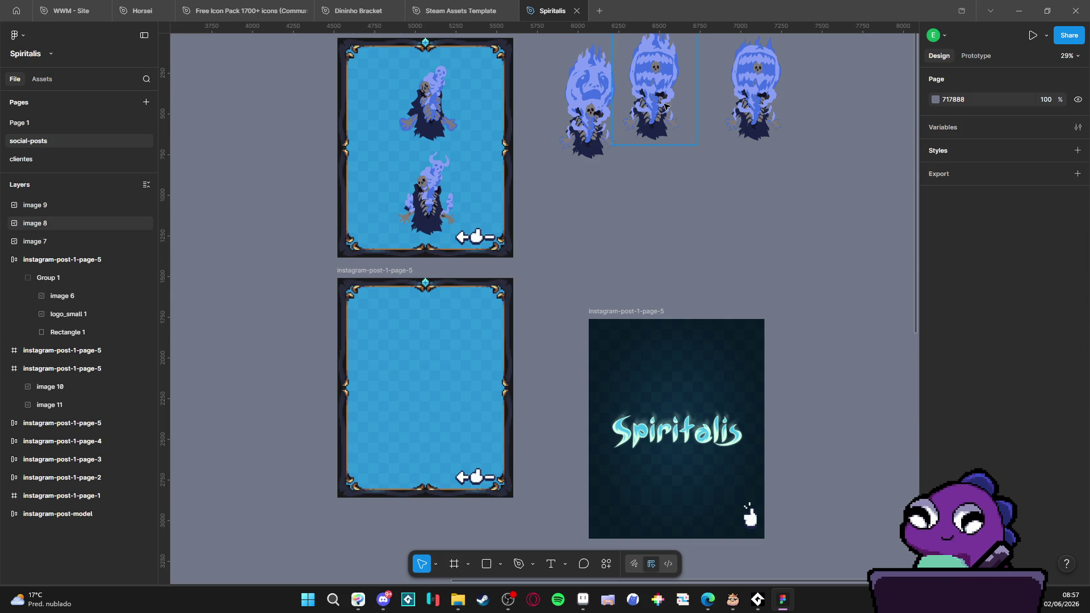
Step: Move image 8 into the lower frame, then undo back past the duplication and ghost placements
{"action": "left_click", "coordinate": [667, 106]}
{"action": "scroll", "coordinate": [658, 119], "scroll_direction": "up", "scroll_amount": 1}
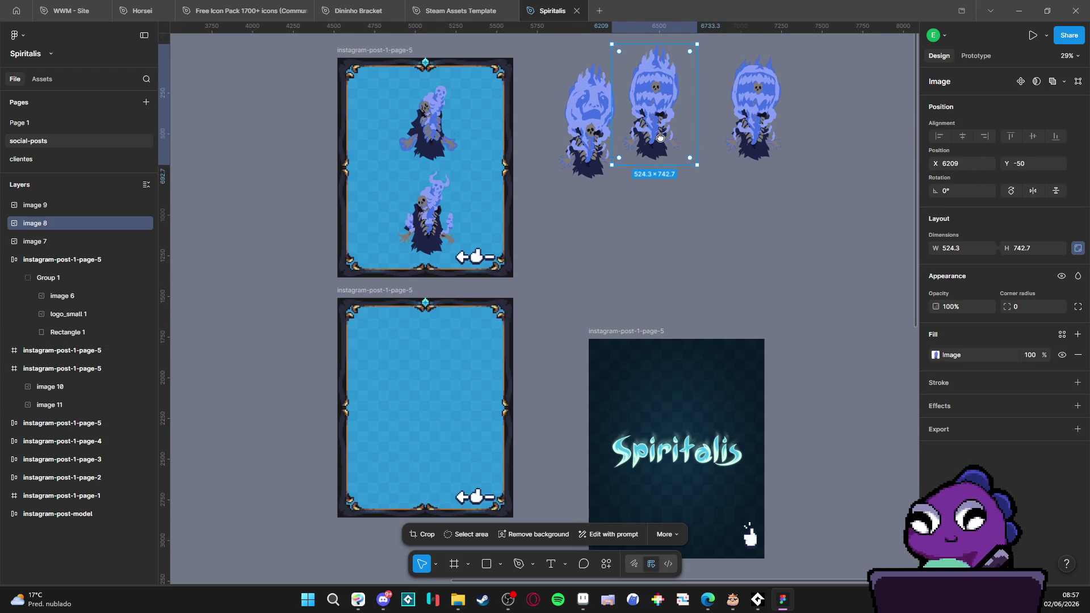
{"action": "left_click_drag", "start_coordinate": [662, 134], "coordinate": [432, 416]}
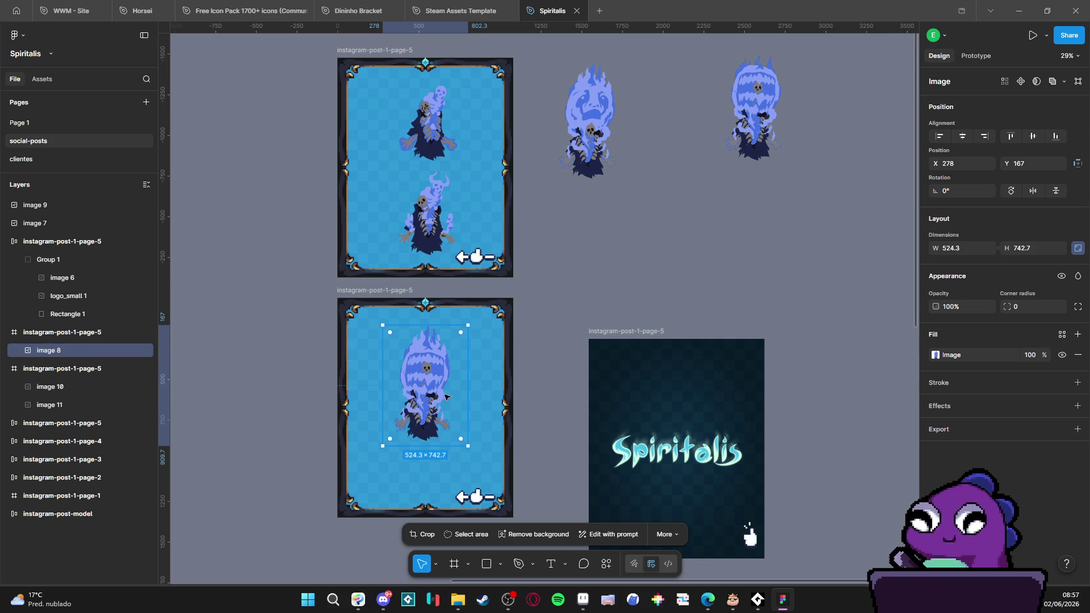
{"action": "key", "text": "ctrl+z"}
{"action": "key", "text": "ctrl+z"}
{"action": "key", "text": "ctrl+z"}
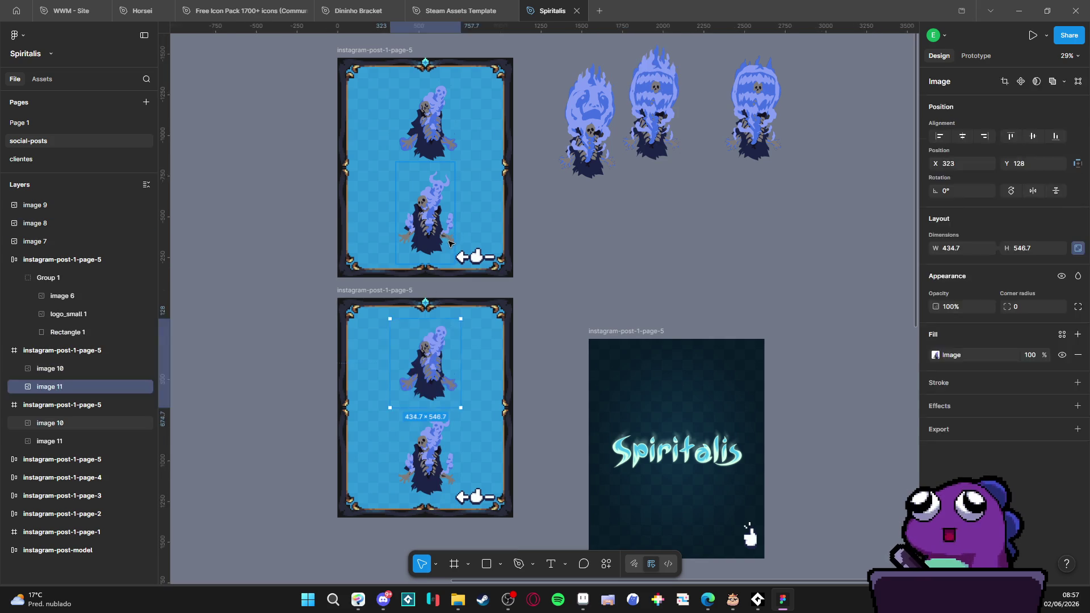
{"action": "key", "text": "ctrl+z"}
{"action": "key", "text": "ctrl+z"}
{"action": "key", "text": "ctrl+z"}
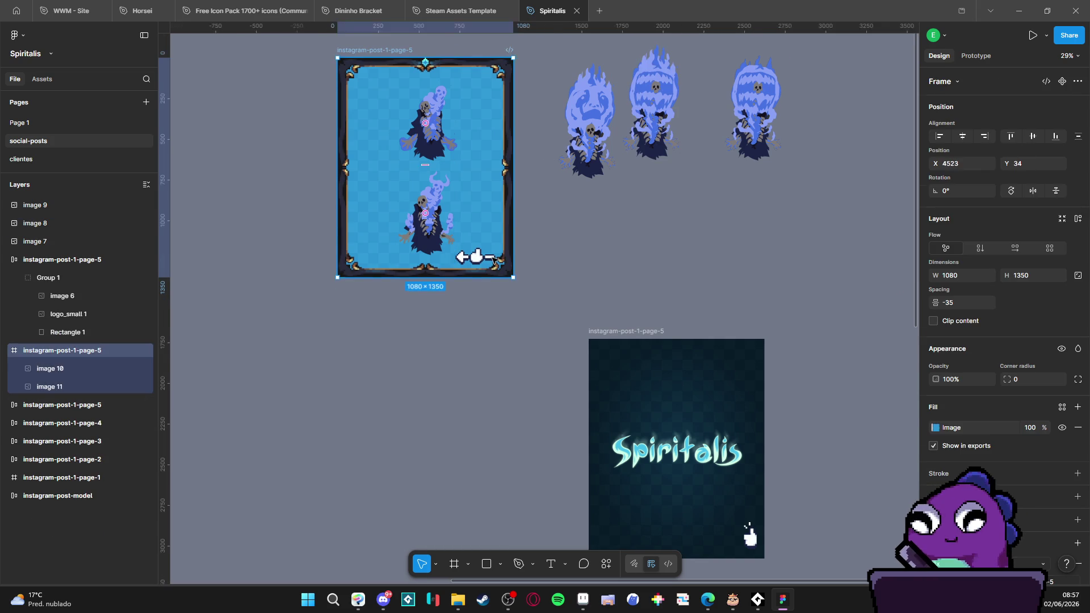
{"action": "key", "text": "ctrl+z"}
{"action": "key", "text": "ctrl+z"}
{"action": "key", "text": "ctrl+z"}
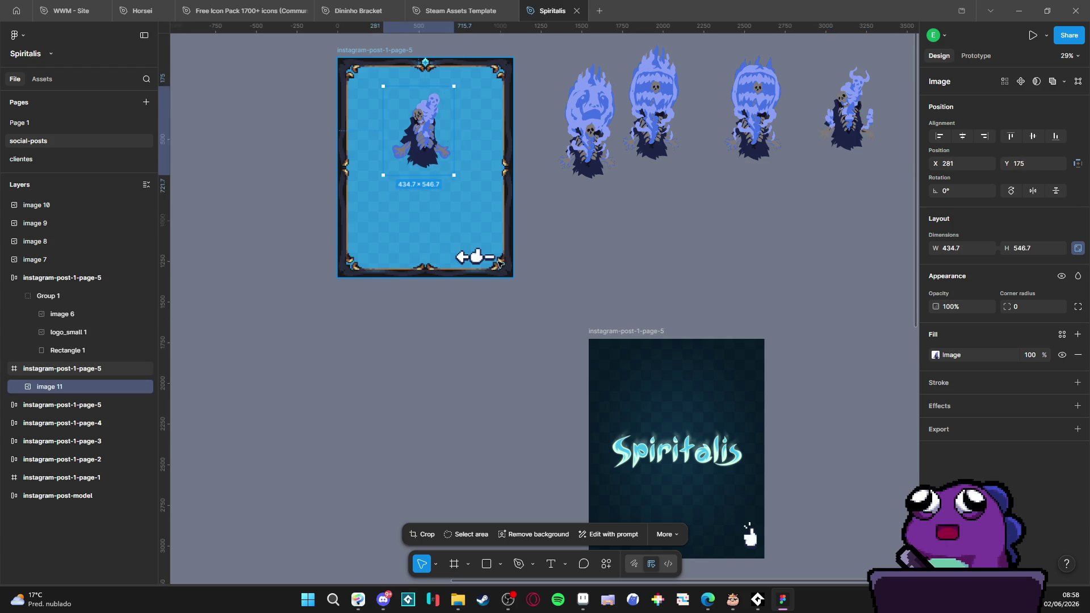
{"action": "key", "text": "ctrl+z"}
{"action": "key", "text": "ctrl+z"}
{"action": "key", "text": "ctrl+z"}
{"action": "key", "text": "ctrl+z"}
{"action": "key", "text": "ctrl+z"}
{"action": "key", "text": "ctrl+z"}
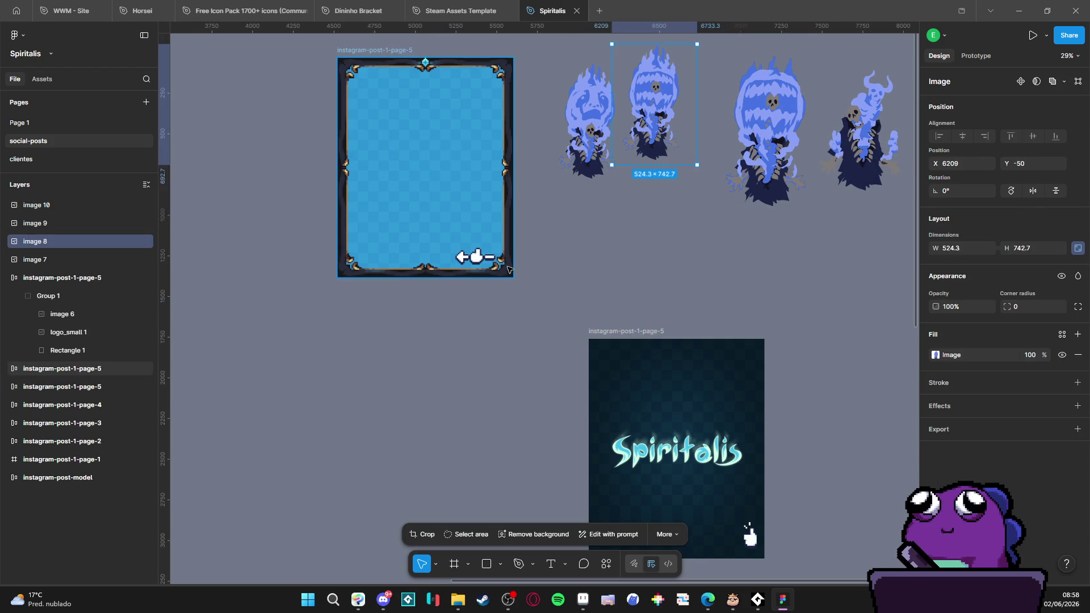
{"action": "key", "text": "ctrl+z"}
{"action": "key", "text": "ctrl+z"}
{"action": "key", "text": "ctrl+z"}
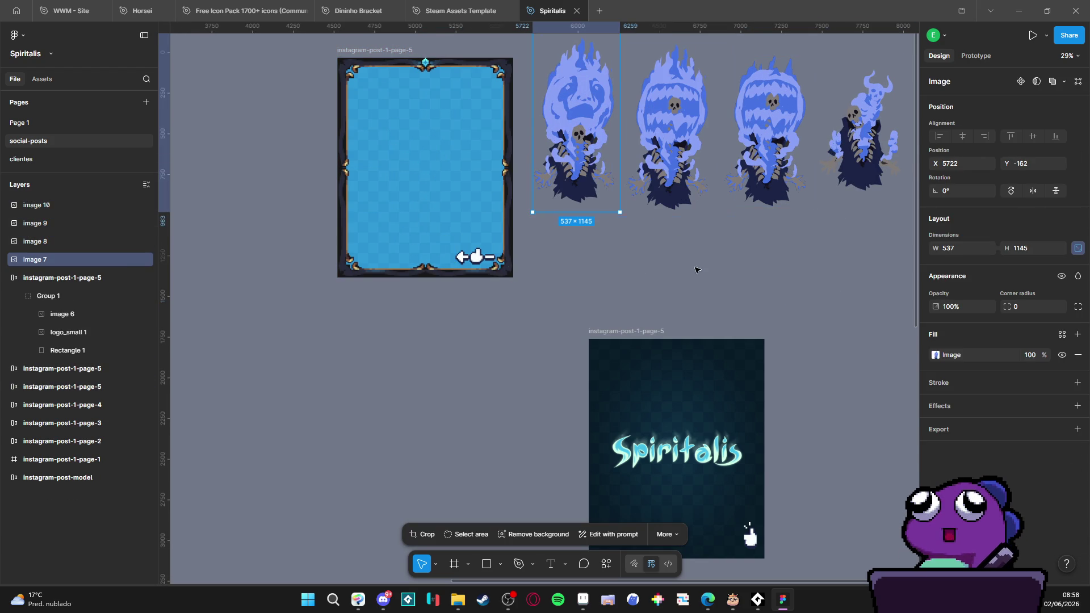
Step: Paste the hooded ghost back as image 11 inside the post frame
{"action": "left_click", "coordinate": [695, 270]}
{"action": "scroll", "coordinate": [575, 263], "scroll_direction": "right", "scroll_amount": 3}
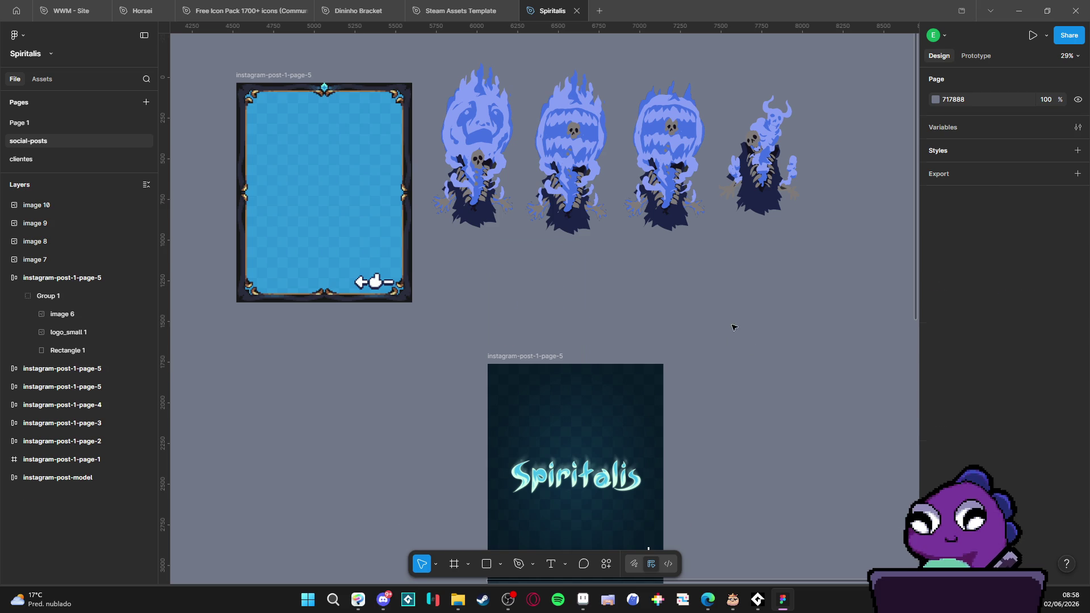
{"action": "key", "text": "ctrl+v"}
{"action": "mouse_move", "coordinate": [560, 313]}
{"action": "left_mouse_down"}
{"action": "mouse_move", "coordinate": [338, 249]}
{"action": "mouse_move", "coordinate": [346, 203]}
{"action": "left_mouse_up"}
{"action": "scroll", "coordinate": [389, 227], "scroll_direction": "left", "scroll_amount": 2}
{"action": "scroll", "coordinate": [388, 227], "scroll_direction": "up", "scroll_amount": 1}
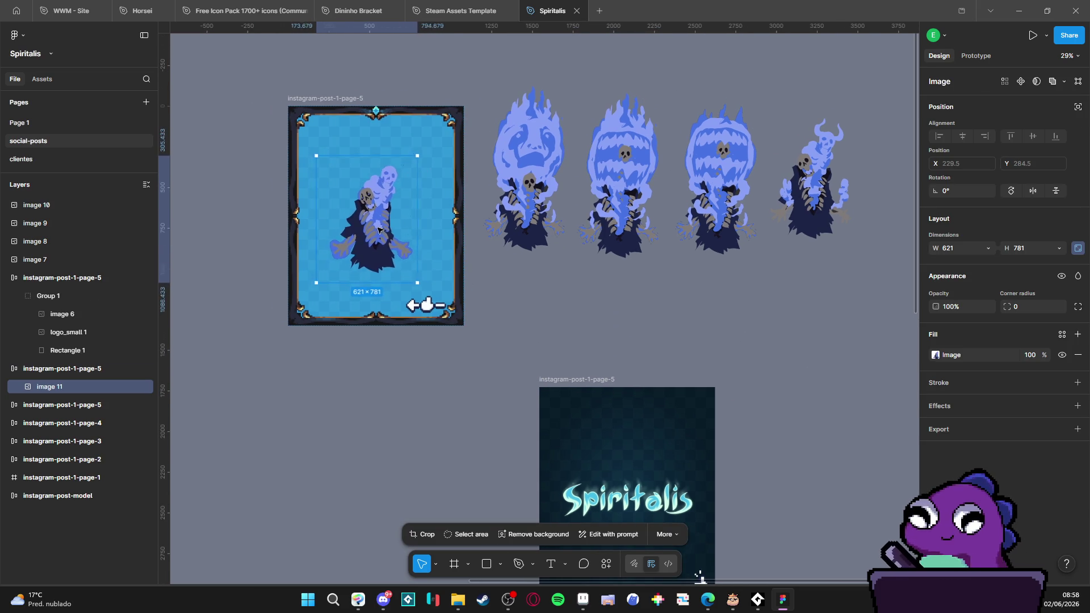
Step: Remove the frame's auto layout and set image 11 to X 230, Y 285
{"action": "left_click", "coordinate": [48, 372]}
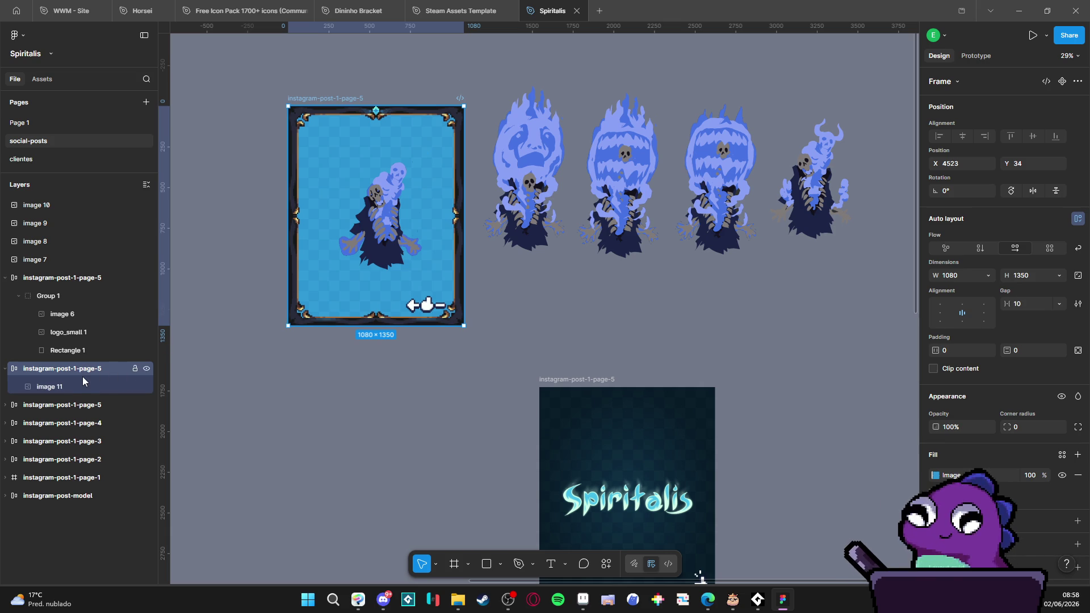
{"action": "key", "text": "shift+alt+a"}
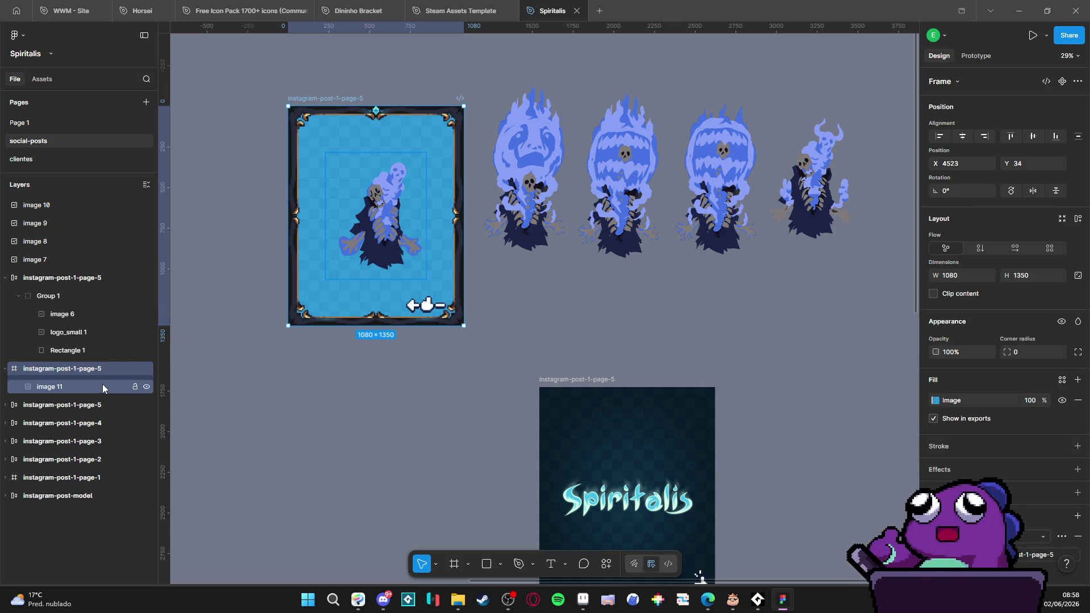
{"action": "left_click", "coordinate": [103, 386]}
{"action": "left_click", "coordinate": [962, 137]}
{"action": "left_click", "coordinate": [1032, 137]}
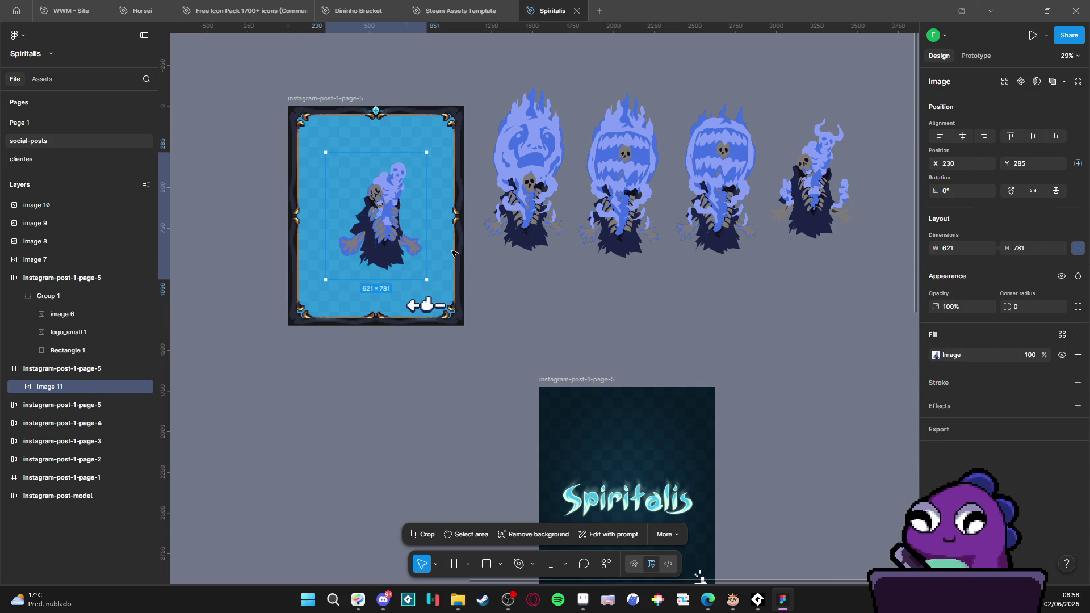
{"action": "left_click", "coordinate": [561, 310]}
Step: Duplicate the frame below the original and swap image 11 for the horned image 10 there
{"action": "left_click", "coordinate": [347, 108]}
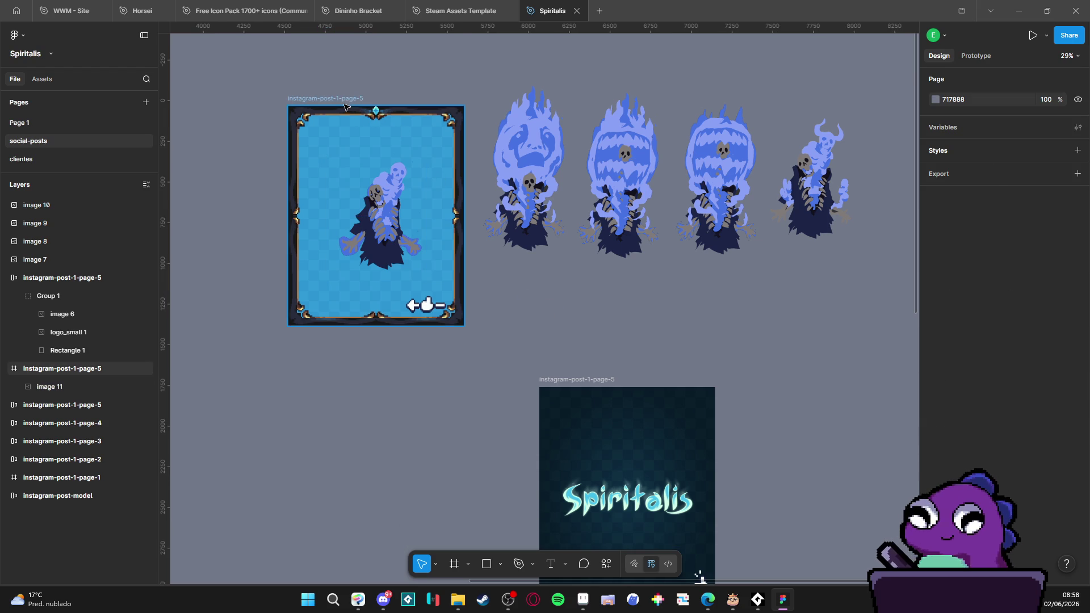
{"action": "key", "text": "ctrl+d"}
{"action": "mouse_move", "coordinate": [759, 99]}
{"action": "left_mouse_down"}
{"action": "mouse_move", "coordinate": [318, 322]}
{"action": "mouse_move", "coordinate": [262, 333]}
{"action": "mouse_move", "coordinate": [504, 313]}
{"action": "mouse_move", "coordinate": [412, 307]}
{"action": "left_mouse_up"}
{"action": "scroll", "coordinate": [414, 341], "scroll_direction": "down", "scroll_amount": 1}
{"action": "left_click", "coordinate": [423, 418]}
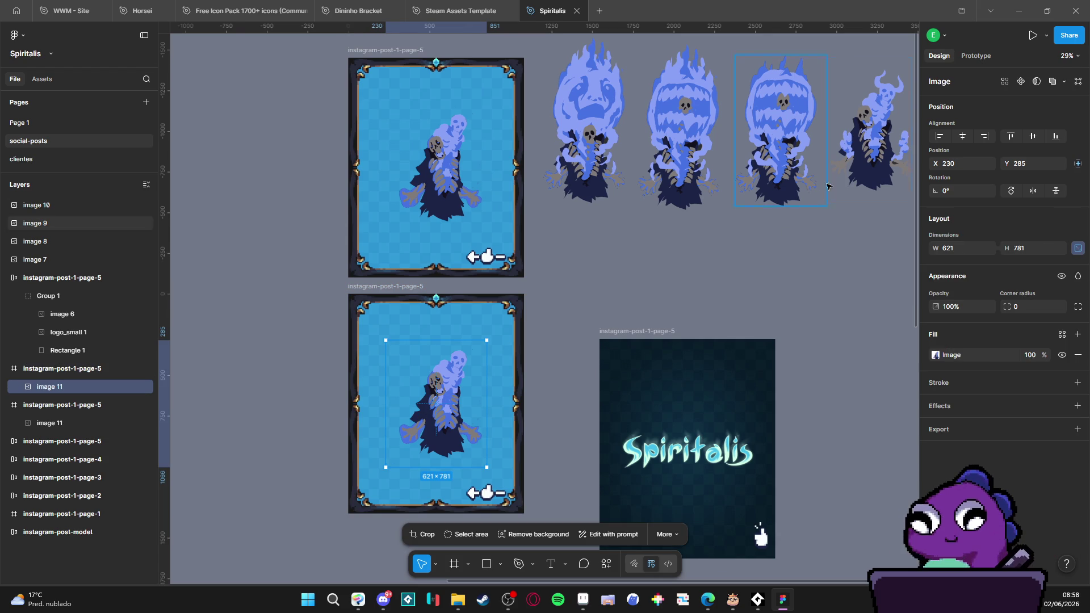
{"action": "key", "text": "Delete"}
{"action": "mouse_move", "coordinate": [863, 162]}
{"action": "left_mouse_down"}
{"action": "mouse_move", "coordinate": [423, 410]}
{"action": "mouse_move", "coordinate": [427, 437]}
{"action": "left_mouse_up"}
{"action": "scroll", "coordinate": [562, 300], "scroll_direction": "down", "scroll_amount": 2}
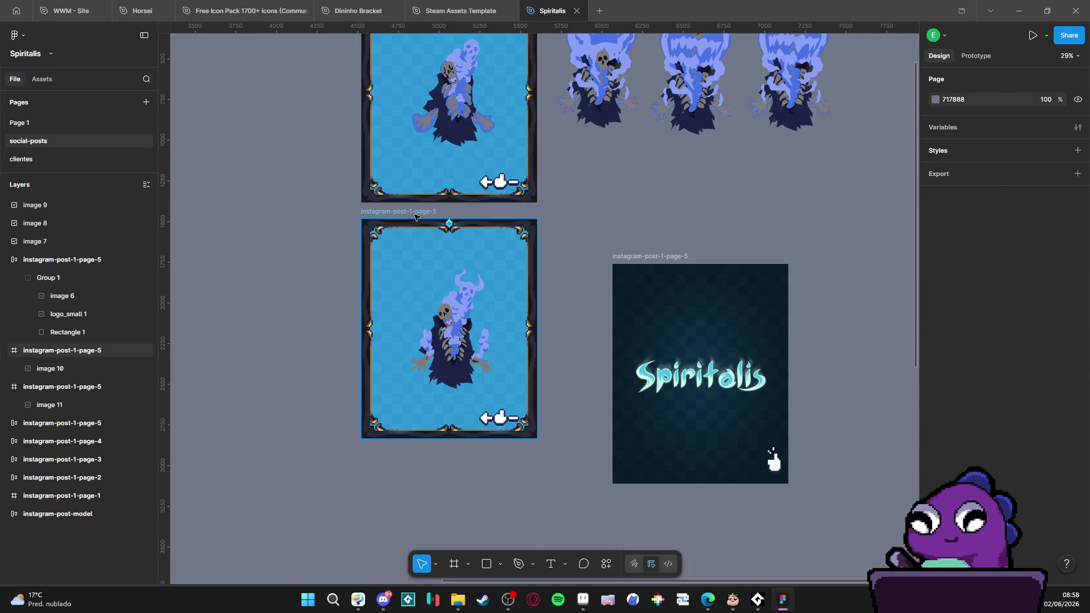
{"action": "left_click", "coordinate": [446, 239]}
{"action": "scroll", "coordinate": [446, 239], "scroll_direction": "down", "scroll_amount": 1}
{"action": "scroll", "coordinate": [446, 239], "scroll_direction": "up", "scroll_amount": 3}
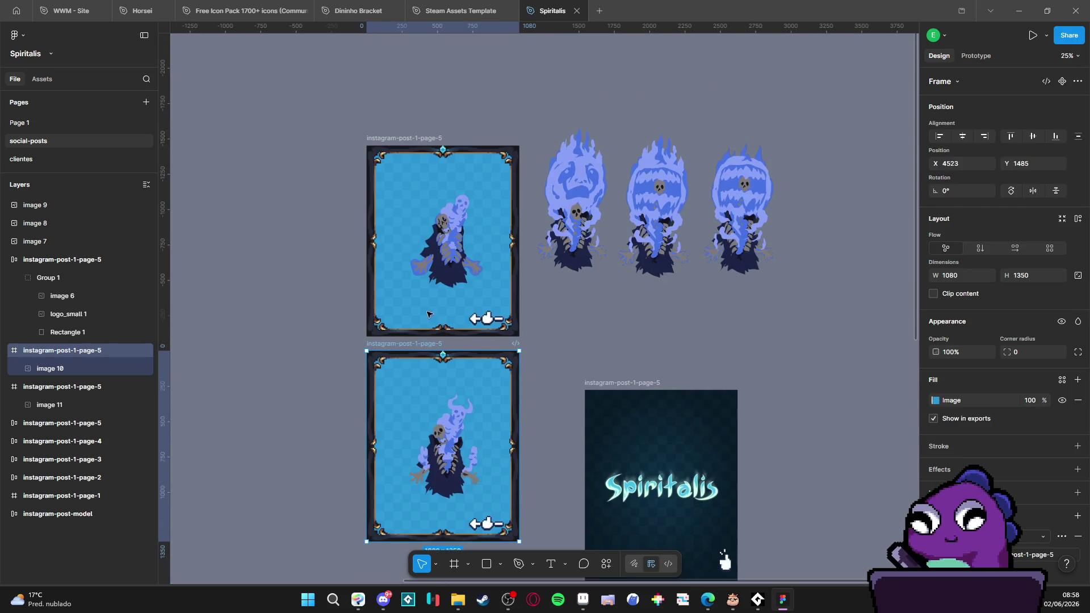
Step: Rename the upper frame post-monster-3-1 and the lower frame post-monster-3-2
{"action": "left_click", "coordinate": [425, 139]}
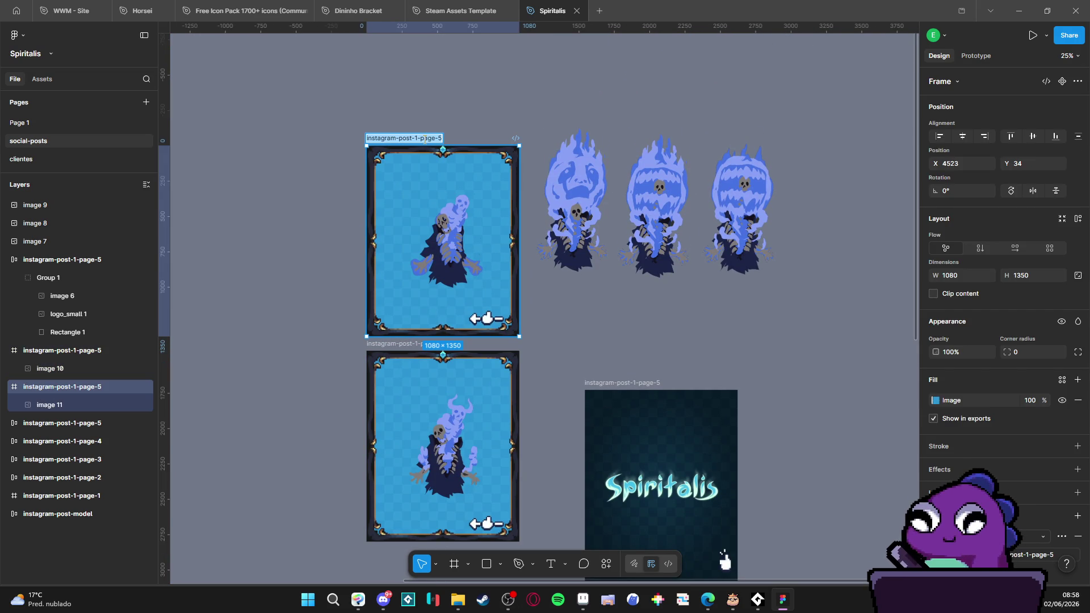
{"action": "key", "text": "BackSpace"}
{"action": "type", "text": "post-monster-3-1"}
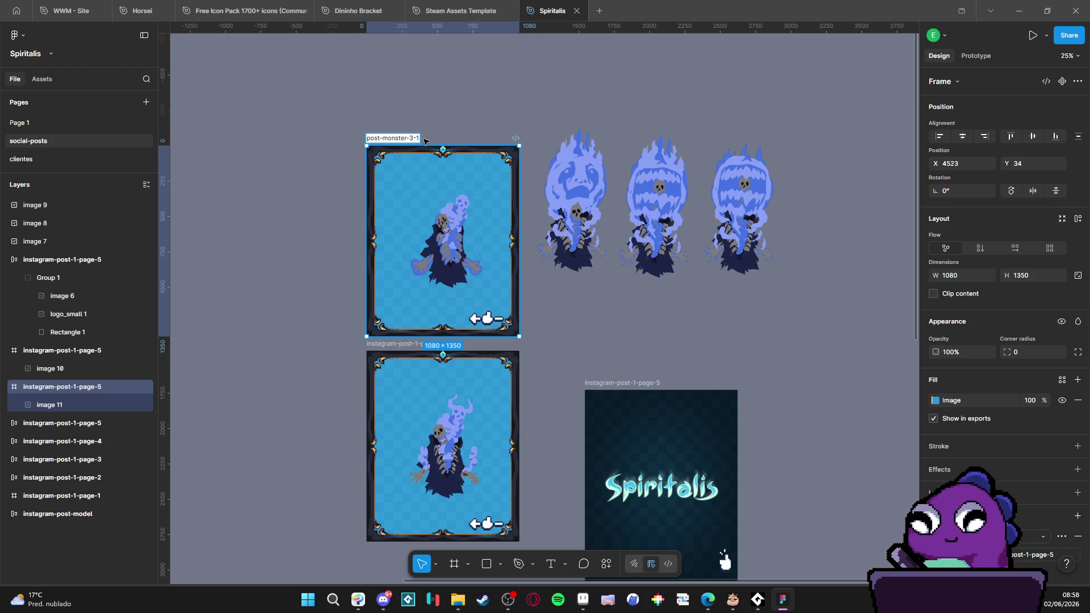
{"action": "left_click", "coordinate": [410, 343]}
{"action": "double_click", "coordinate": [409, 344]}
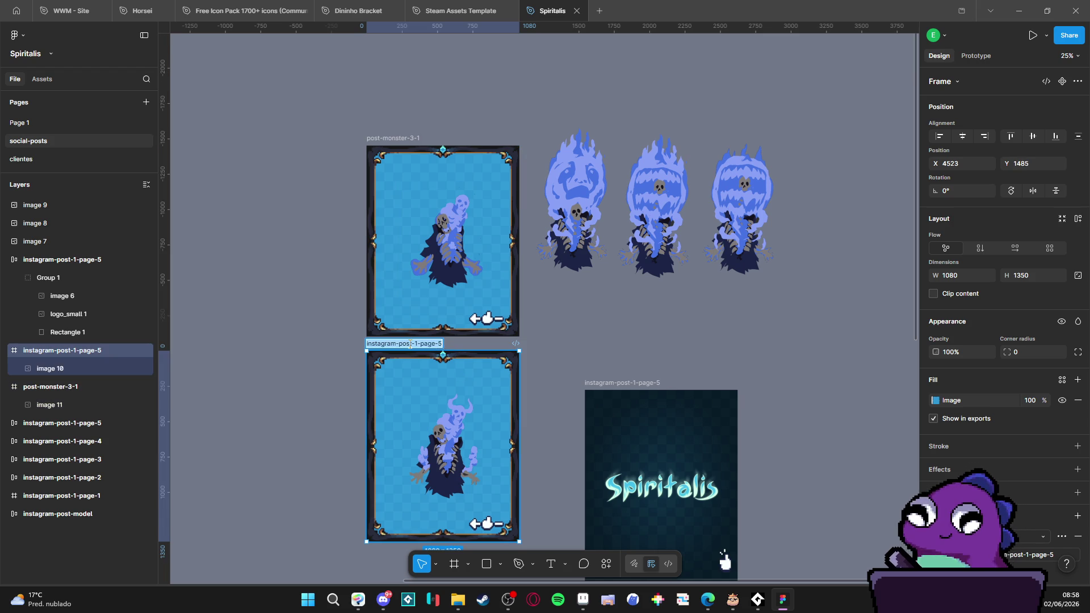
{"action": "type", "text": "post-monster-3-2"}
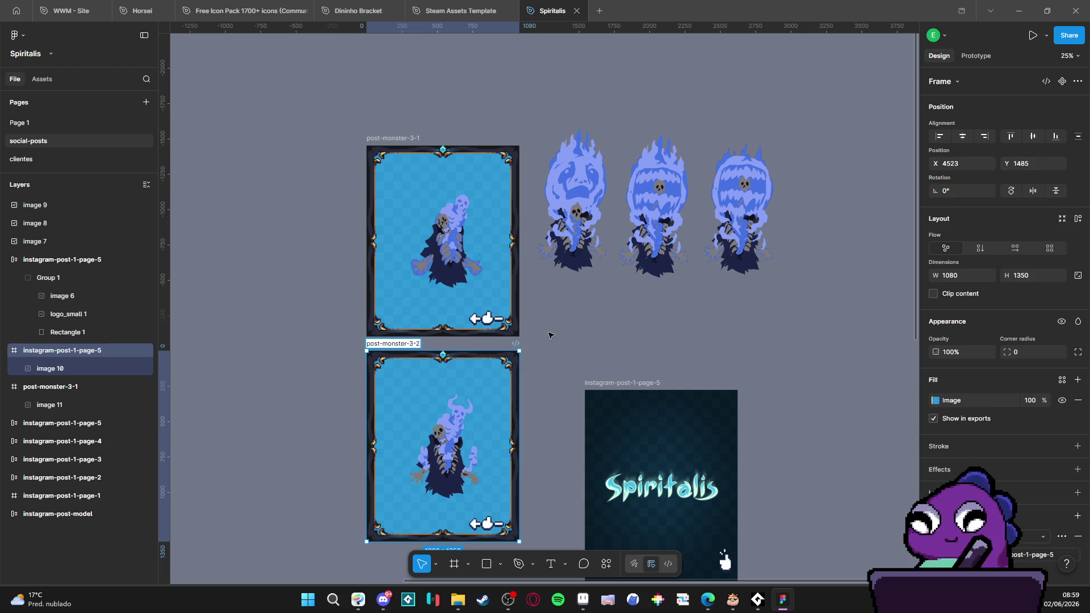
{"action": "left_click", "coordinate": [627, 346]}
{"action": "scroll", "coordinate": [631, 284], "scroll_direction": "down", "scroll_amount": 2}
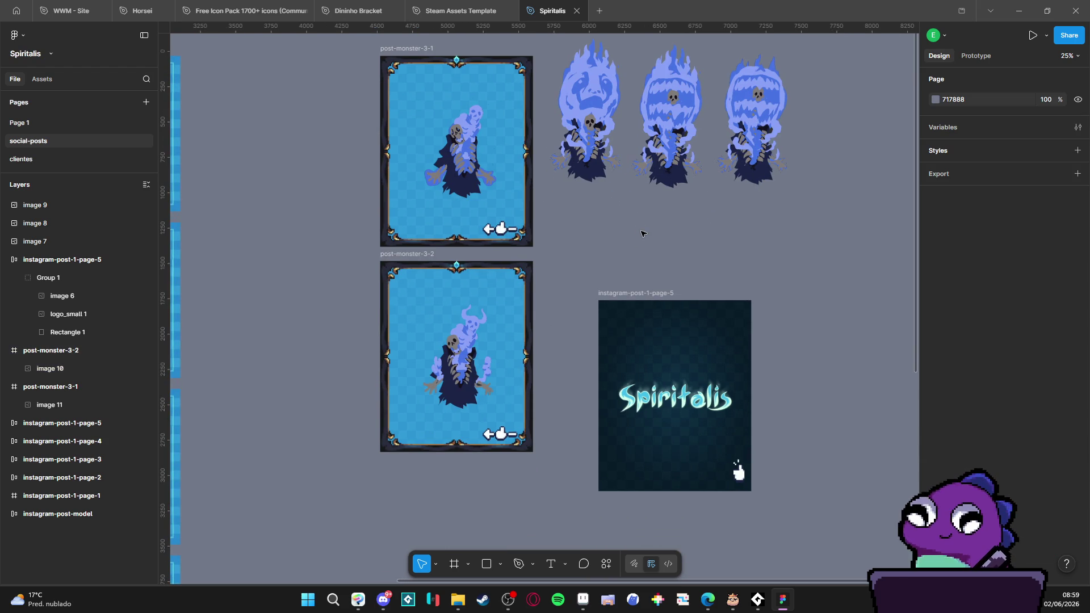
Step: Duplicate post-monster-3-2, place the copy below it and rename it post-monster-3-3
{"action": "left_click", "coordinate": [419, 254]}
{"action": "key", "text": "ctrl+d"}
{"action": "scroll", "coordinate": [624, 284], "scroll_direction": "right", "scroll_amount": 1}
{"action": "scroll", "coordinate": [738, 284], "scroll_direction": "down", "scroll_amount": 2}
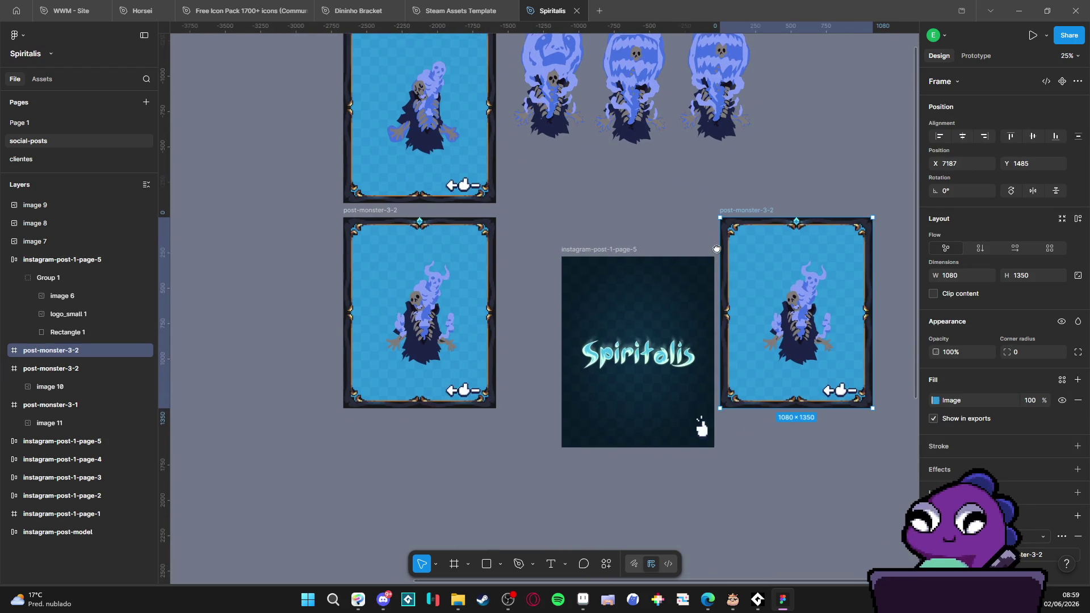
{"action": "mouse_move", "coordinate": [749, 210]}
{"action": "left_mouse_down"}
{"action": "mouse_move", "coordinate": [455, 404]}
{"action": "mouse_move", "coordinate": [371, 428]}
{"action": "mouse_move", "coordinate": [371, 414]}
{"action": "left_mouse_up"}
{"action": "scroll", "coordinate": [392, 403], "scroll_direction": "down", "scroll_amount": 1}
{"action": "scroll", "coordinate": [392, 403], "scroll_direction": "left", "scroll_amount": 1}
{"action": "double_click", "coordinate": [415, 389]}
{"action": "type", "text": "3"}
{"action": "key", "text": "Return"}
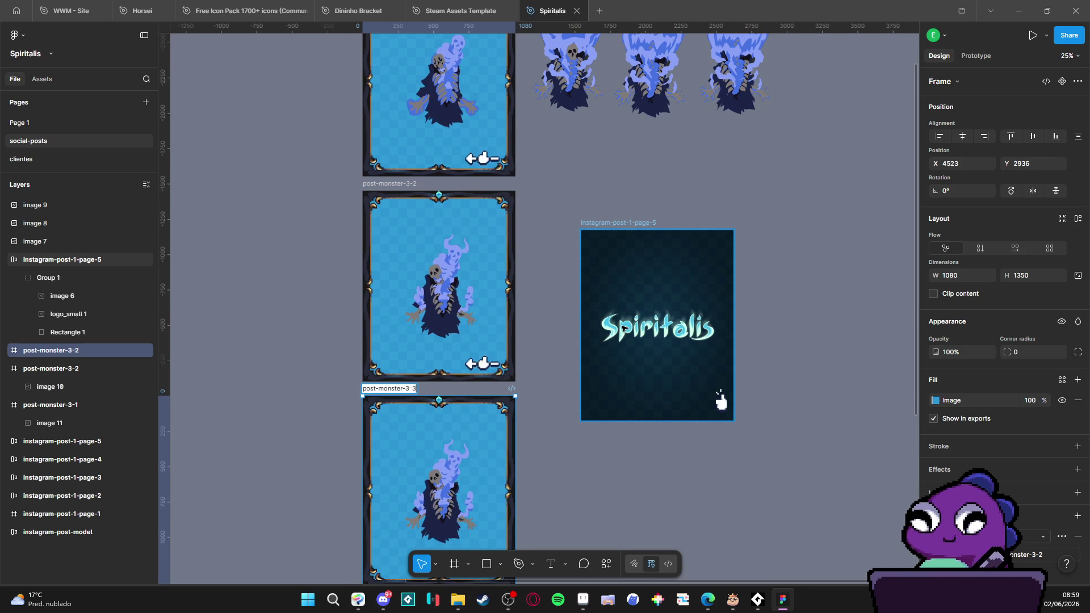
{"action": "left_click", "coordinate": [579, 502]}
Step: Replace the old monster in post-monster-3-3 with the middle blue ghost, then duplicate the frame below
{"action": "left_click", "coordinate": [446, 486]}
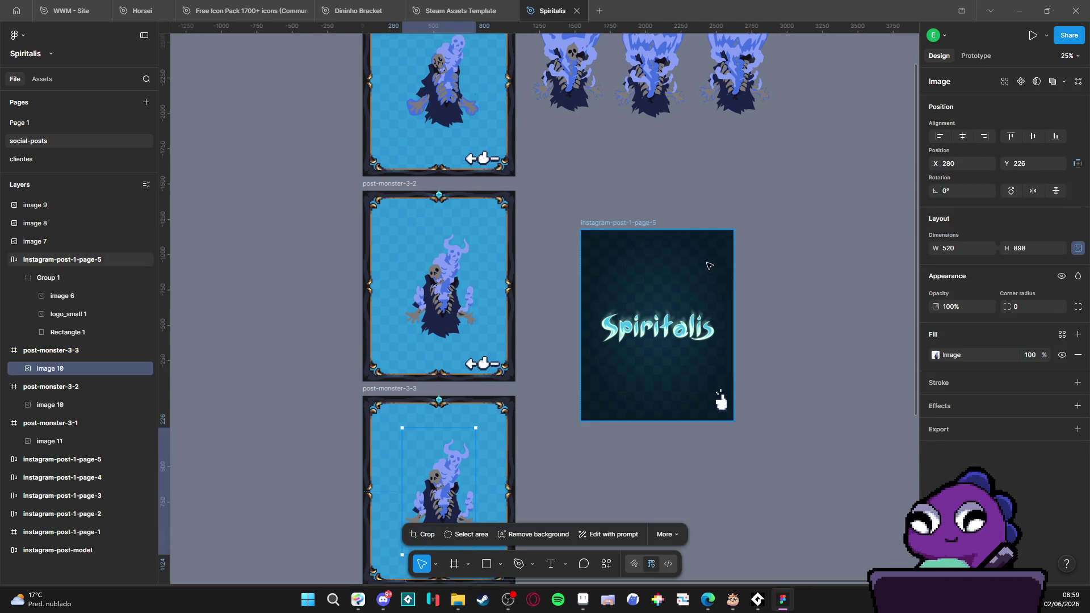
{"action": "key", "text": "Delete"}
{"action": "scroll", "coordinate": [738, 151], "scroll_direction": "up", "scroll_amount": 1}
{"action": "scroll", "coordinate": [744, 176], "scroll_direction": "down", "scroll_amount": 2}
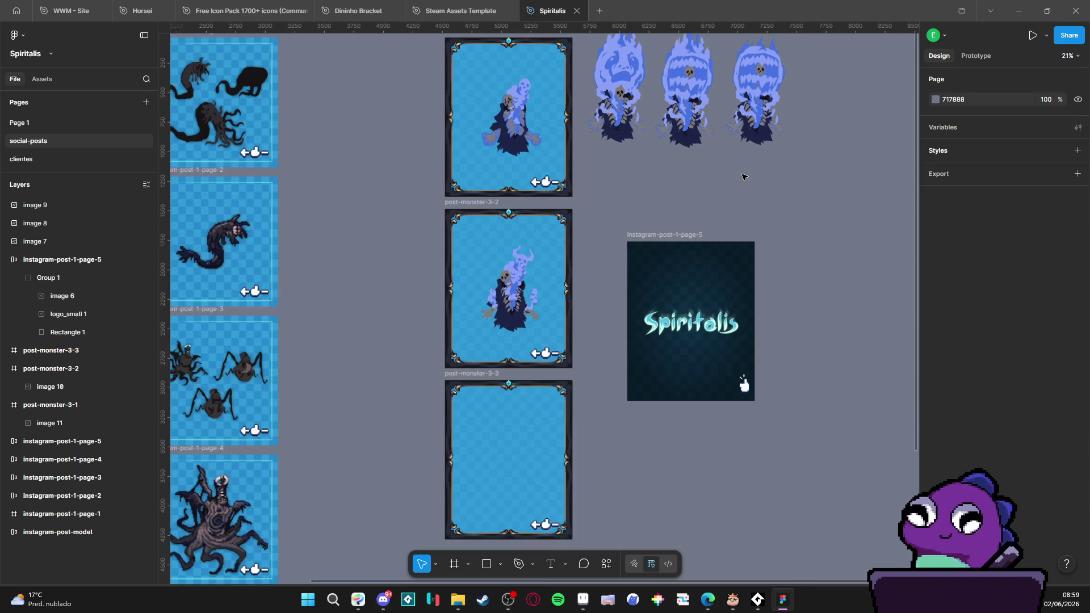
{"action": "left_click", "coordinate": [672, 98]}
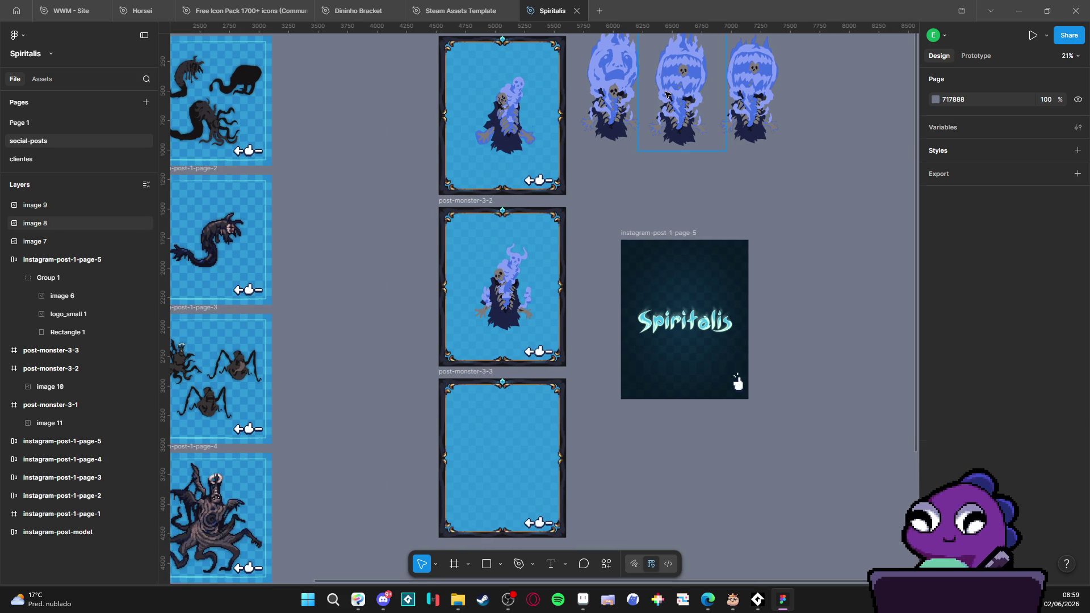
{"action": "mouse_move", "coordinate": [679, 109]}
{"action": "left_mouse_down"}
{"action": "mouse_move", "coordinate": [665, 183]}
{"action": "mouse_move", "coordinate": [673, 123]}
{"action": "left_mouse_up"}
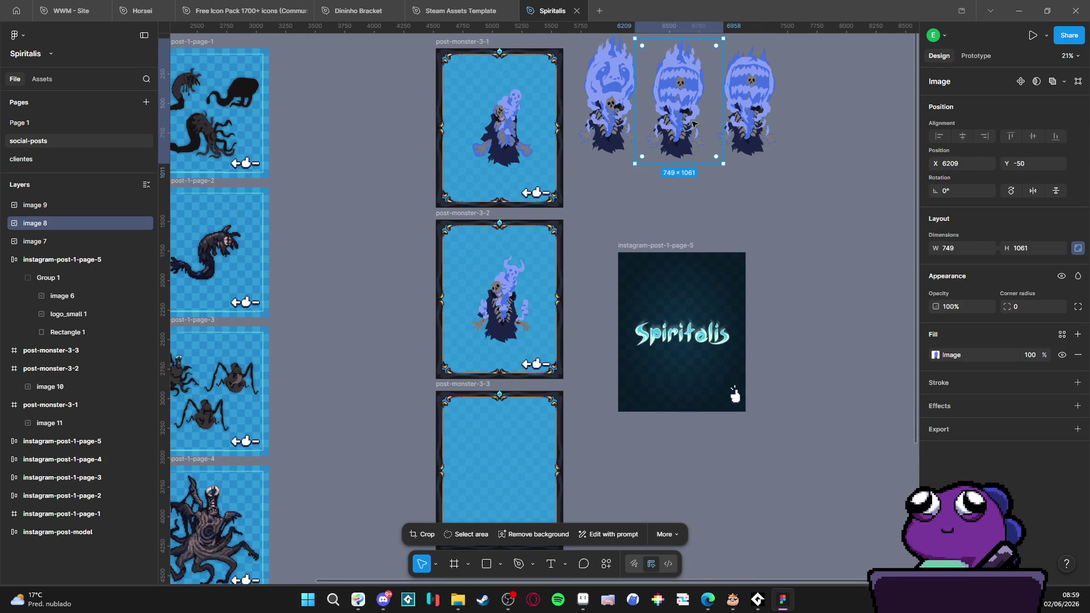
{"action": "scroll", "coordinate": [703, 144], "scroll_direction": "up", "scroll_amount": 1}
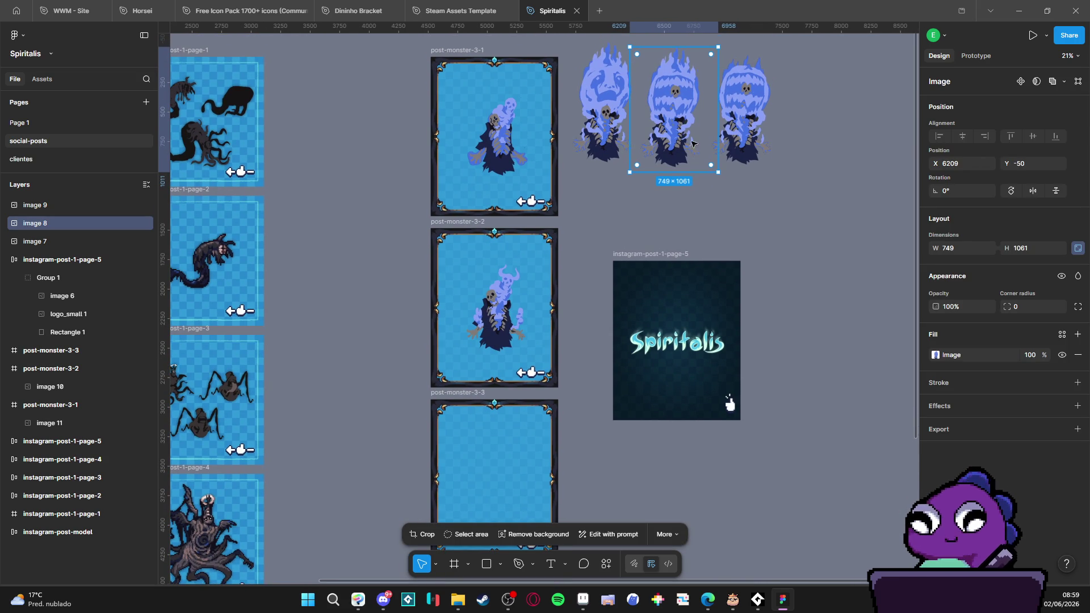
{"action": "mouse_move", "coordinate": [687, 125]}
{"action": "left_mouse_down"}
{"action": "mouse_move", "coordinate": [604, 264]}
{"action": "mouse_move", "coordinate": [507, 498]}
{"action": "left_mouse_up"}
{"action": "scroll", "coordinate": [568, 397], "scroll_direction": "down", "scroll_amount": 3}
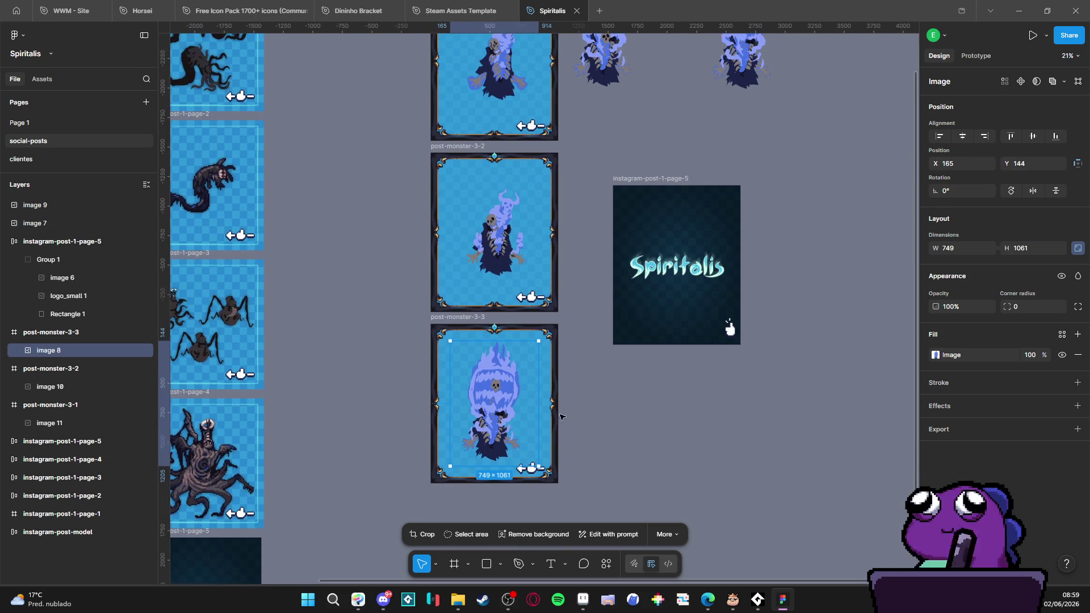
{"action": "left_click", "coordinate": [578, 353]}
{"action": "mouse_move", "coordinate": [469, 321]}
{"action": "left_mouse_down", "text": "alt"}
{"action": "mouse_move", "coordinate": [770, 282]}
{"action": "mouse_move", "coordinate": [761, 237]}
{"action": "mouse_move", "coordinate": [450, 397]}
{"action": "mouse_move", "coordinate": [458, 403]}
{"action": "left_mouse_up", "text": "alt"}
{"action": "left_click", "coordinate": [615, 390]}
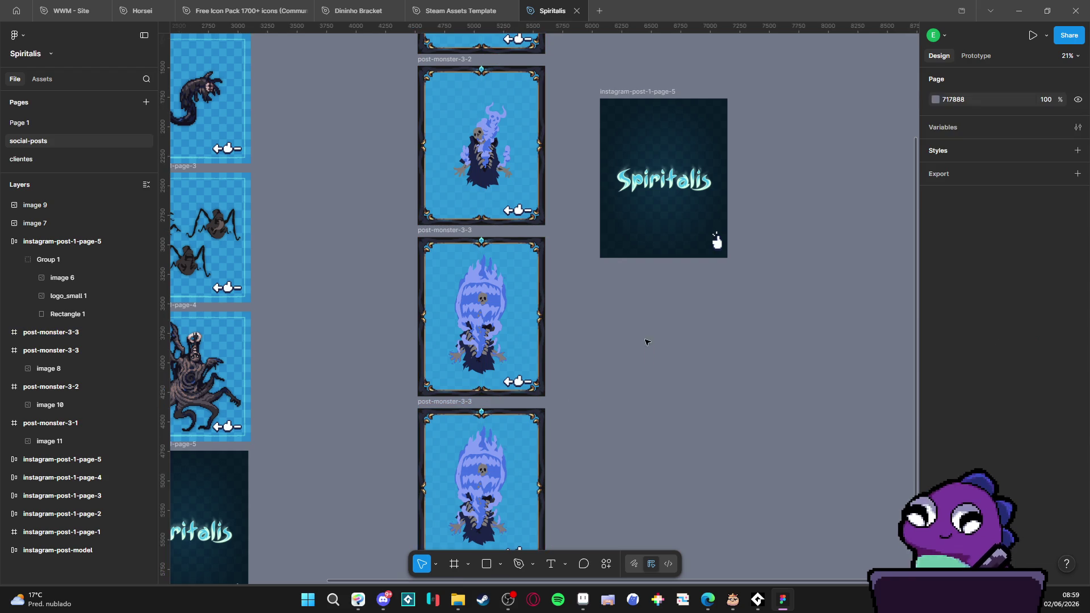
Step: Replace the ghost in the bottom copy with the left blue ghost image
{"action": "left_click", "coordinate": [499, 482]}
{"action": "key", "text": "Delete"}
{"action": "left_click_drag", "start_coordinate": [631, 392], "coordinate": [603, 523]}
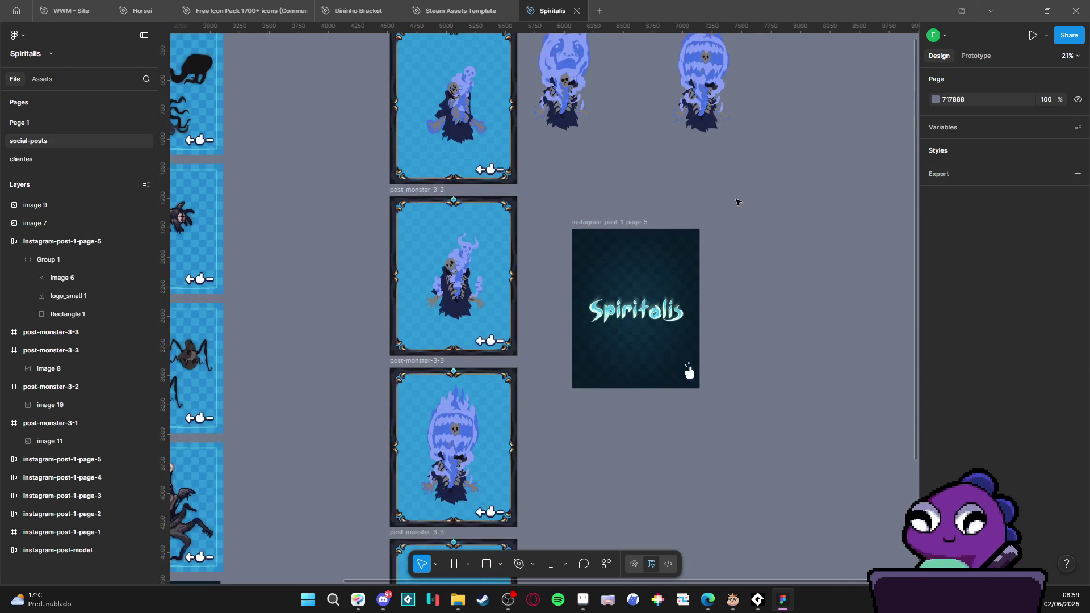
{"action": "left_click", "coordinate": [718, 97]}
{"action": "left_click", "coordinate": [568, 91]}
{"action": "mouse_move", "coordinate": [593, 136]}
{"action": "left_mouse_down"}
{"action": "mouse_move", "coordinate": [622, 62]}
{"action": "mouse_move", "coordinate": [707, 417]}
{"action": "mouse_move", "coordinate": [701, 341]}
{"action": "mouse_move", "coordinate": [624, 392]}
{"action": "mouse_move", "coordinate": [491, 440]}
{"action": "left_mouse_up"}
{"action": "scroll", "coordinate": [704, 375], "scroll_direction": "down", "scroll_amount": 2}
{"action": "left_click", "coordinate": [584, 396]}
Step: Centre the left ghost horizontally and vertically within its frame
{"action": "left_click", "coordinate": [482, 420]}
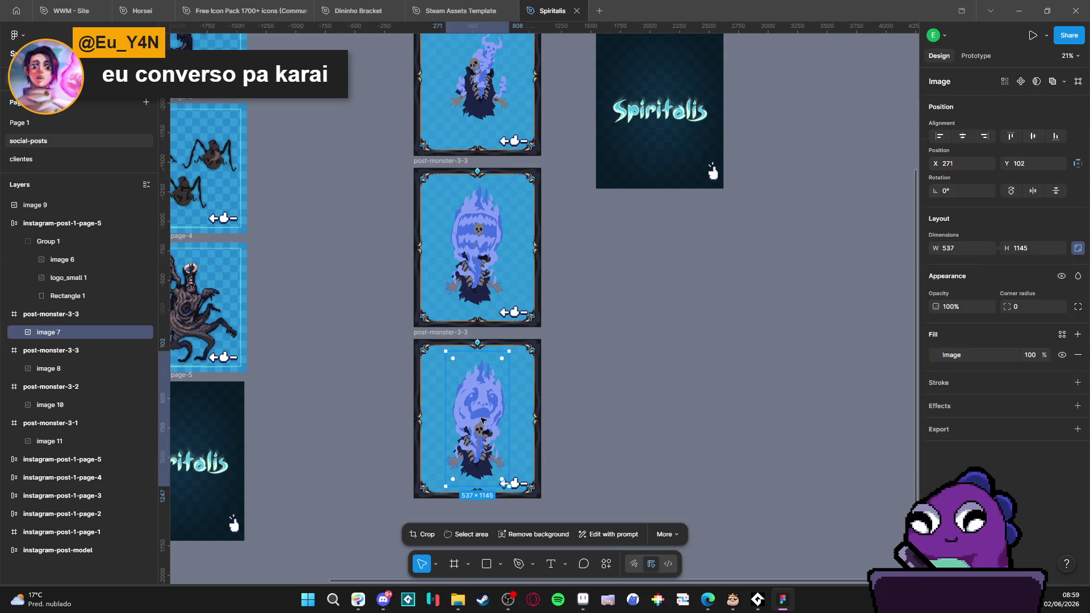
{"action": "left_click", "coordinate": [516, 403]}
{"action": "left_click", "coordinate": [492, 410]}
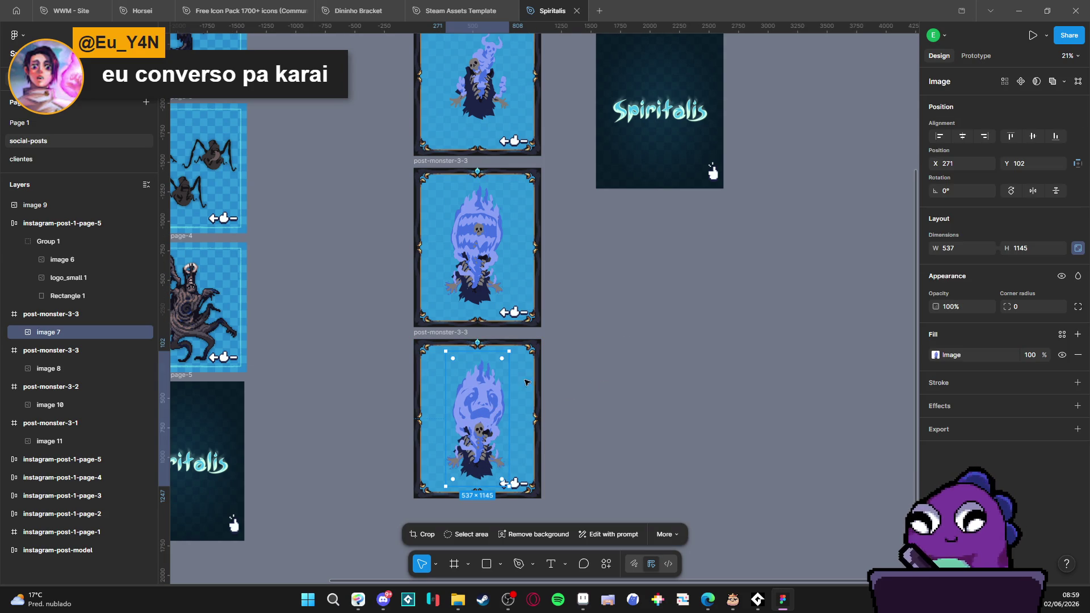
{"action": "left_click", "coordinate": [962, 136]}
{"action": "left_click", "coordinate": [1033, 136]}
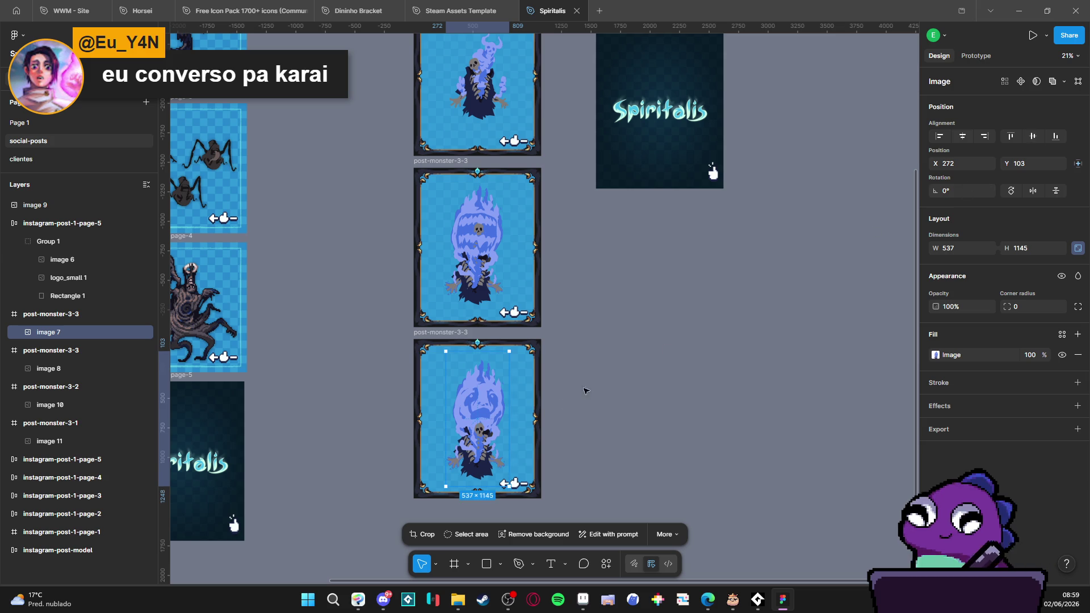
{"action": "left_click", "coordinate": [604, 392]}
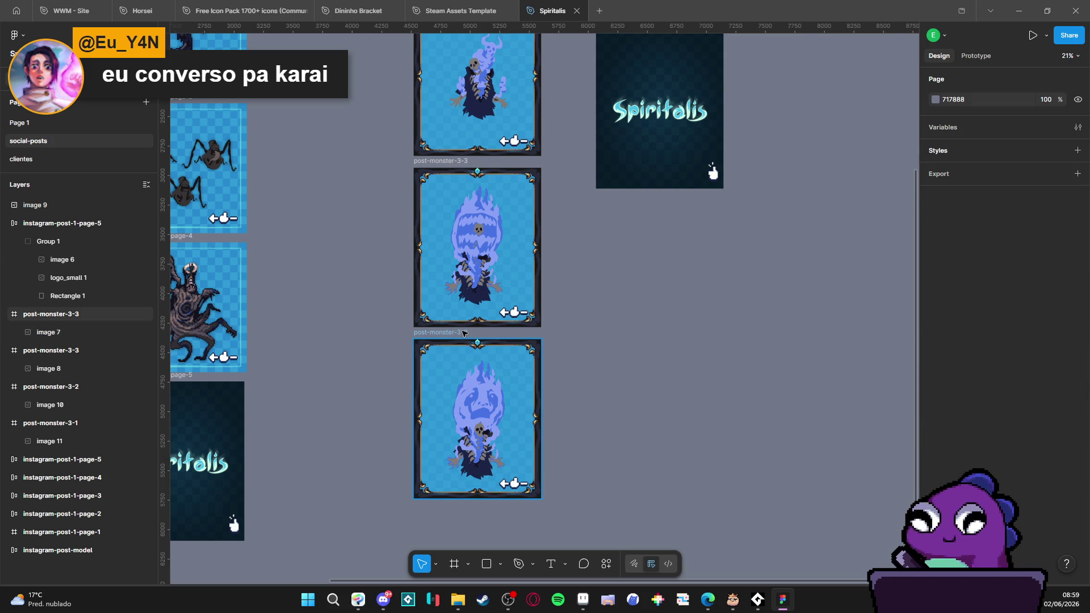
Step: Rename the bottom frame post-monster-3-4, then duplicate it and move the copy below
{"action": "left_click", "coordinate": [464, 333]}
{"action": "double_click", "coordinate": [464, 333]}
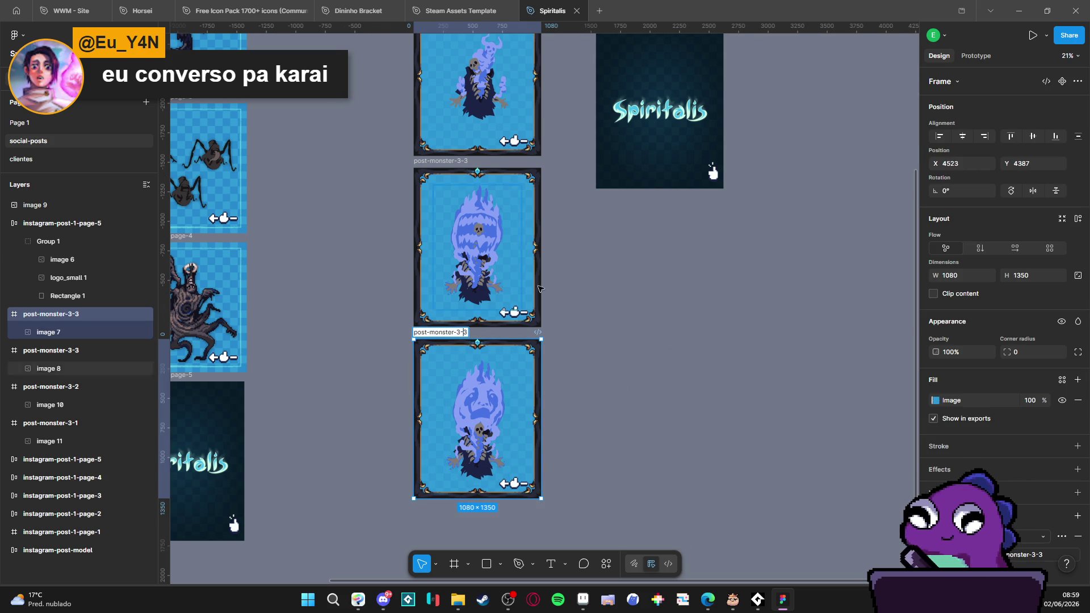
{"action": "key", "text": "BackSpace"}
{"action": "type", "text": "4"}
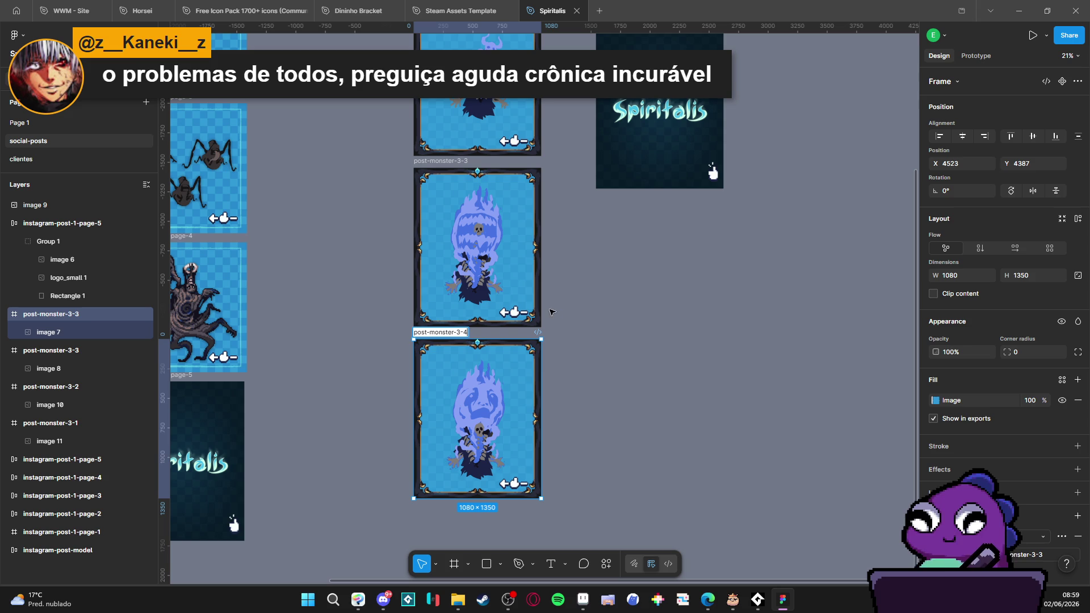
{"action": "key", "text": "Return"}
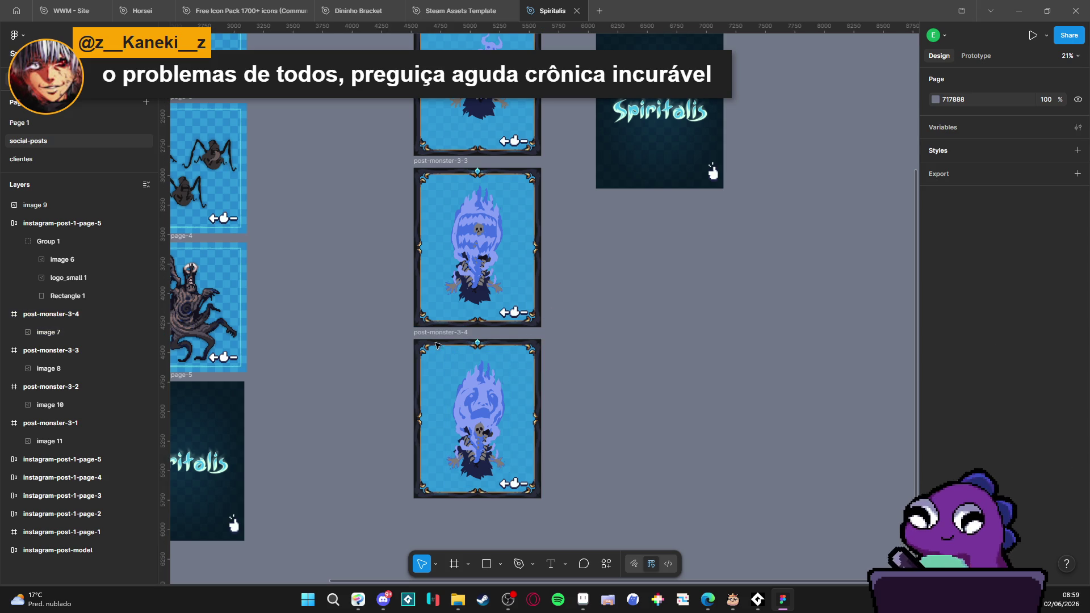
{"action": "scroll", "coordinate": [483, 377], "scroll_direction": "down", "scroll_amount": 2}
{"action": "key", "text": "ctrl+d"}
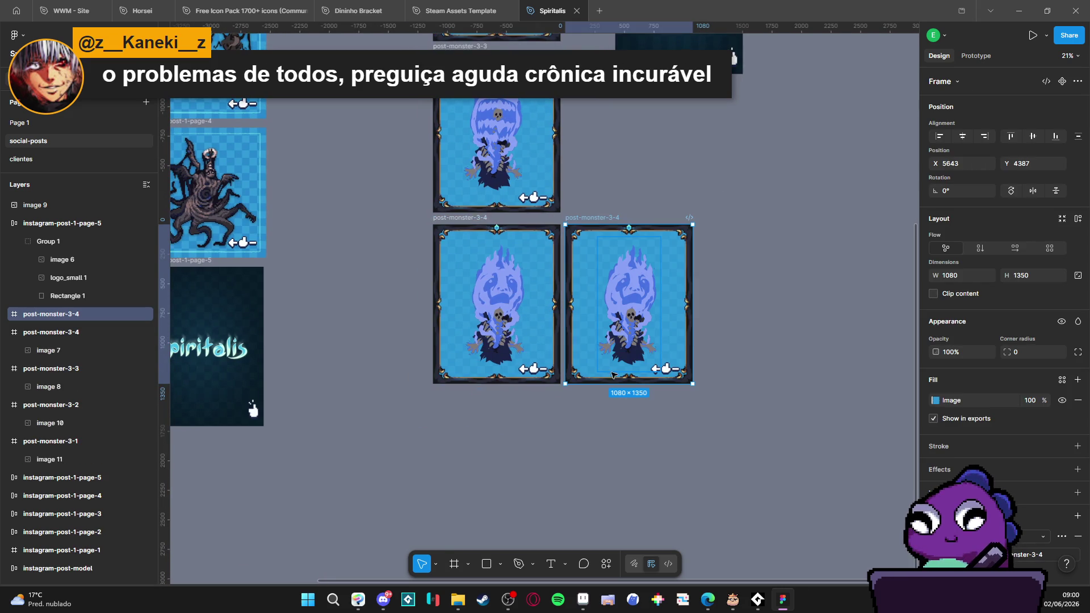
{"action": "left_click_drag", "start_coordinate": [602, 217], "coordinate": [468, 392]}
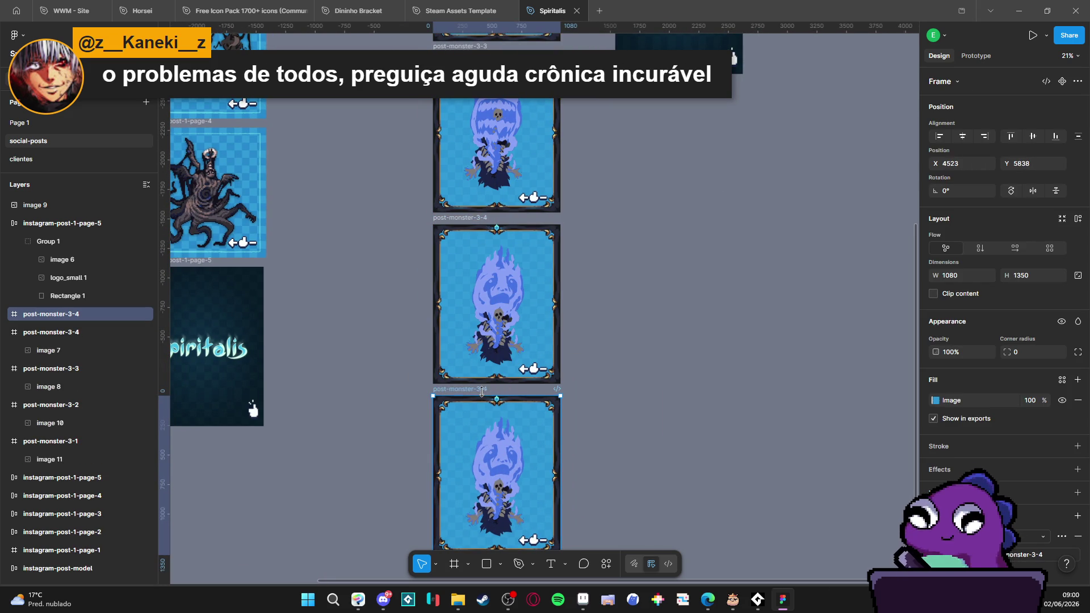
Step: Rename the copied bottom frame to post-monster-3-5
{"action": "double_click", "coordinate": [482, 389]}
{"action": "key", "text": "Return"}
{"action": "type", "text": "5"}
{"action": "left_click", "coordinate": [591, 356]}
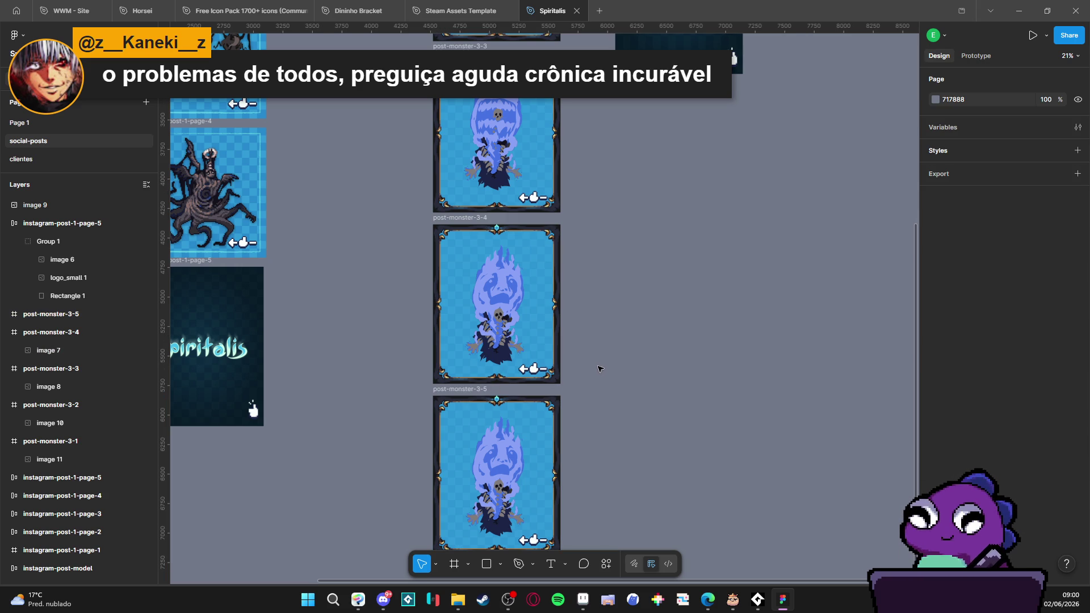
{"action": "left_click_drag", "start_coordinate": [649, 350], "coordinate": [648, 282]}
Step: Delete the ghost inside post-monster-3-5 and the leftover ghost image 9
{"action": "left_click", "coordinate": [518, 419]}
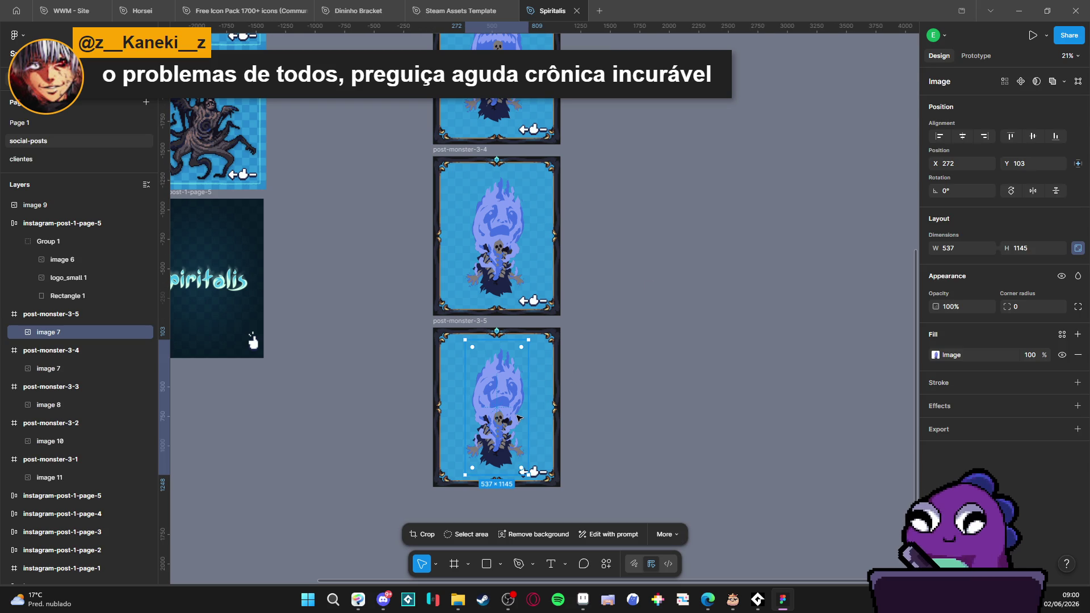
{"action": "scroll", "coordinate": [664, 227], "scroll_direction": "up", "scroll_amount": 5}
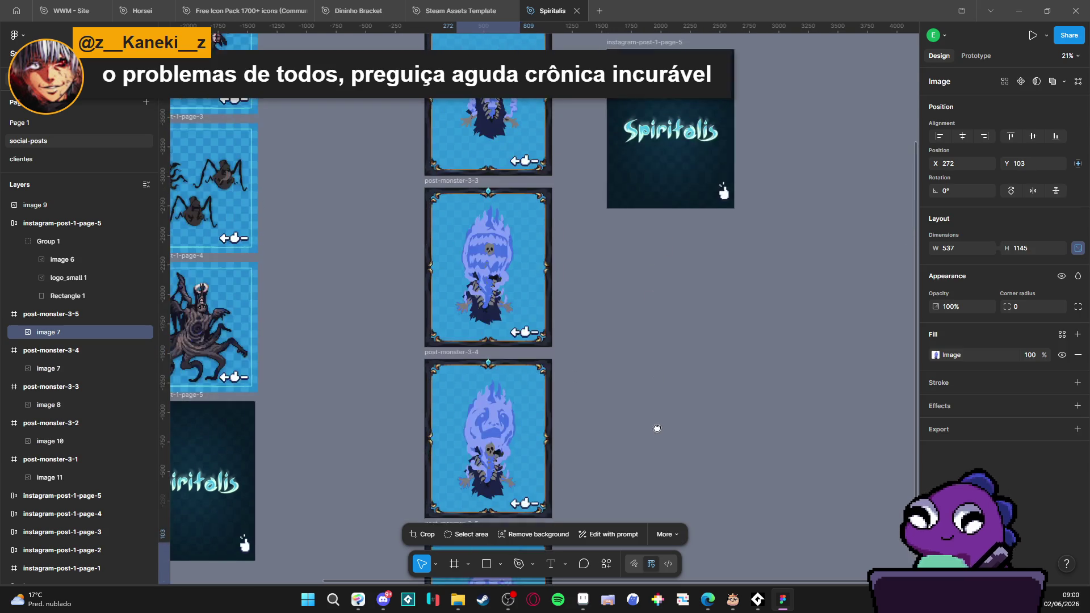
{"action": "key", "text": "Delete"}
{"action": "scroll", "coordinate": [664, 345], "scroll_direction": "up", "scroll_amount": 3}
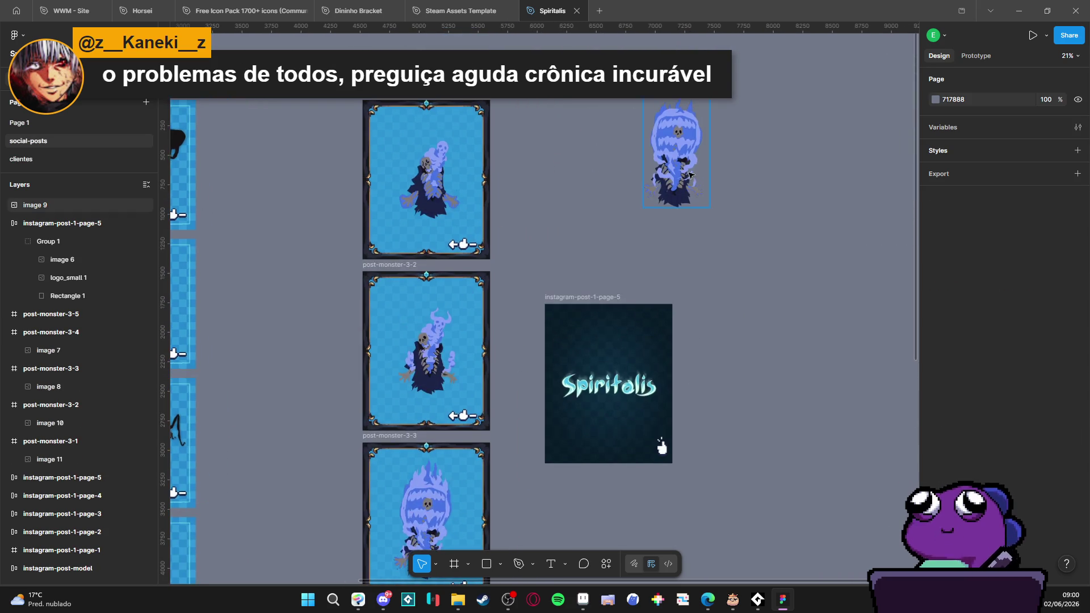
{"action": "left_click", "coordinate": [663, 152]}
{"action": "key", "text": "Delete"}
{"action": "scroll", "coordinate": [637, 224], "scroll_direction": "down", "scroll_amount": 5}
{"action": "scroll", "coordinate": [637, 224], "scroll_direction": "down", "scroll_amount": 4}
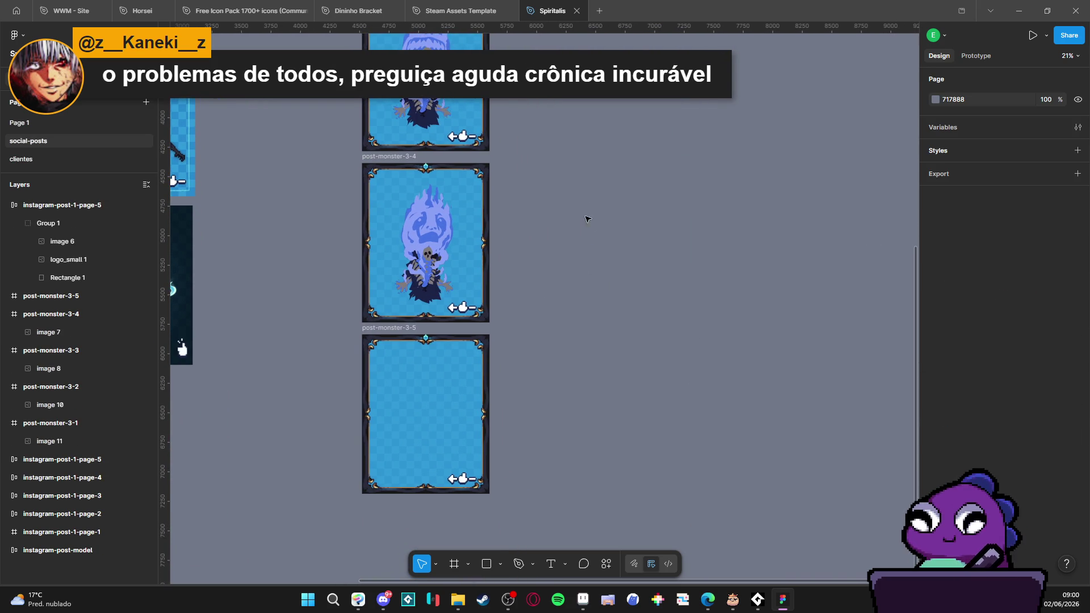
Step: Scroll to post-monster-3-5, check the Aseprite sprite, then bring Clip Studio Paint forward
{"action": "scroll", "coordinate": [635, 284], "scroll_direction": "up", "scroll_amount": 6}
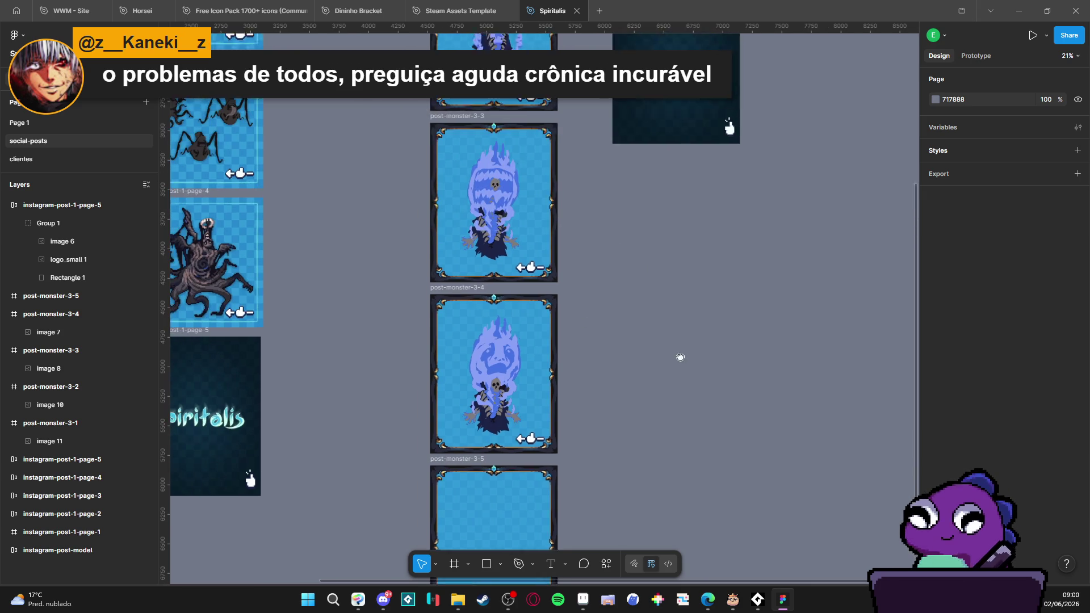
{"action": "scroll", "coordinate": [628, 329], "scroll_direction": "down", "scroll_amount": 5}
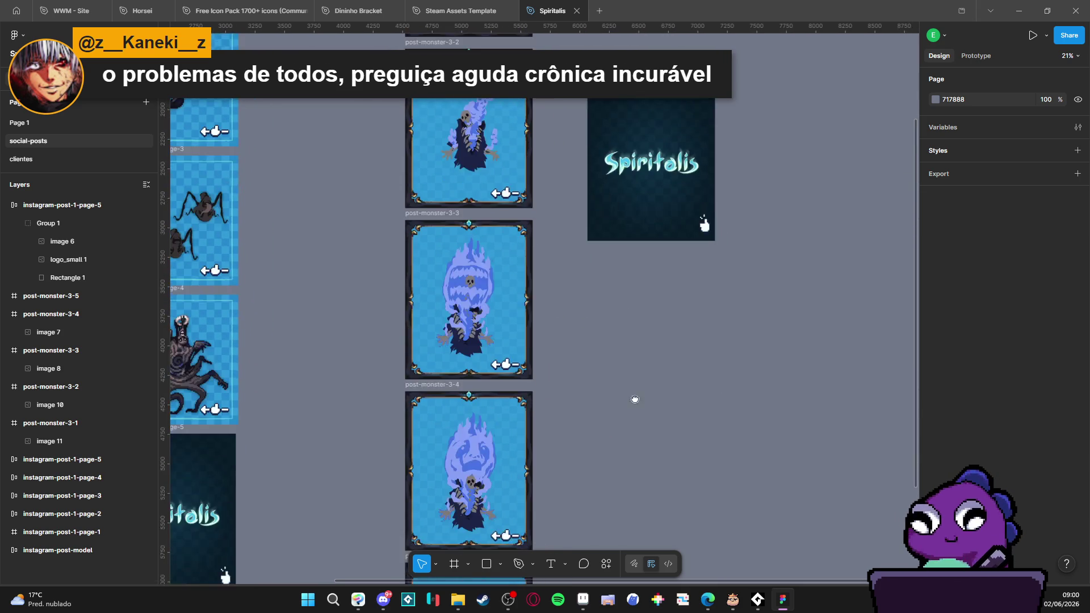
{"action": "left_click", "coordinate": [582, 601]}
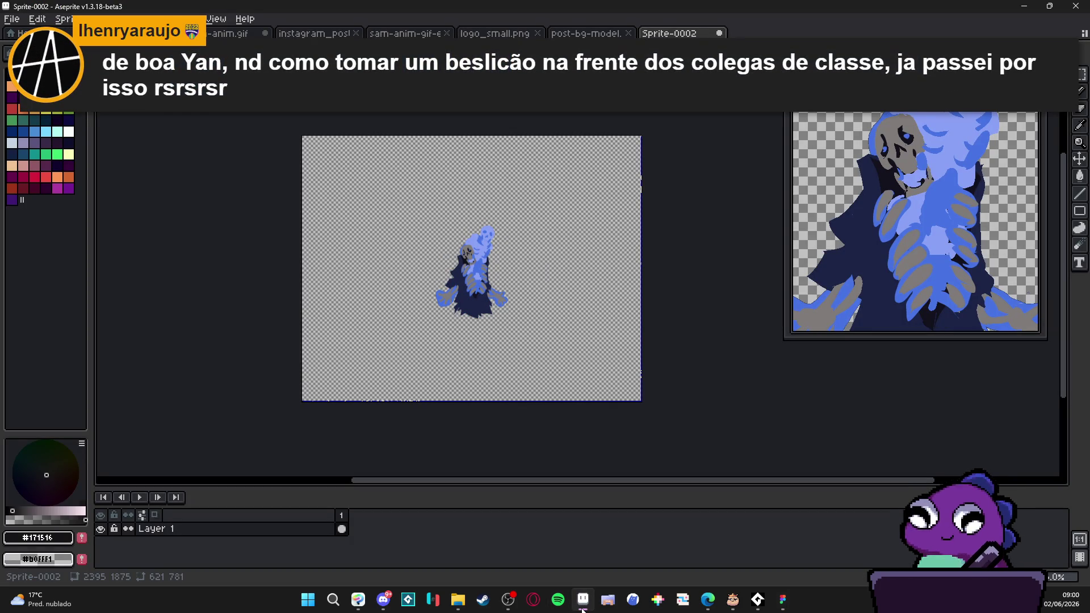
{"action": "left_click", "coordinate": [582, 607]}
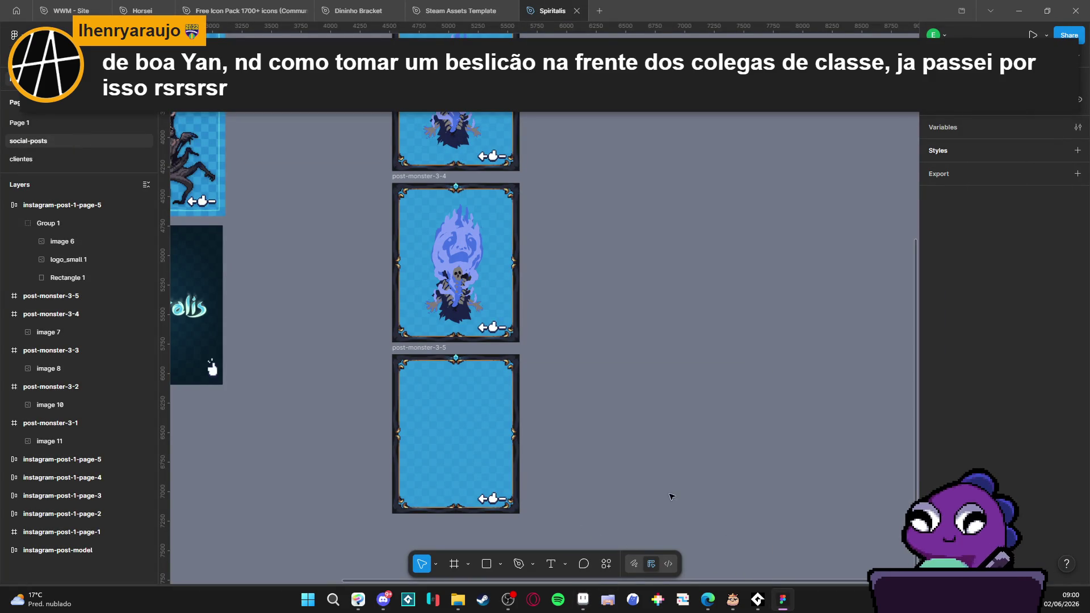
{"action": "mouse_move", "coordinate": [363, 600]}
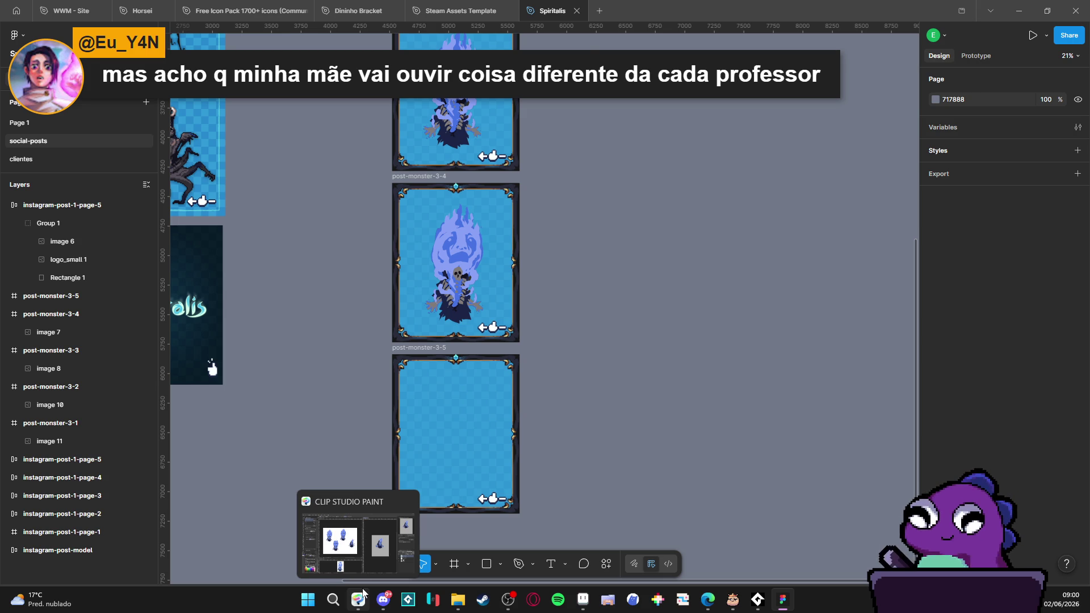
{"action": "left_click", "coordinate": [363, 601]}
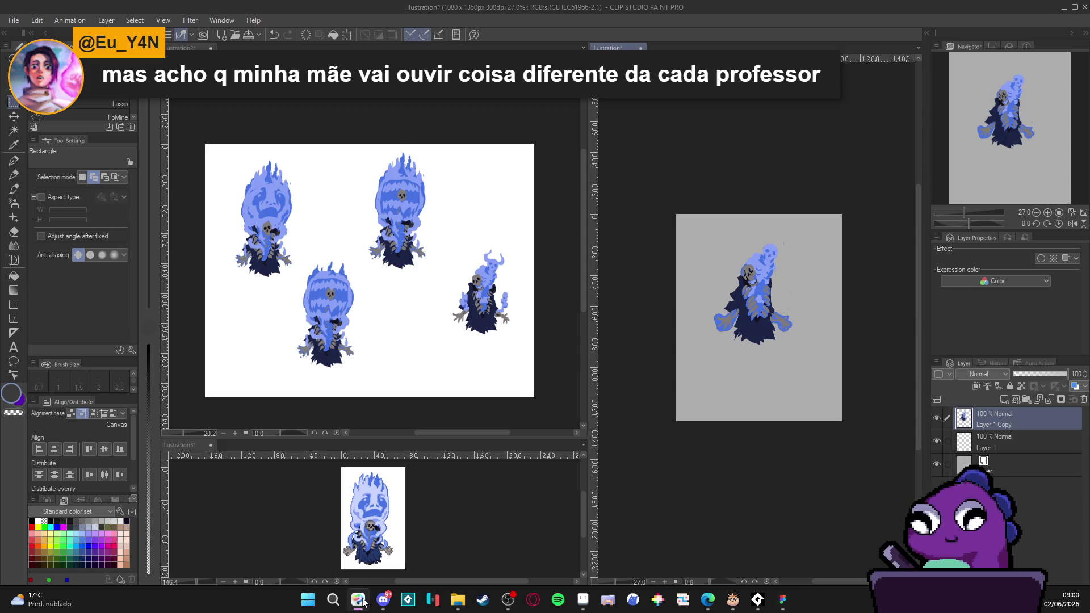
Step: Copy the whole Illustration3 canvas in Clip Studio Paint, then switch to Aseprite's Sprite-0002
{"action": "left_click", "coordinate": [372, 529]}
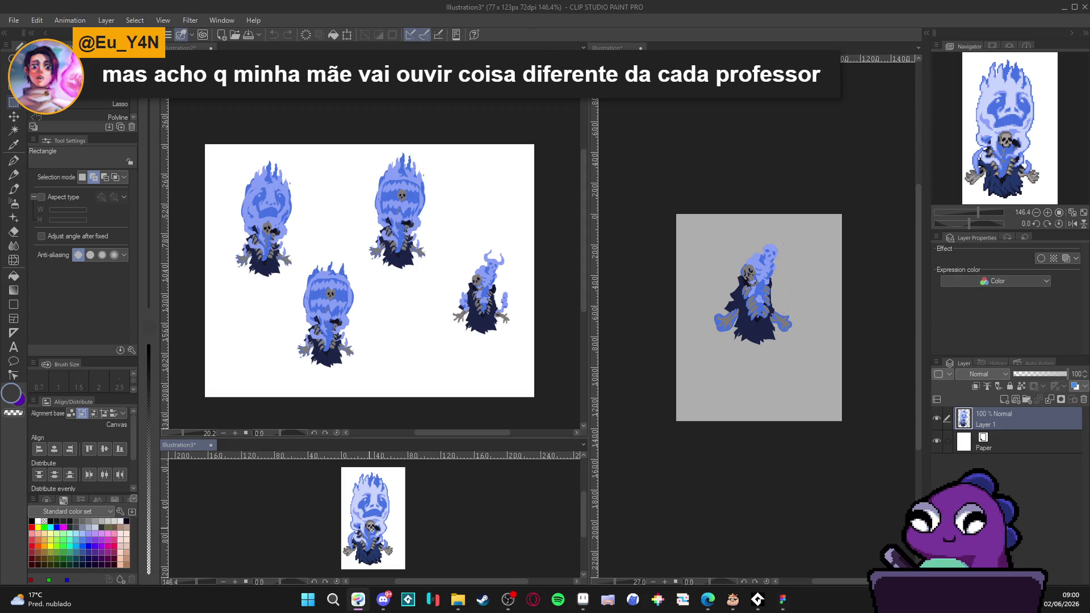
{"action": "key", "text": "k"}
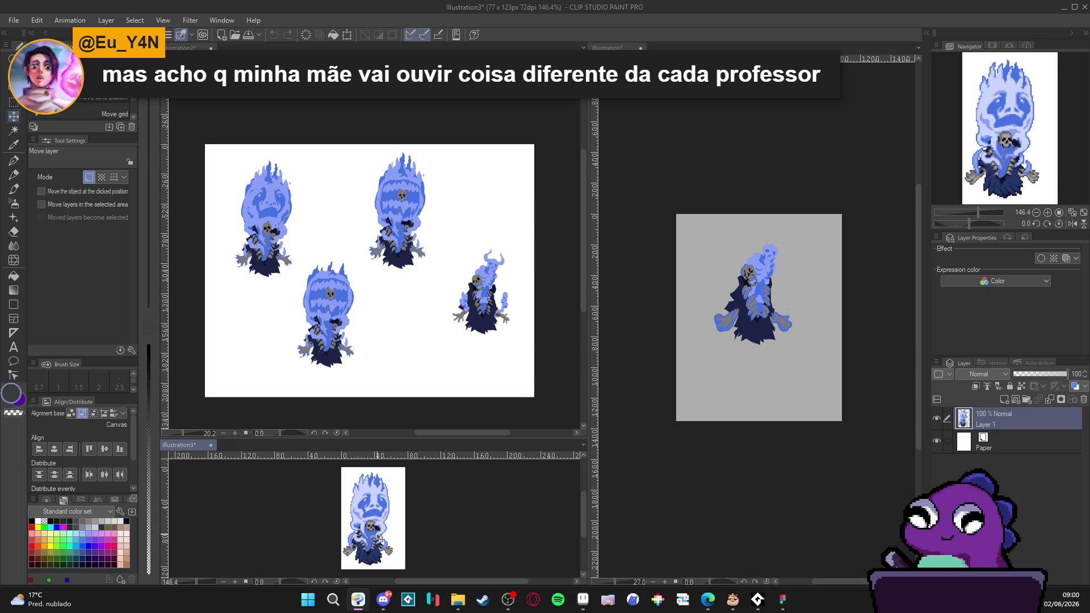
{"action": "left_click", "coordinate": [379, 538]}
{"action": "key", "text": "ctrl+a"}
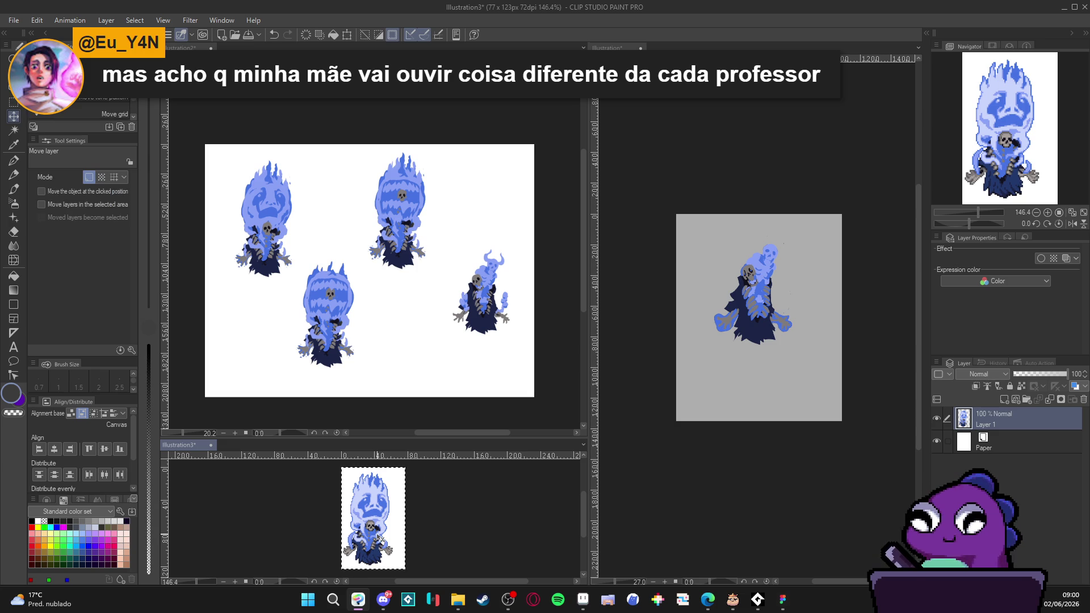
{"action": "key", "text": "w"}
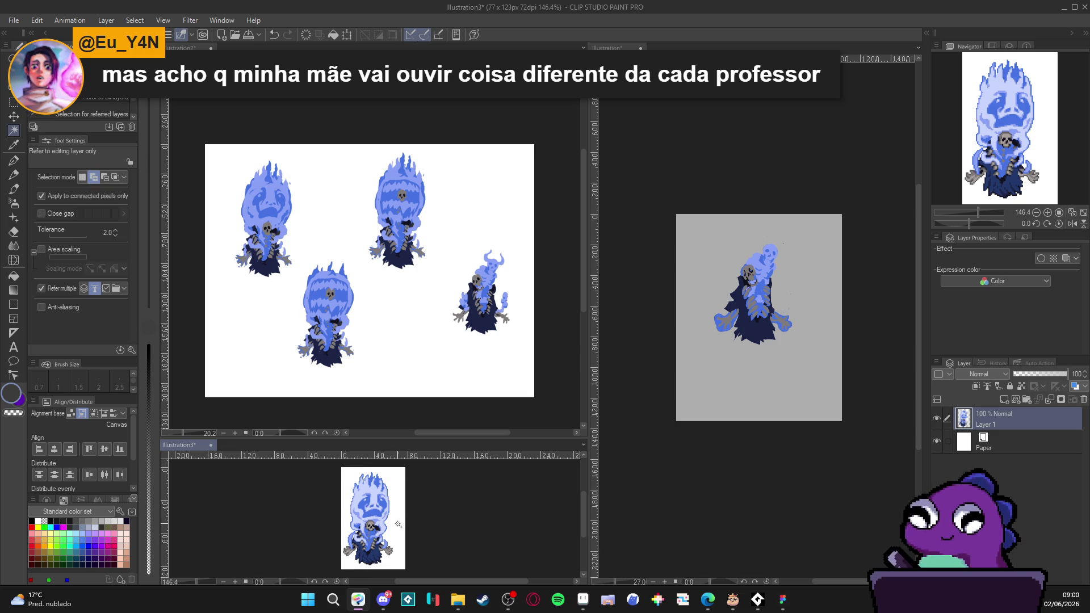
{"action": "key", "text": "ctrl+d"}
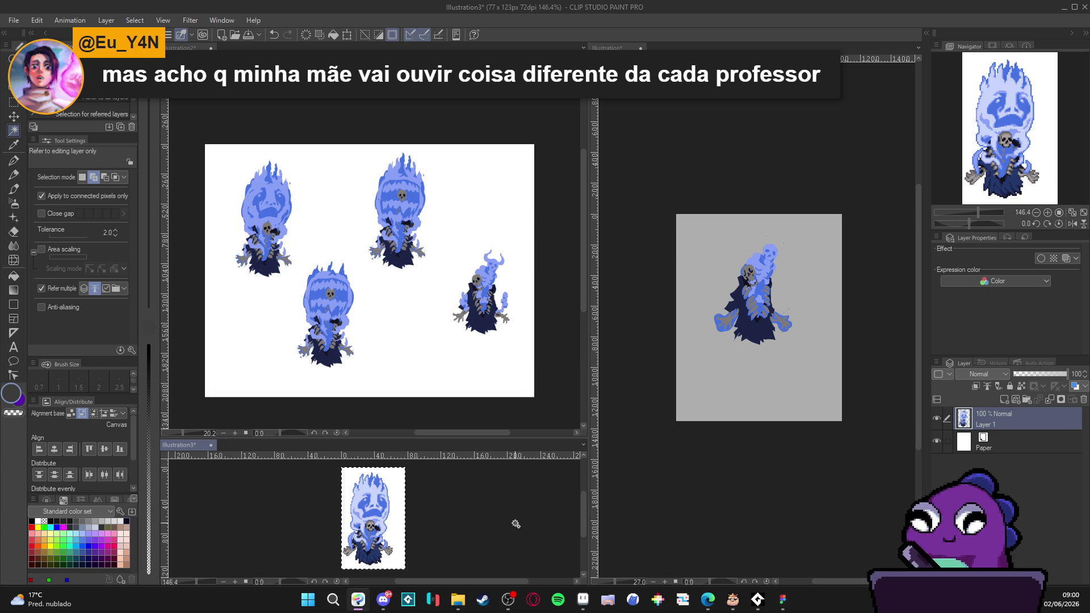
{"action": "left_click", "coordinate": [583, 599]}
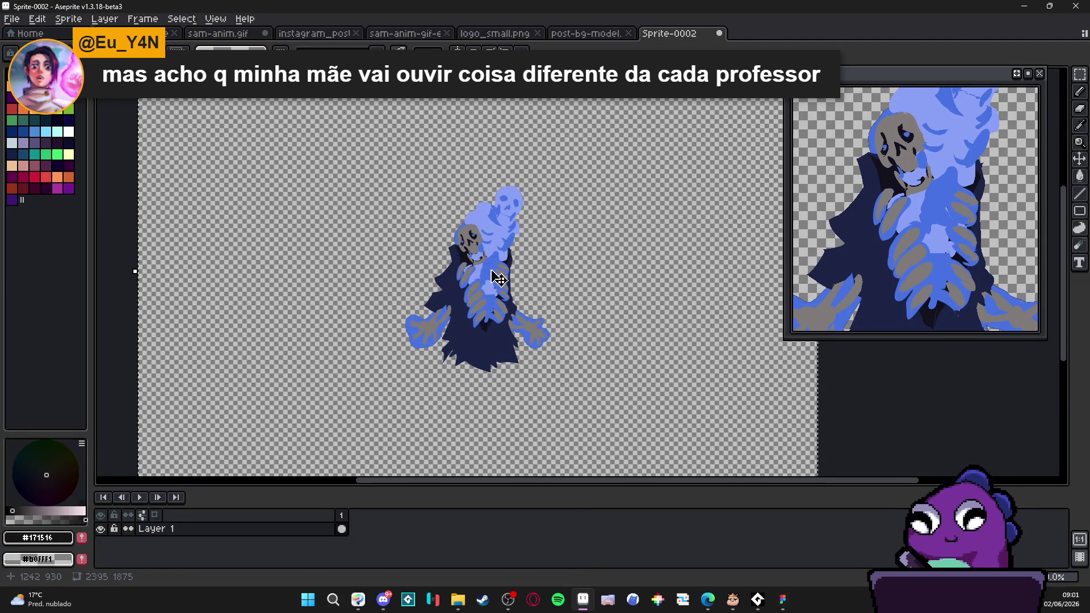
Step: Clear Sprite-0002's canvas and paste the copied small skeleton sprite
{"action": "key", "text": "ctrl+a"}
{"action": "key", "text": "Delete"}
{"action": "key", "text": "ctrl+v"}
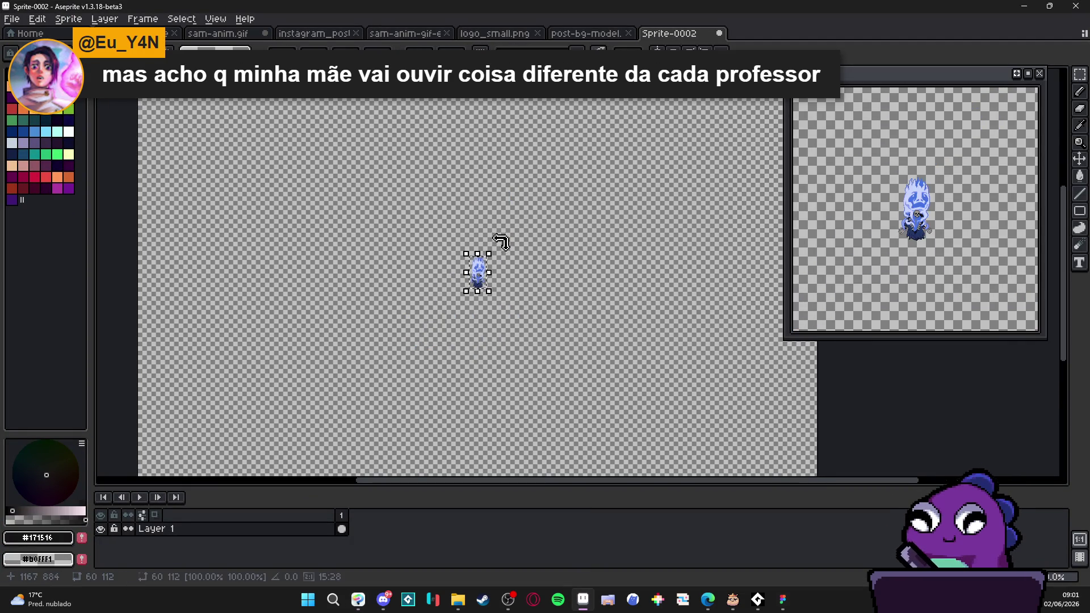
{"action": "scroll", "coordinate": [487, 278], "scroll_direction": "up", "scroll_amount": 5}
{"action": "scroll", "coordinate": [484, 273], "scroll_direction": "down", "scroll_amount": 2}
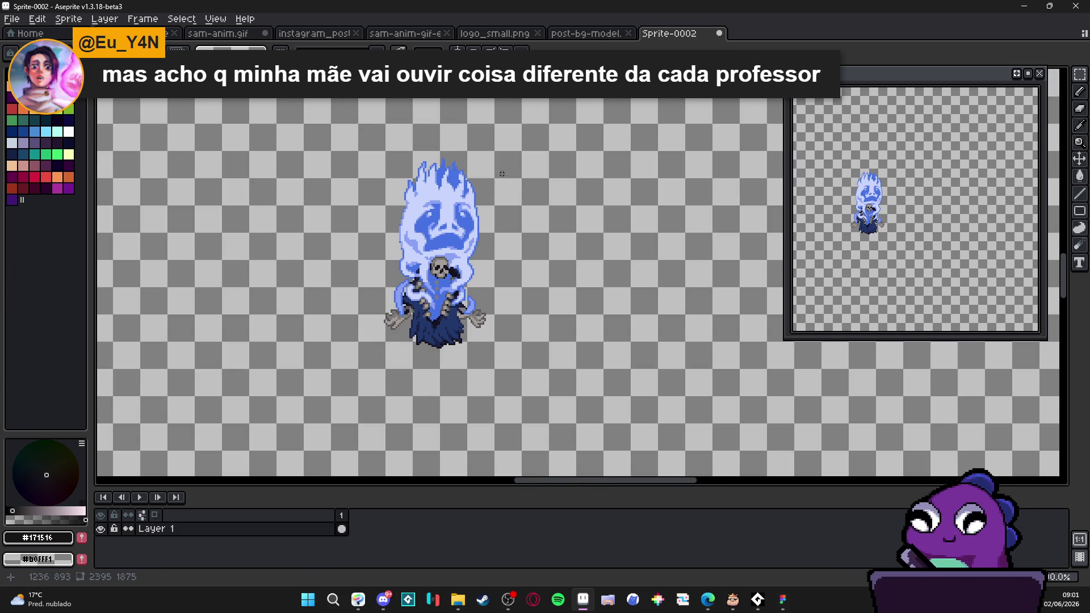
Step: Nudge the pasted sprite one step left, deselect, and return to Clip Studio Paint
{"action": "mouse_move", "coordinate": [485, 154]}
{"action": "left_mouse_down"}
{"action": "mouse_move", "coordinate": [385, 344]}
{"action": "mouse_move", "coordinate": [386, 368]}
{"action": "mouse_move", "coordinate": [370, 353]}
{"action": "left_mouse_up"}
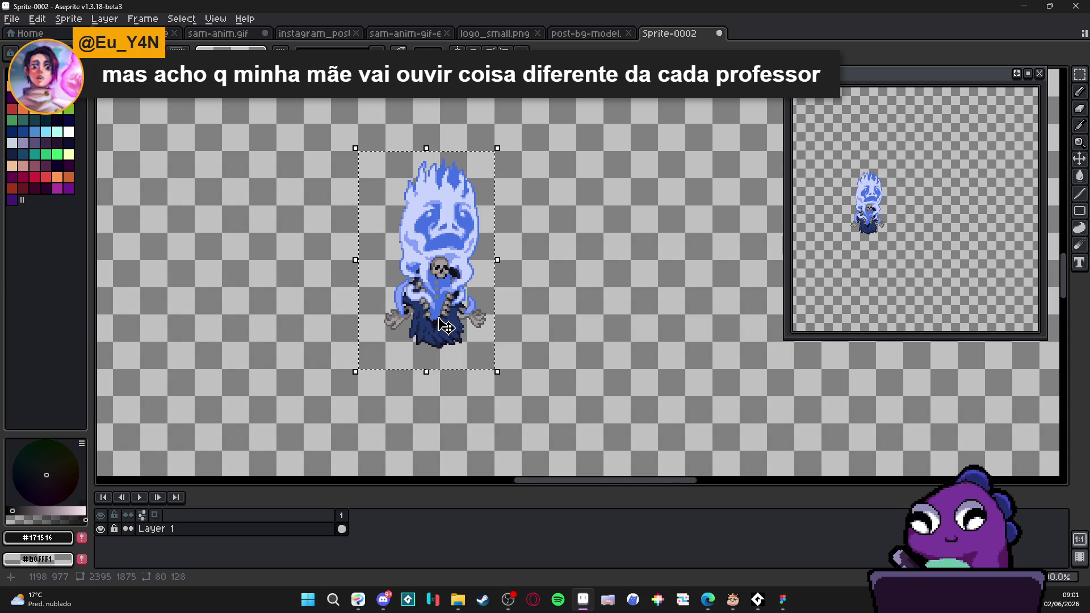
{"action": "key", "text": "Left"}
{"action": "key", "text": "Left"}
{"action": "key", "text": "Left"}
{"action": "scroll", "coordinate": [482, 255], "scroll_direction": "down", "scroll_amount": 3}
{"action": "scroll", "coordinate": [483, 254], "scroll_direction": "up", "scroll_amount": 3}
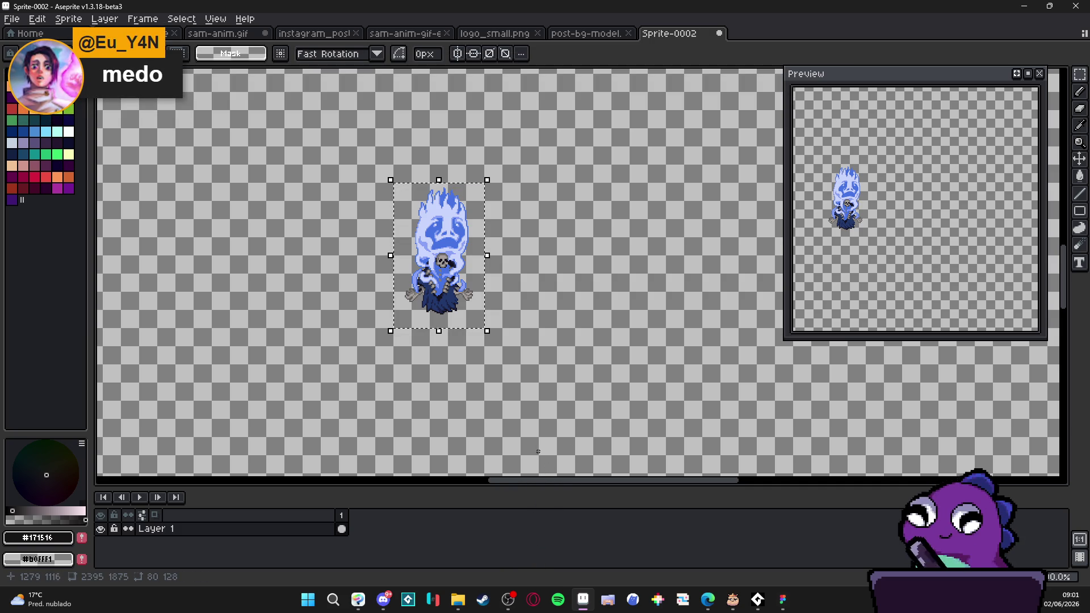
{"action": "key", "text": "Return"}
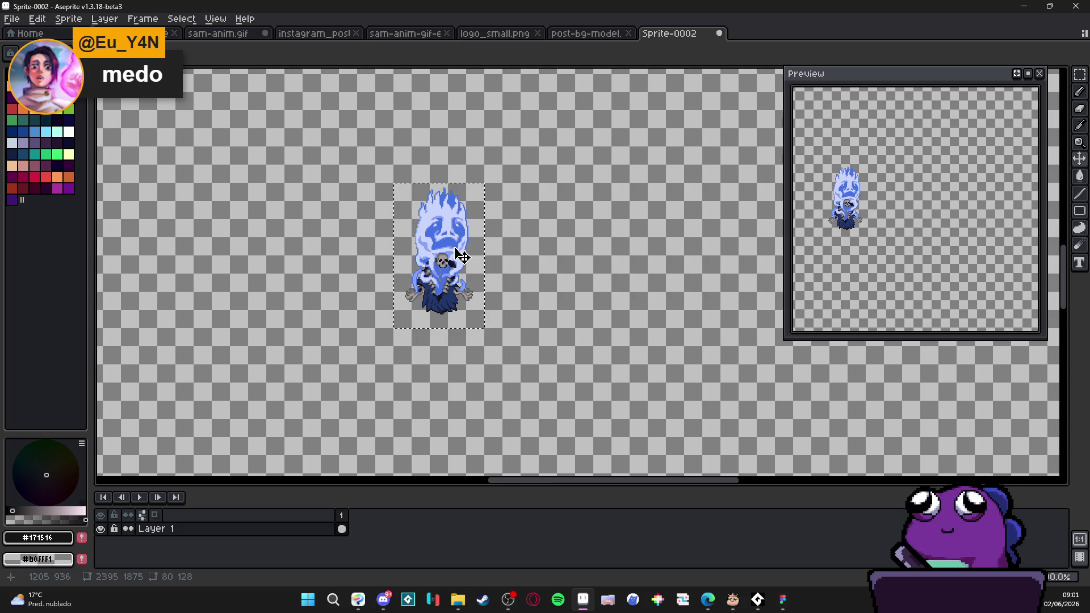
{"action": "left_click", "coordinate": [461, 256]}
{"action": "key", "text": "ctrl+d"}
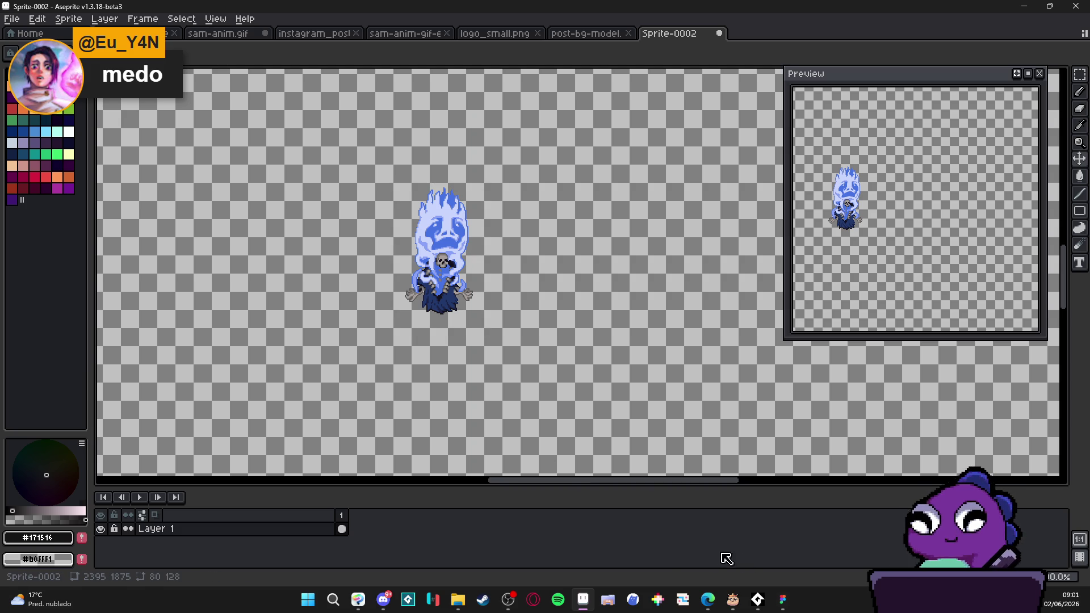
{"action": "left_click", "coordinate": [358, 598]}
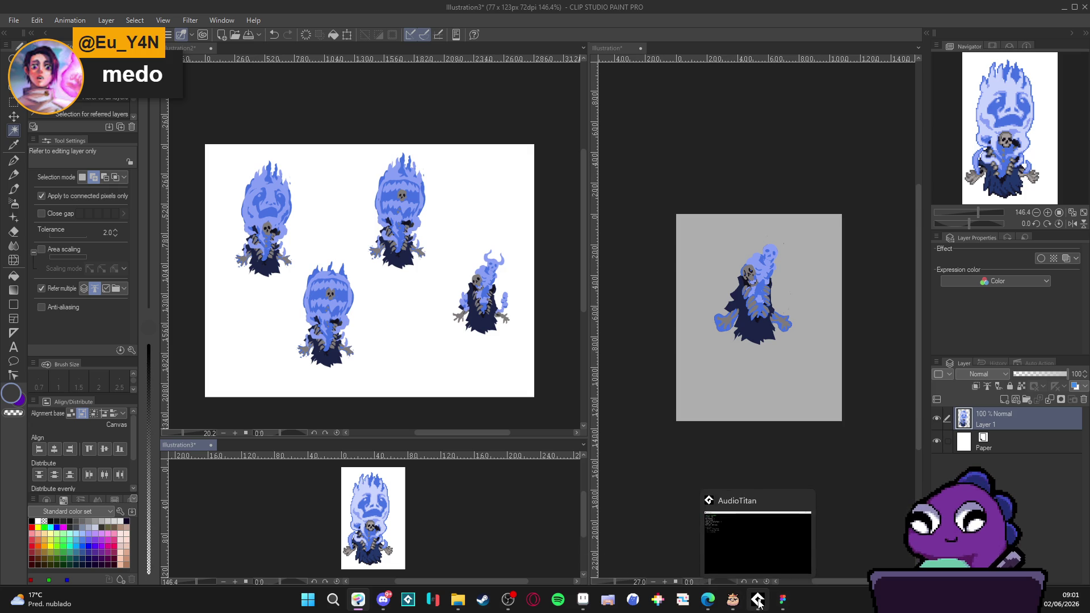
Step: Paste the pixel skeleton into the Spiritalis file and trial widths 400, 80 and 560
{"action": "left_click", "coordinate": [782, 600]}
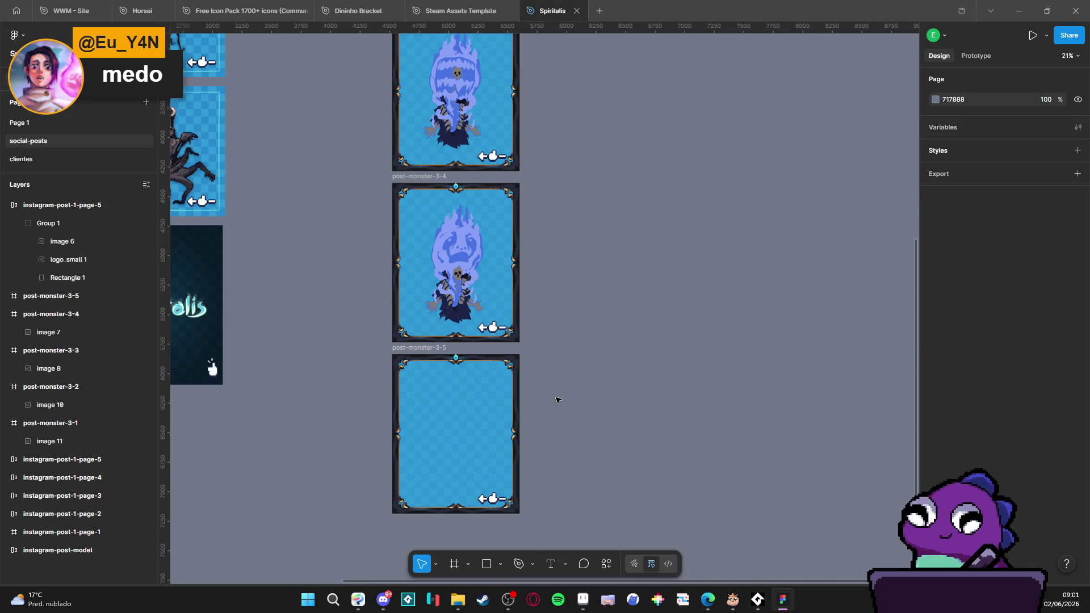
{"action": "key", "text": "ctrl+v"}
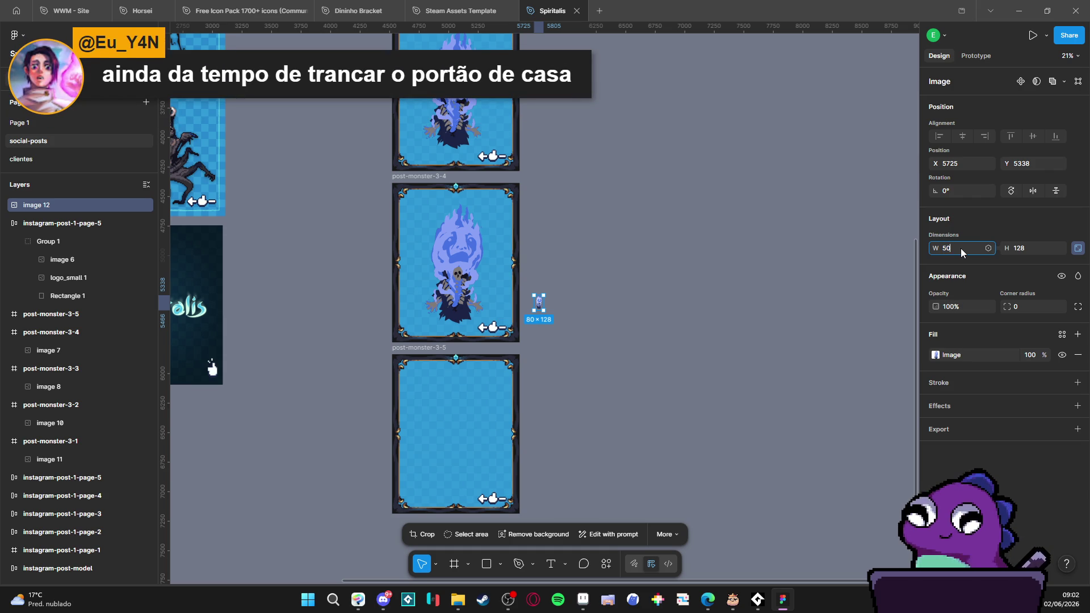
{"action": "key", "text": "BackSpace"}
{"action": "key", "text": "BackSpace"}
{"action": "key", "text": "BackSpace"}
{"action": "type", "text": "400"}
{"action": "key", "text": "Return"}
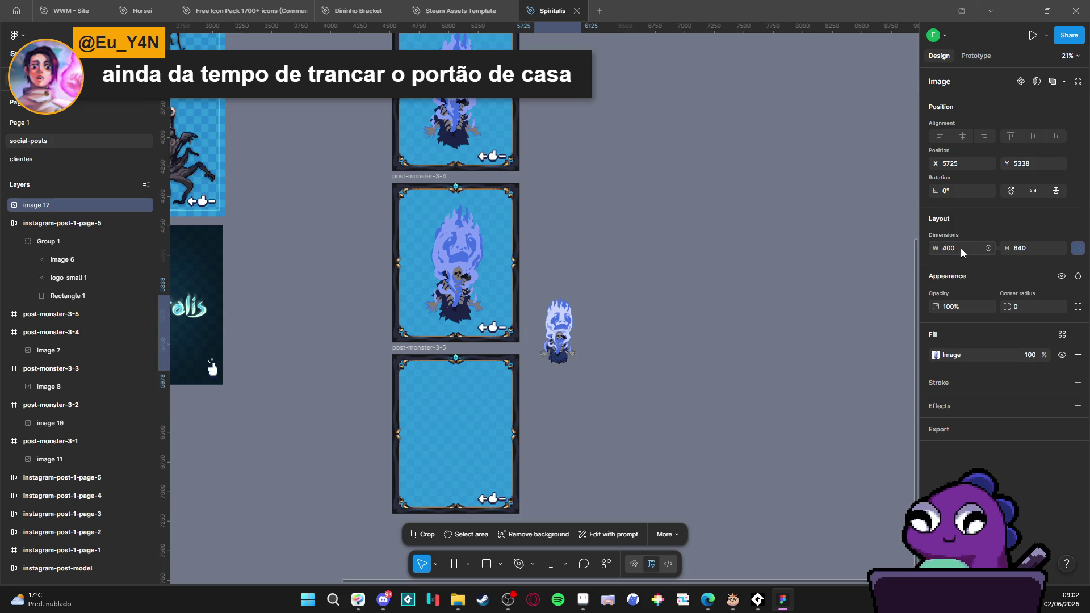
{"action": "left_click", "coordinate": [960, 248]}
{"action": "type", "text": "80"}
{"action": "key", "text": "Return"}
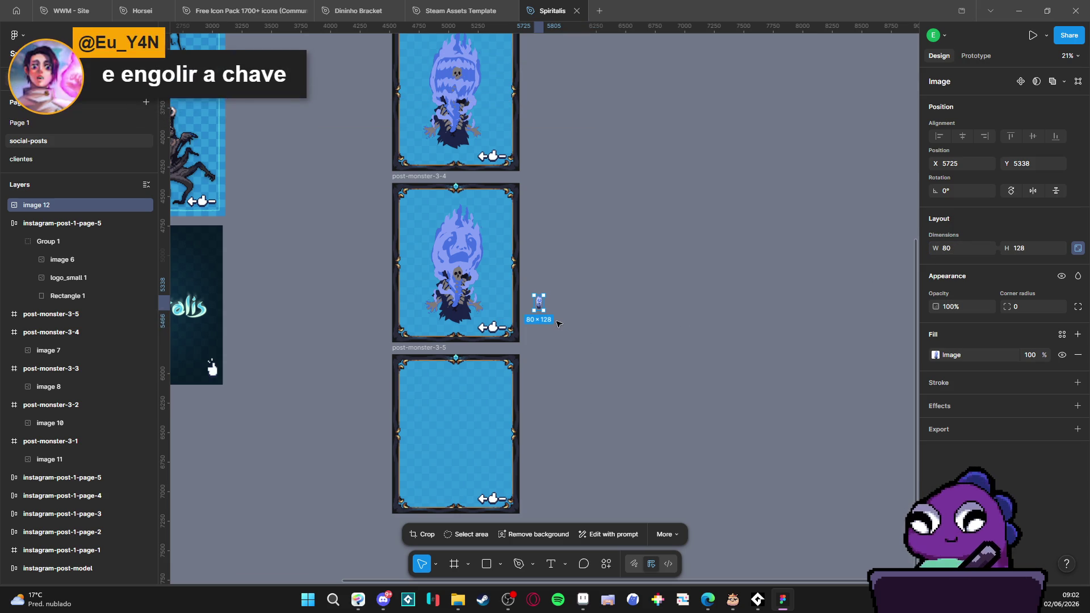
{"action": "left_click", "coordinate": [966, 249]}
{"action": "type", "text": "560"}
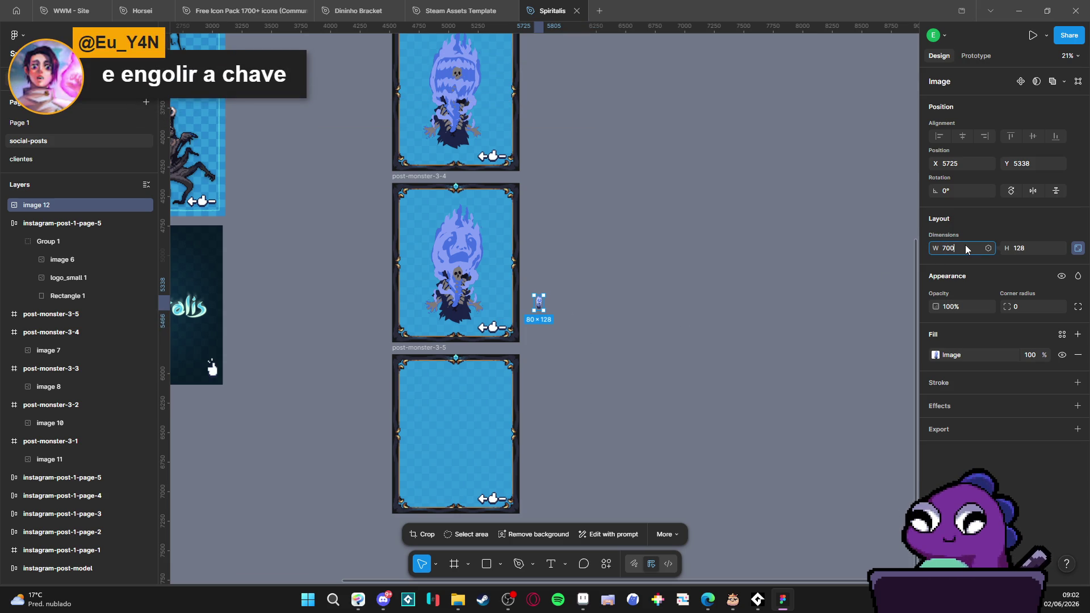
{"action": "key", "text": "Return"}
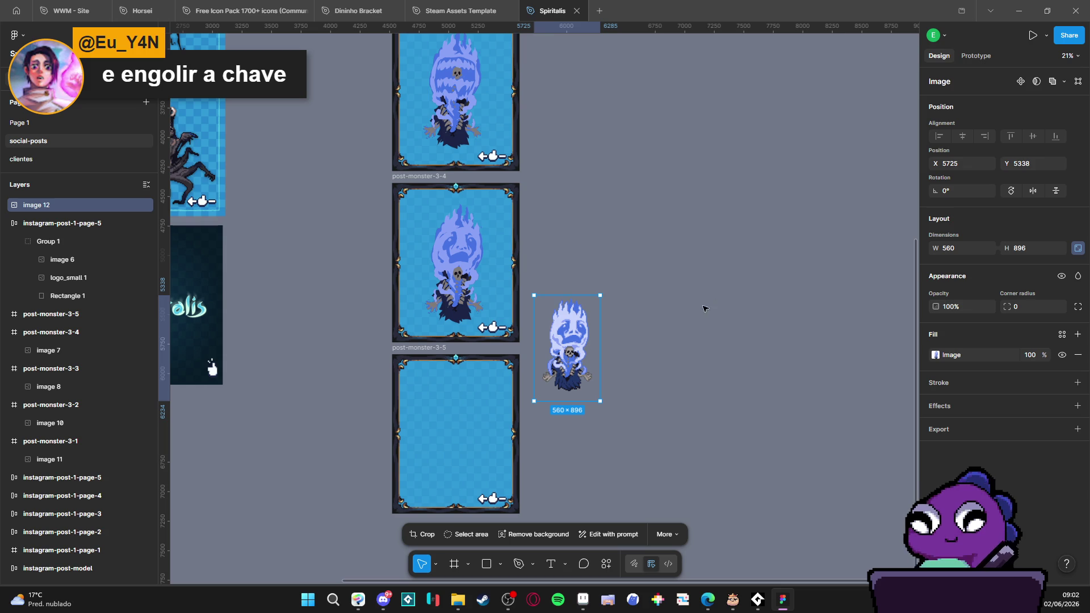
{"action": "key", "text": "ctrl+z"}
Step: Scale the image by *8 to 640×1024 and place it inside post-monster-3-5
{"action": "left_click", "coordinate": [957, 248]}
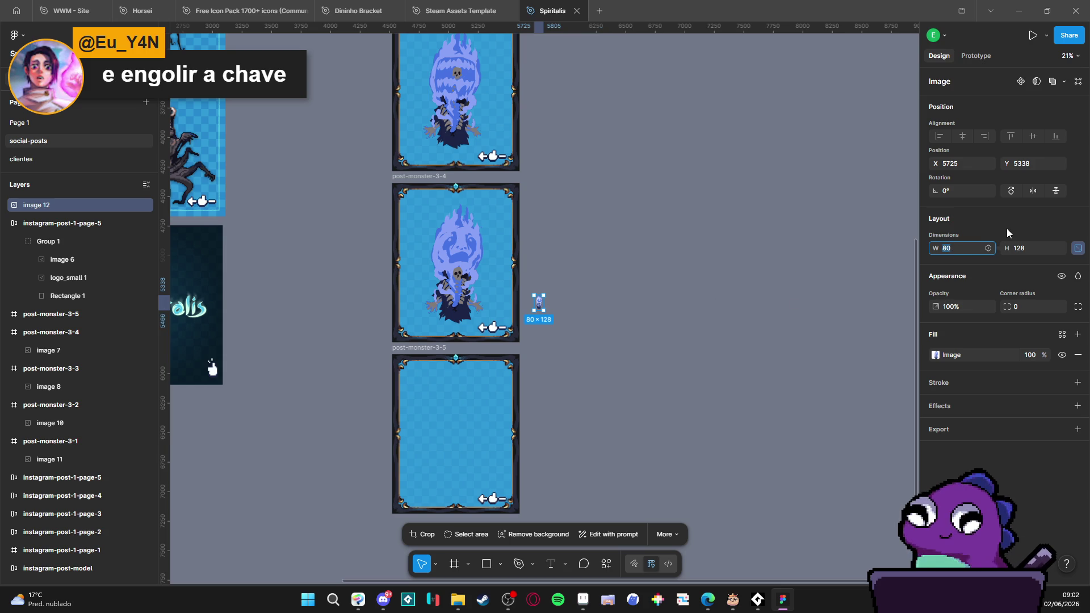
{"action": "type", "text": "800"}
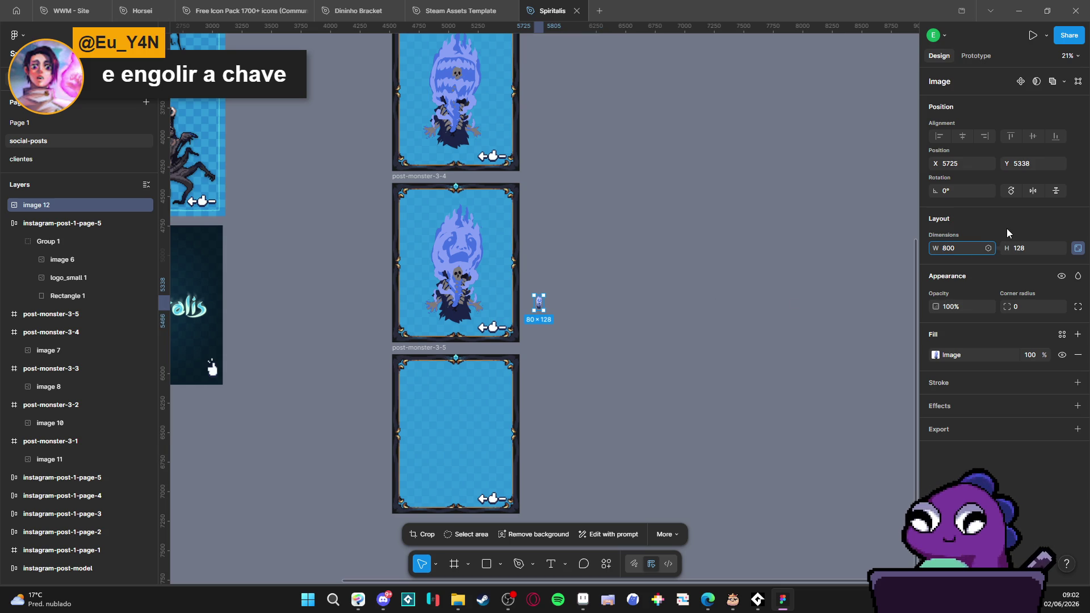
{"action": "key", "text": "BackSpace"}
{"action": "type", "text": "*8"}
{"action": "key", "text": "Return"}
{"action": "mouse_move", "coordinate": [595, 357]}
{"action": "left_mouse_down"}
{"action": "mouse_move", "coordinate": [489, 437]}
{"action": "mouse_move", "coordinate": [476, 436]}
{"action": "left_mouse_up"}
{"action": "left_click", "coordinate": [580, 423]}
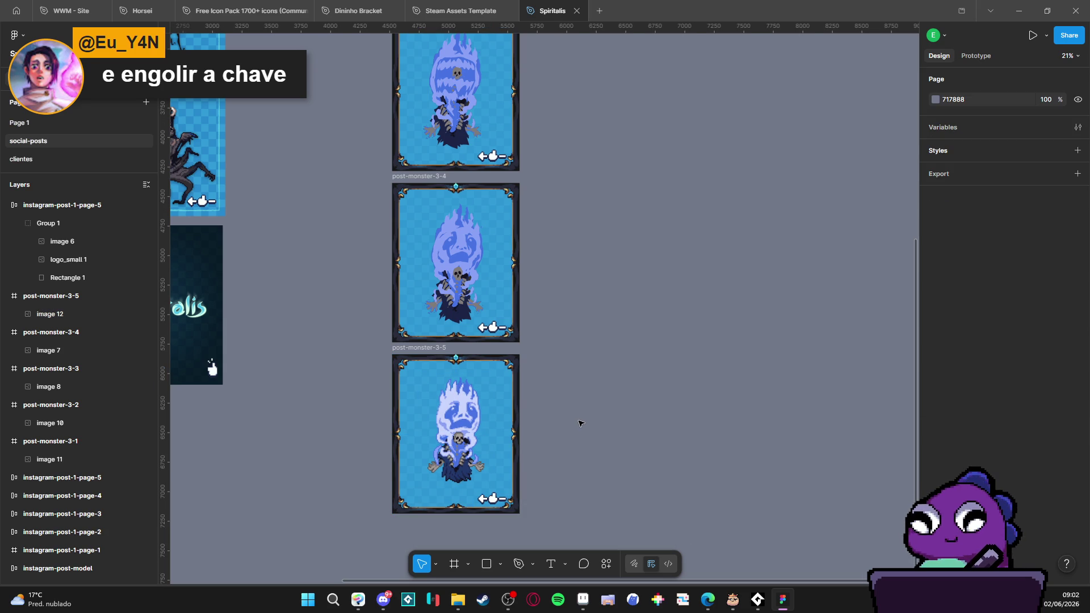
{"action": "left_click", "coordinate": [459, 445]}
{"action": "left_click", "coordinate": [584, 414]}
{"action": "left_click", "coordinate": [472, 437]}
{"action": "left_click", "coordinate": [603, 401]}
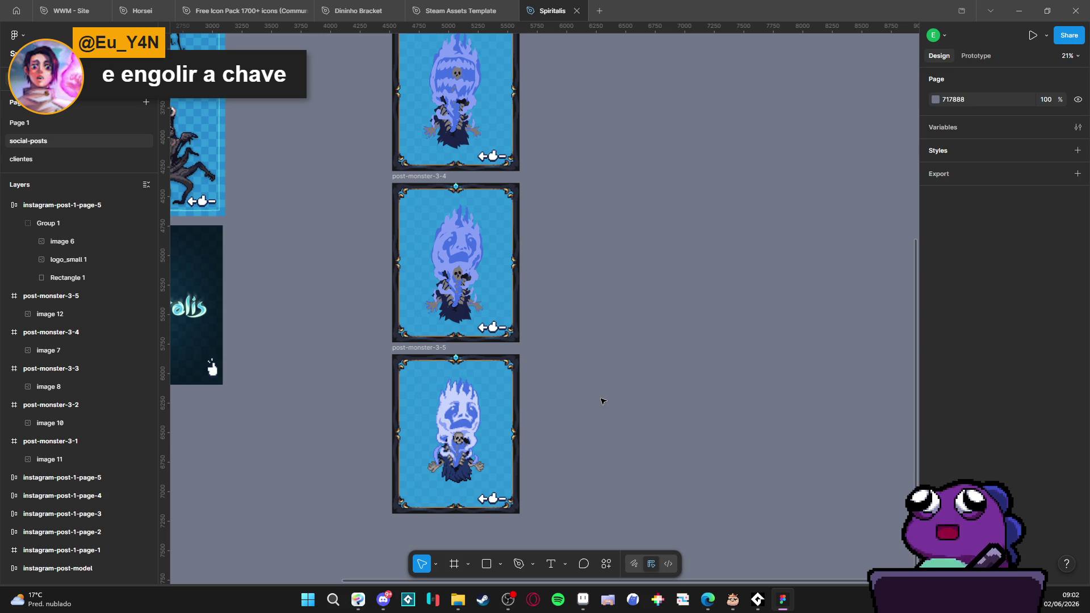
{"action": "left_click", "coordinate": [460, 424]}
{"action": "left_click", "coordinate": [541, 429]}
{"action": "left_click", "coordinate": [404, 352]}
{"action": "left_click", "coordinate": [594, 369]}
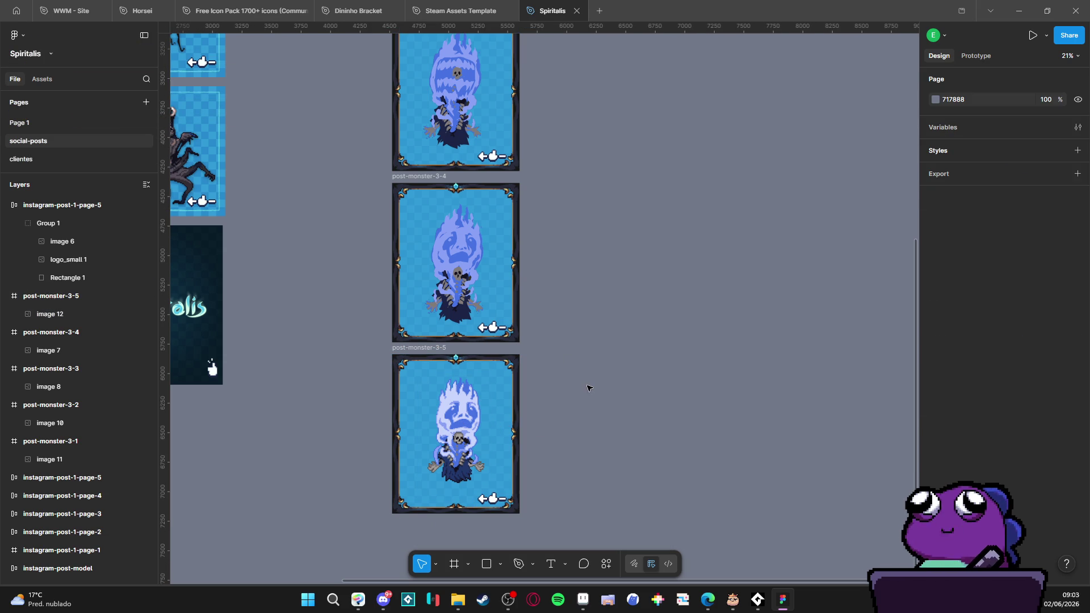
{"action": "scroll", "coordinate": [588, 387], "scroll_direction": "down", "scroll_amount": 3}
{"action": "mouse_move", "coordinate": [576, 257]}
{"action": "left_mouse_down"}
{"action": "mouse_move", "coordinate": [516, 316]}
{"action": "mouse_move", "coordinate": [509, 268]}
{"action": "left_mouse_up"}
{"action": "scroll", "coordinate": [499, 396], "scroll_direction": "up", "scroll_amount": 3}
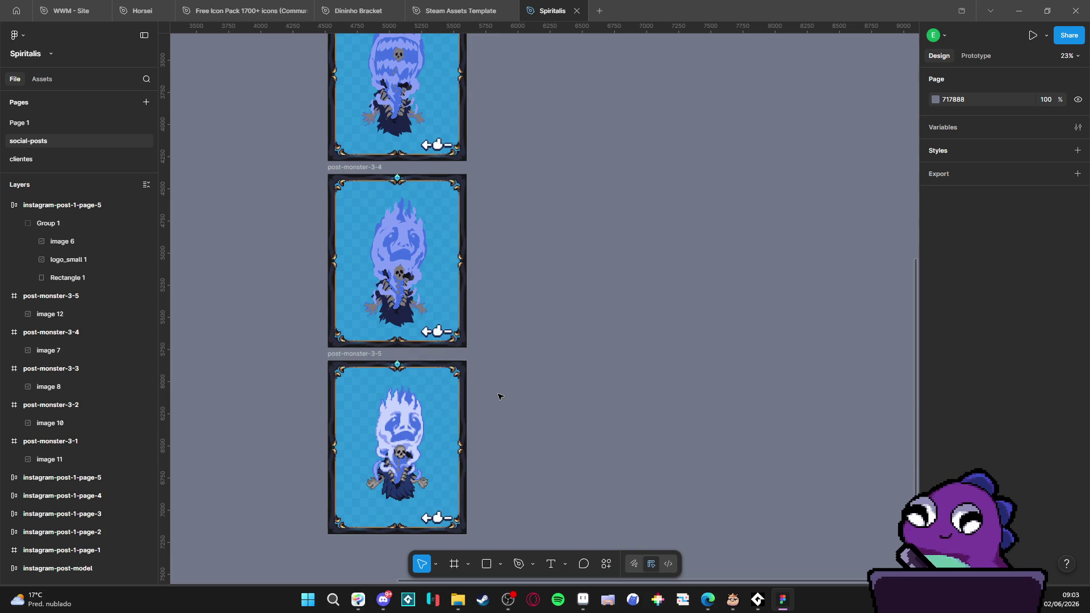
{"action": "scroll", "coordinate": [498, 396], "scroll_direction": "down", "scroll_amount": 3}
{"action": "scroll", "coordinate": [499, 396], "scroll_direction": "up", "scroll_amount": 2}
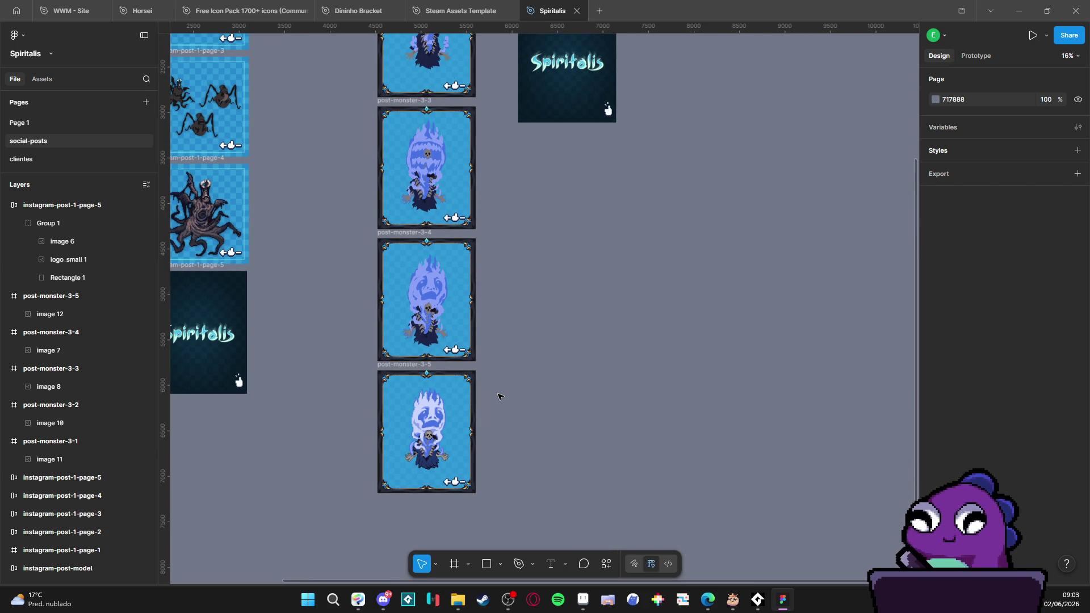
{"action": "scroll", "coordinate": [498, 396], "scroll_direction": "up", "scroll_amount": 2}
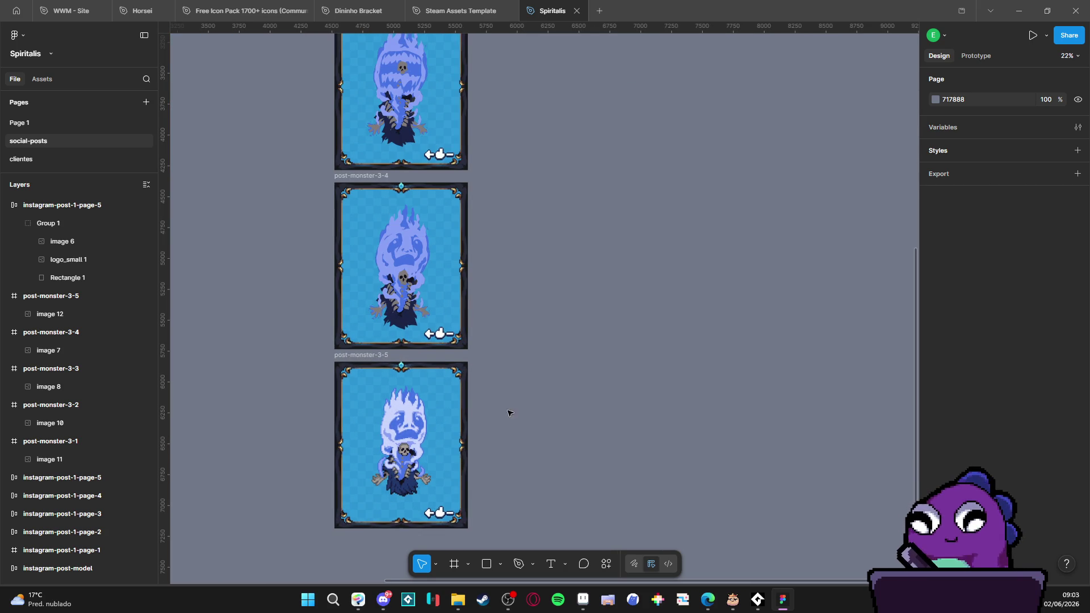
{"action": "left_click_drag", "start_coordinate": [521, 428], "coordinate": [545, 381]}
{"action": "scroll", "coordinate": [542, 352], "scroll_direction": "up", "scroll_amount": 5}
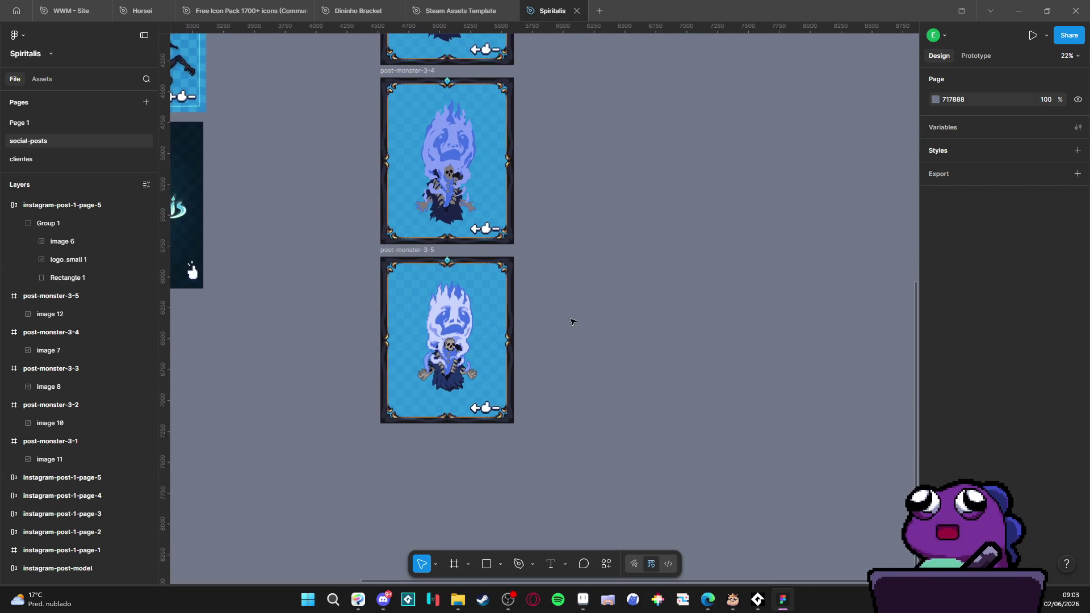
{"action": "scroll", "coordinate": [539, 359], "scroll_direction": "down", "scroll_amount": 4}
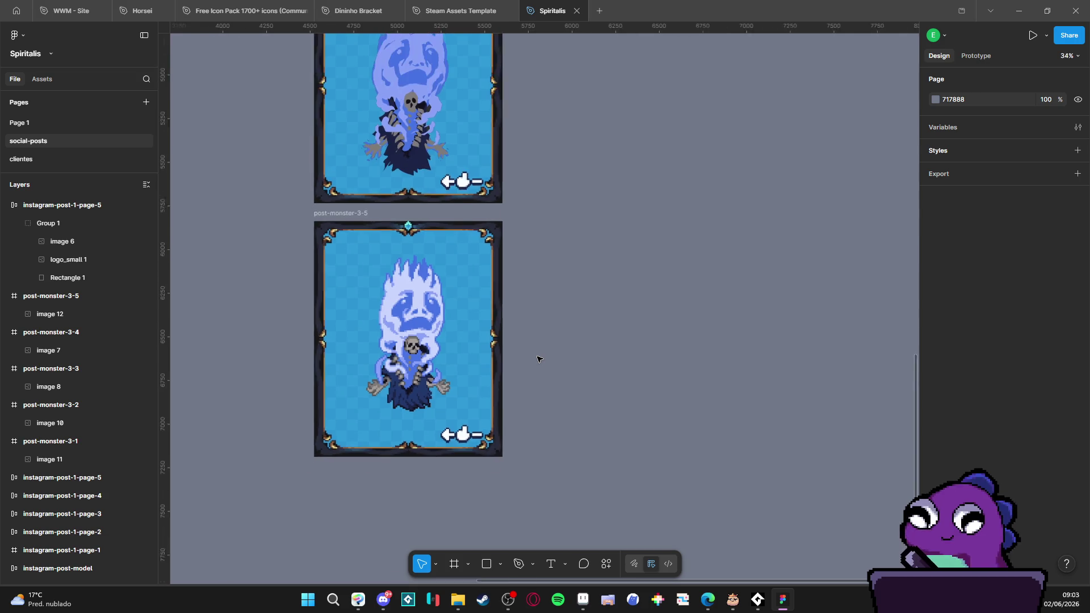
{"action": "scroll", "coordinate": [568, 325], "scroll_direction": "up", "scroll_amount": 2}
{"action": "scroll", "coordinate": [566, 328], "scroll_direction": "up", "scroll_amount": 3}
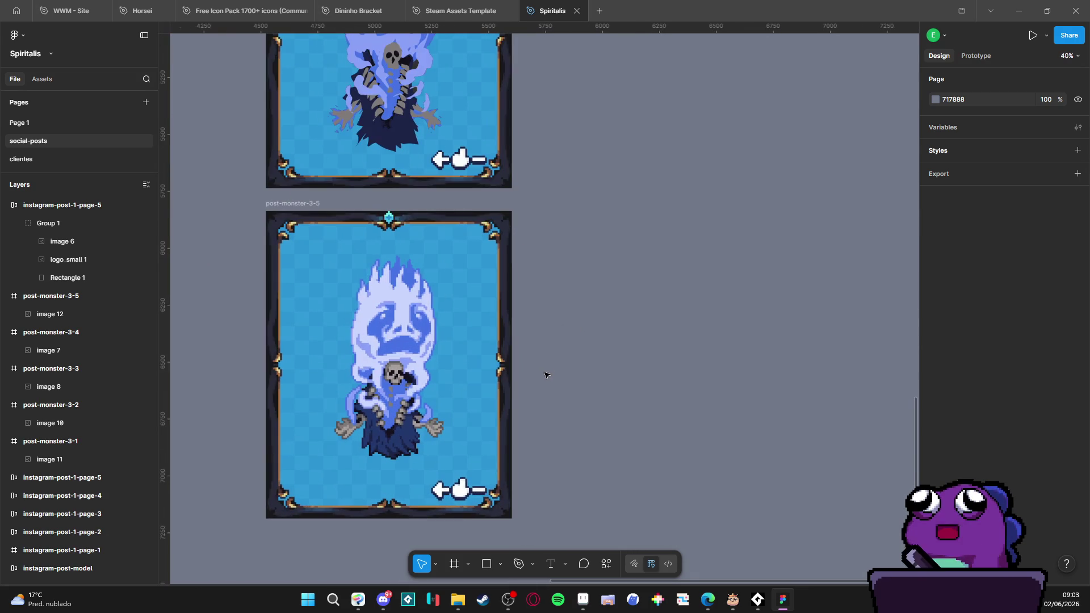
{"action": "scroll", "coordinate": [542, 366], "scroll_direction": "up", "scroll_amount": 2}
{"action": "scroll", "coordinate": [539, 361], "scroll_direction": "down", "scroll_amount": 3}
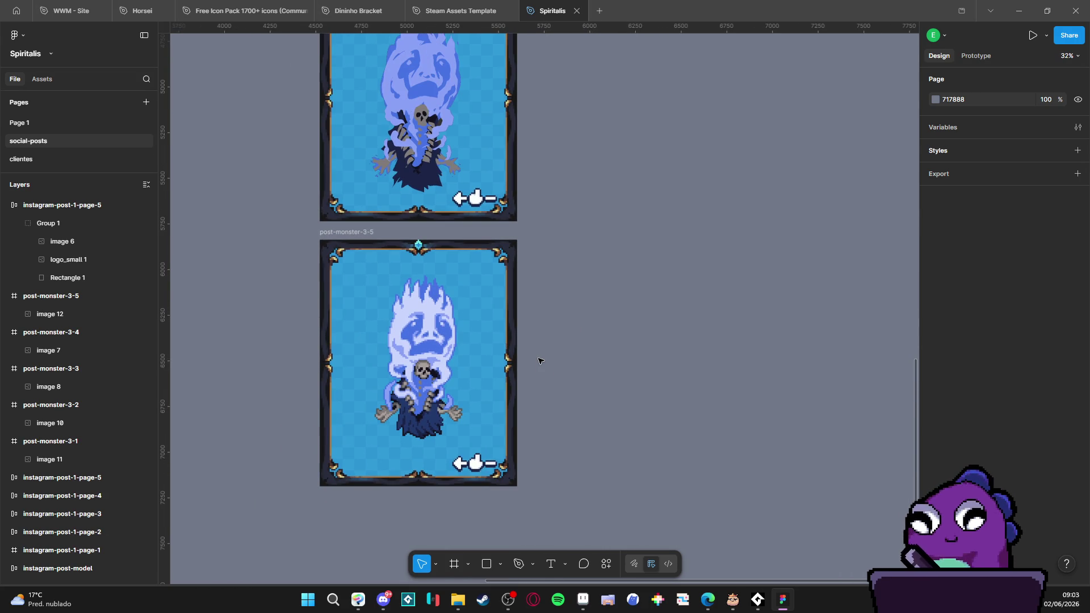
{"action": "scroll", "coordinate": [542, 366], "scroll_direction": "up", "scroll_amount": 3}
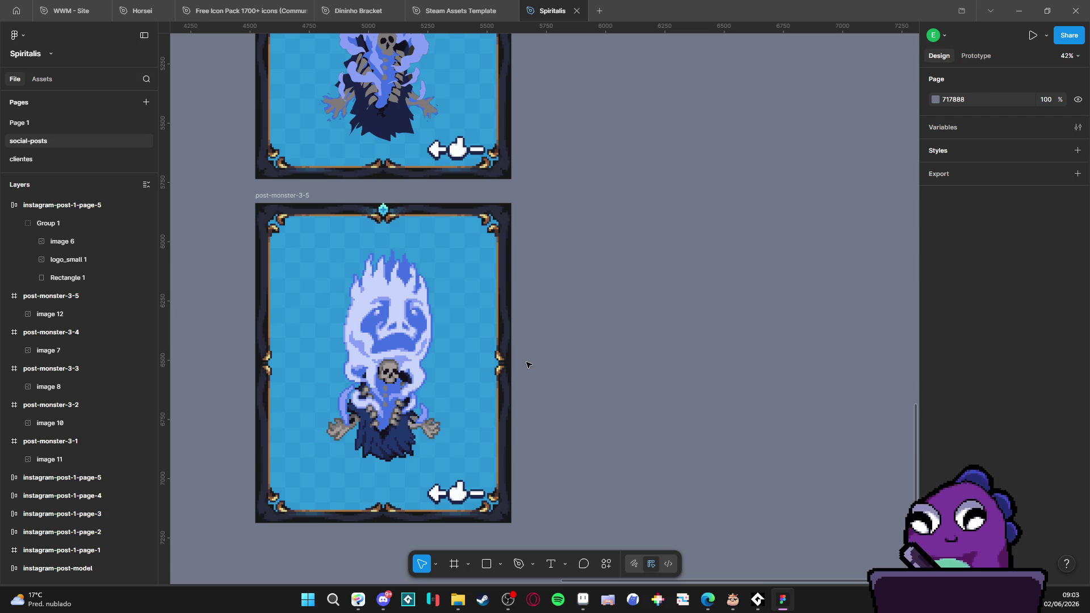
{"action": "scroll", "coordinate": [528, 365], "scroll_direction": "down", "scroll_amount": 5}
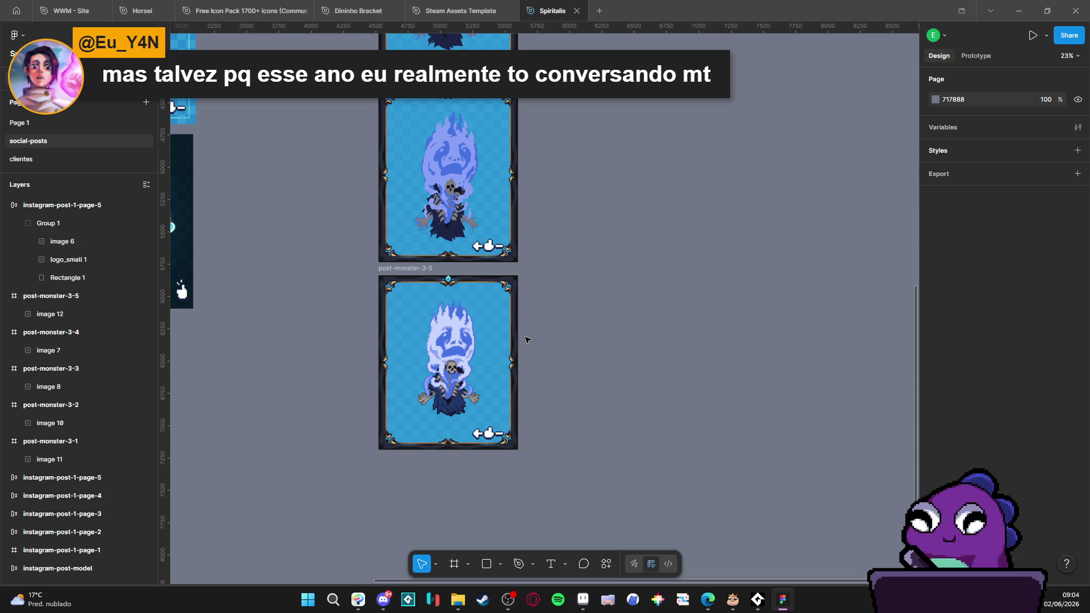
{"action": "left_click", "coordinate": [472, 389]}
{"action": "left_click", "coordinate": [594, 382]}
{"action": "left_click", "coordinate": [461, 369]}
{"action": "left_click", "coordinate": [634, 361]}
{"action": "left_click", "coordinate": [465, 388]}
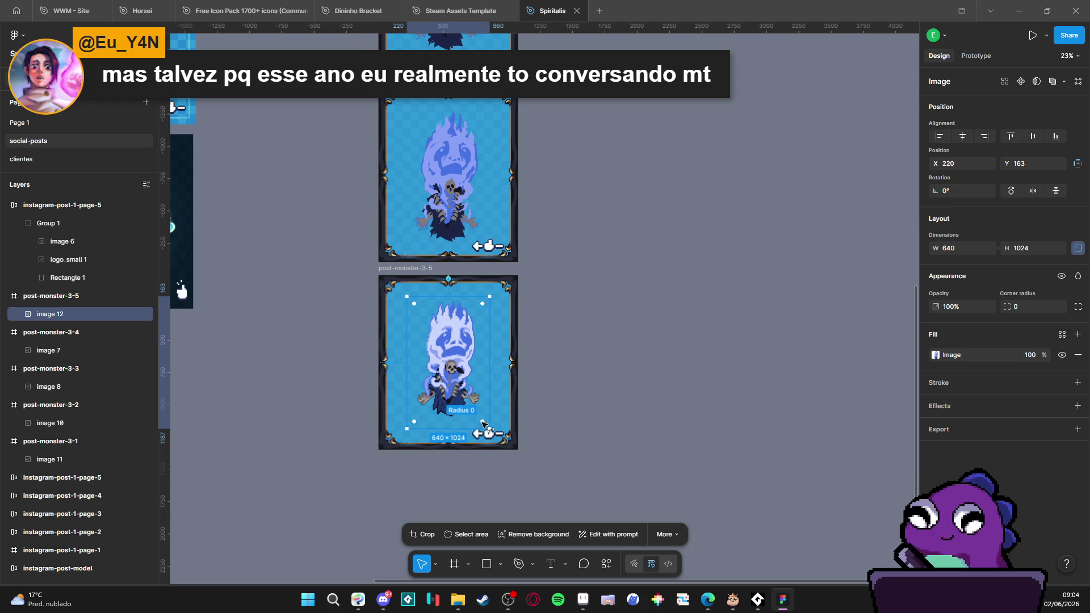
{"action": "mouse_move", "coordinate": [483, 423]}
{"action": "left_mouse_down"}
{"action": "mouse_move", "coordinate": [446, 392]}
{"action": "mouse_move", "coordinate": [431, 342]}
{"action": "left_mouse_up"}
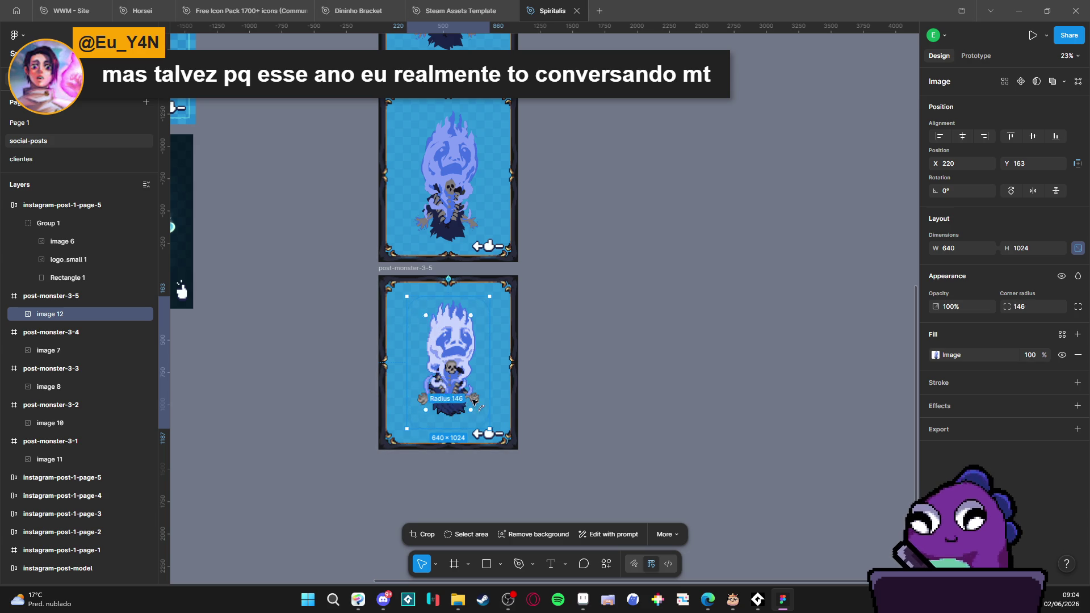
{"action": "mouse_move", "coordinate": [448, 376]}
{"action": "left_mouse_down"}
{"action": "mouse_move", "coordinate": [505, 437]}
{"action": "mouse_move", "coordinate": [463, 404]}
{"action": "mouse_move", "coordinate": [449, 369]}
{"action": "mouse_move", "coordinate": [487, 405]}
{"action": "mouse_move", "coordinate": [498, 432]}
{"action": "left_mouse_up"}
{"action": "left_click", "coordinate": [628, 386]}
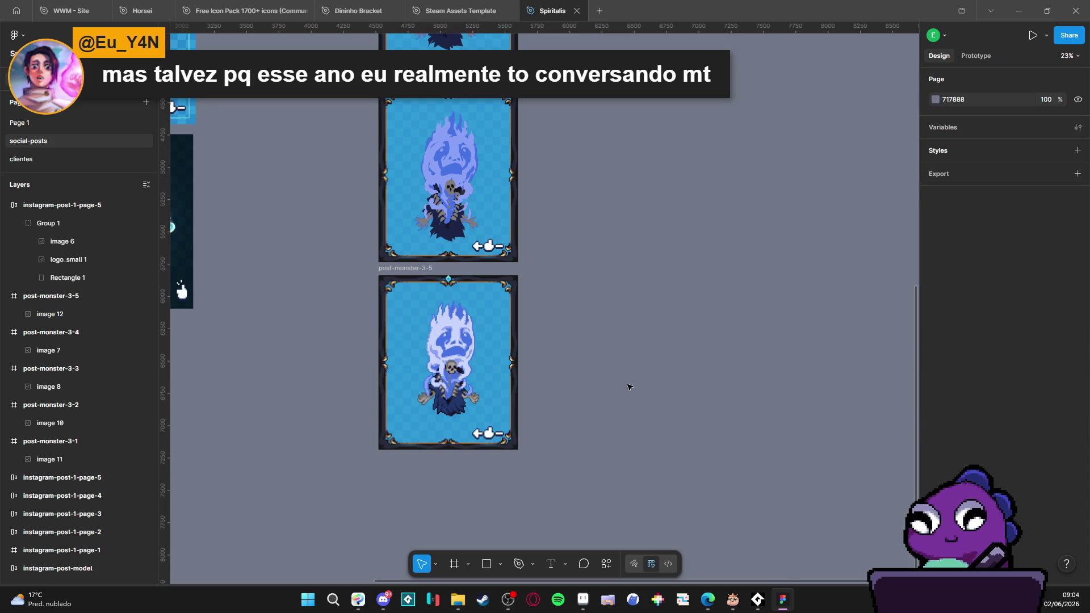
{"action": "left_click", "coordinate": [457, 347]}
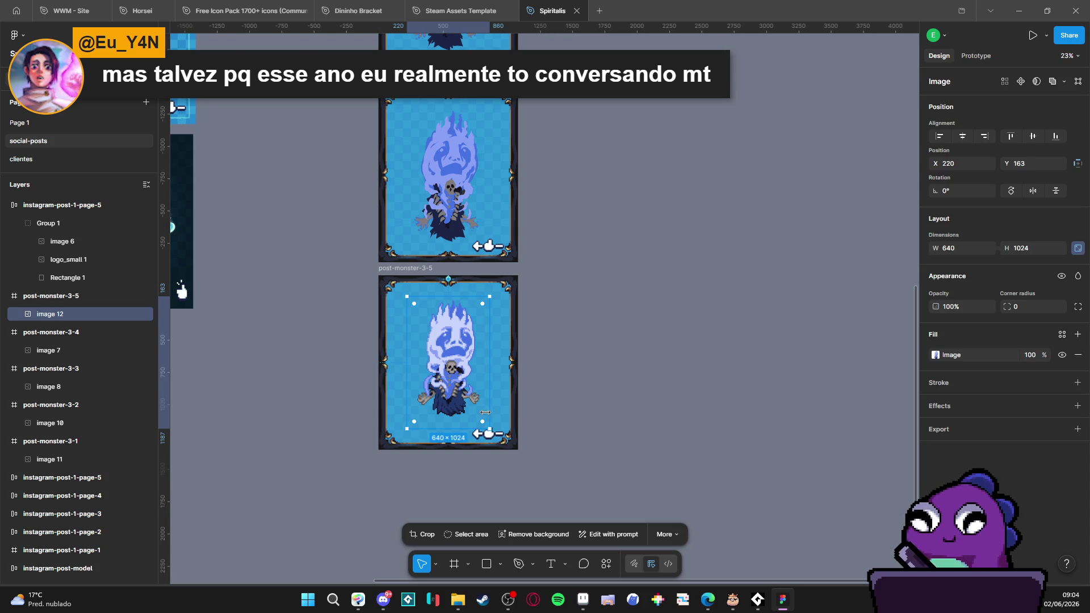
{"action": "left_click", "coordinate": [607, 354]}
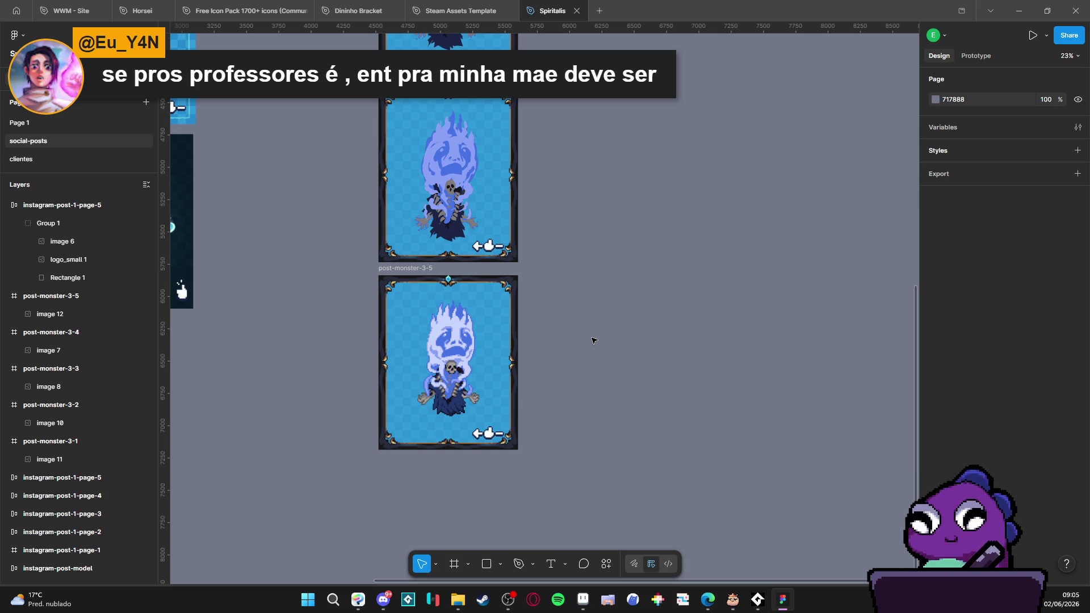
{"action": "left_click", "coordinate": [531, 357]}
{"action": "left_click", "coordinate": [545, 360]}
{"action": "left_click", "coordinate": [492, 370]}
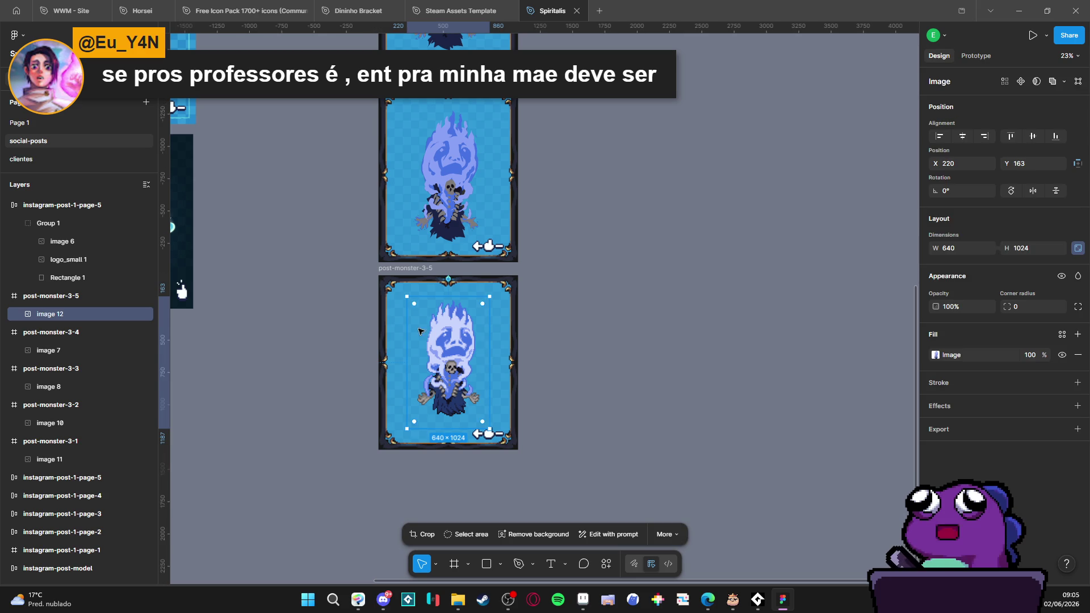
{"action": "left_click", "coordinate": [432, 183]}
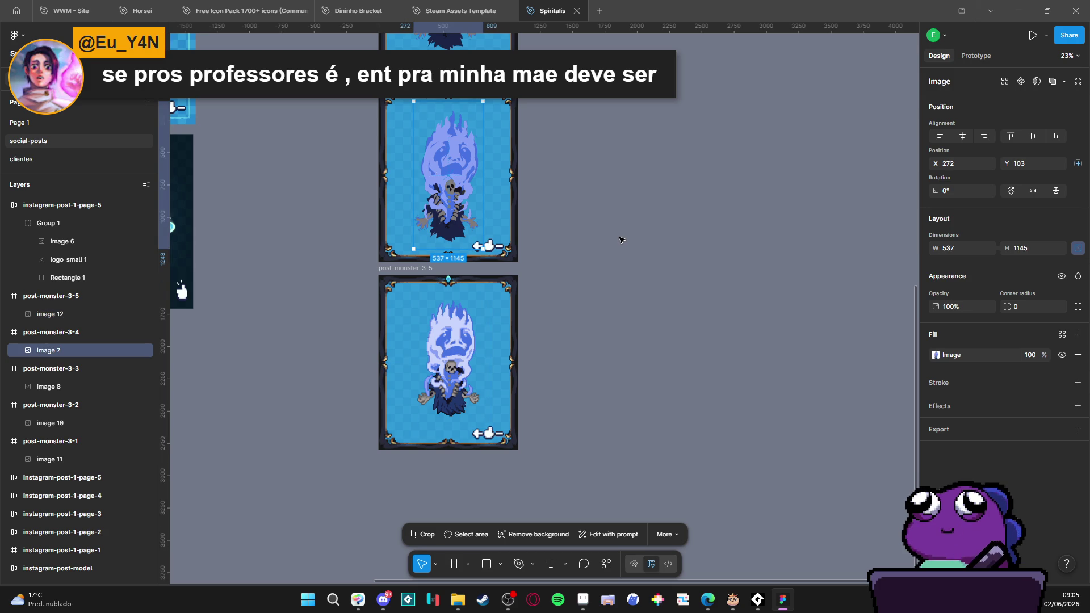
{"action": "left_click", "coordinate": [433, 342]}
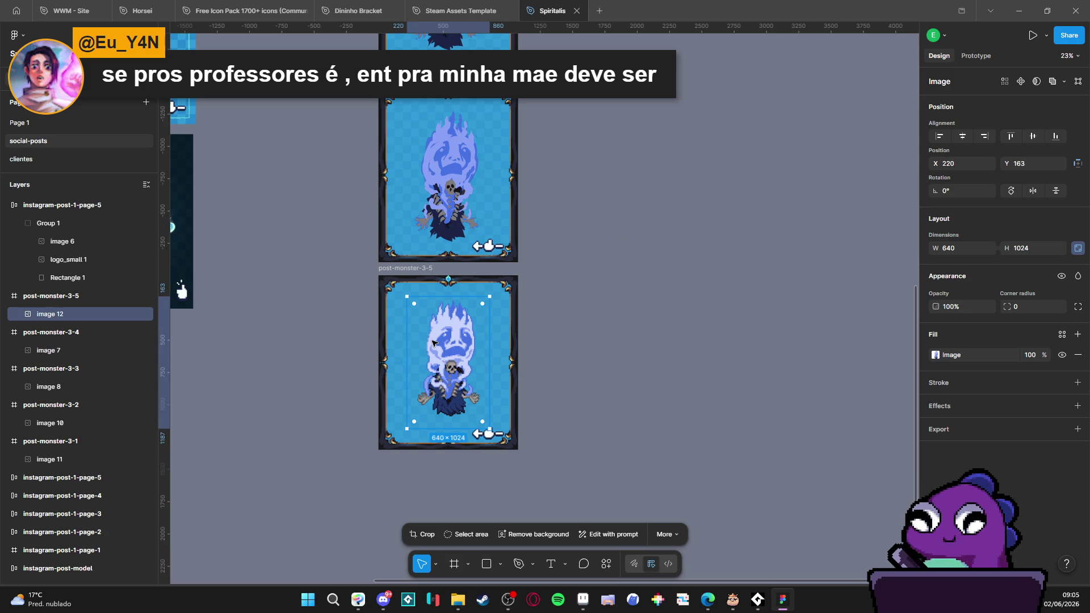
{"action": "left_click", "coordinate": [438, 231]}
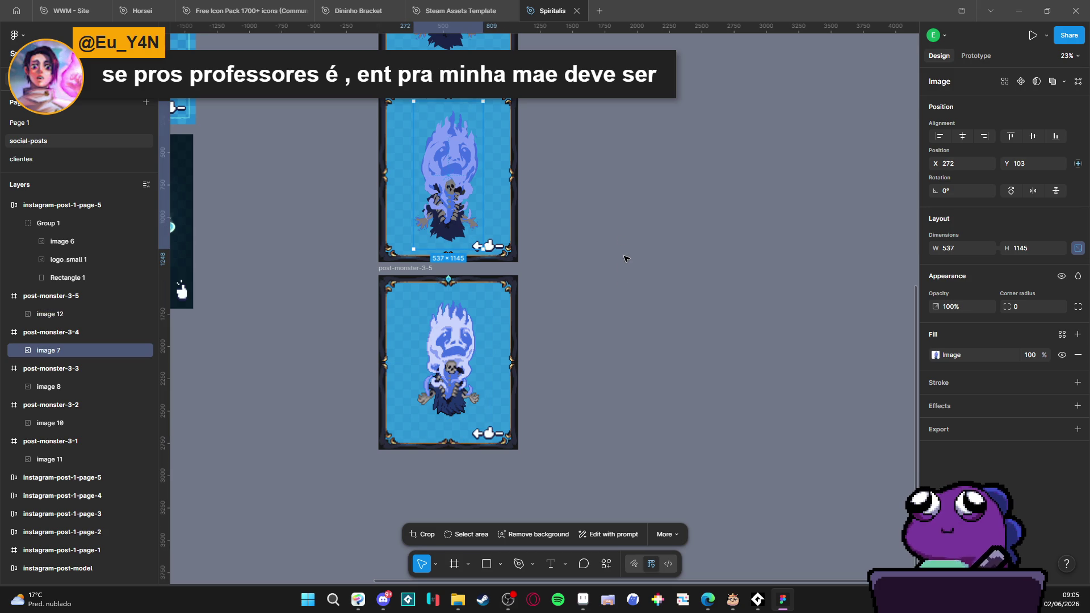
{"action": "left_click", "coordinate": [445, 344]}
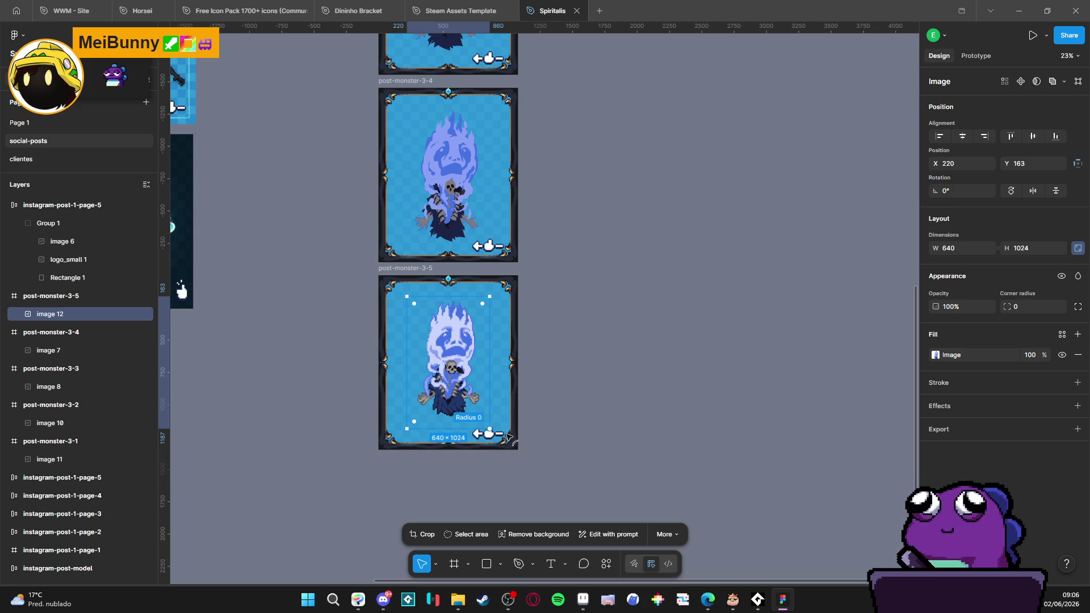
{"action": "mouse_move", "coordinate": [483, 422]}
{"action": "left_mouse_down"}
{"action": "mouse_move", "coordinate": [489, 415]}
{"action": "mouse_move", "coordinate": [525, 449]}
{"action": "left_mouse_up"}
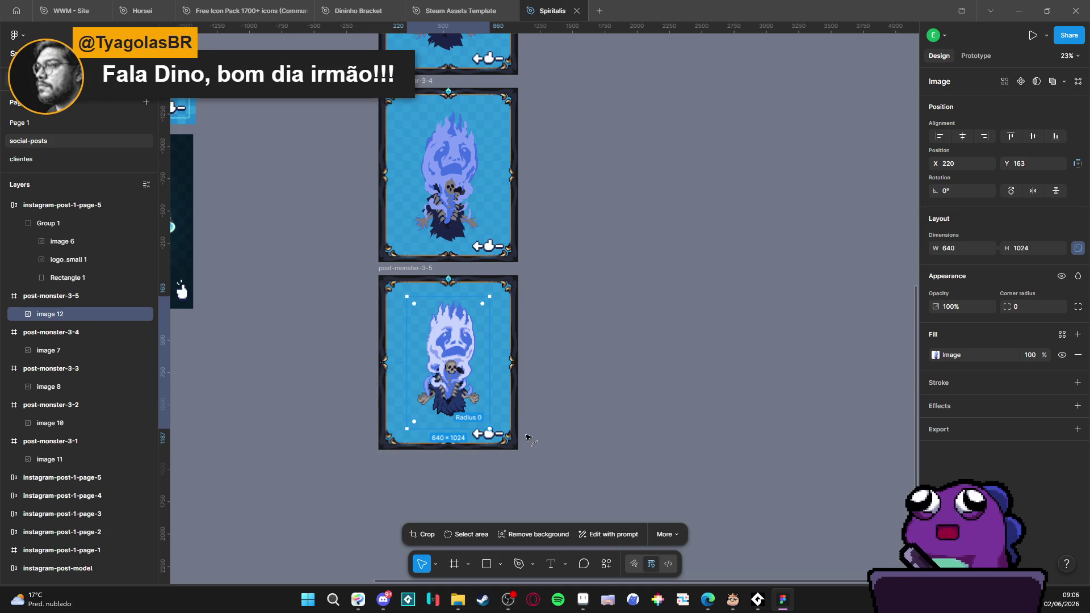
{"action": "left_click", "coordinate": [596, 406]}
{"action": "left_click", "coordinate": [458, 377]}
{"action": "left_click", "coordinate": [572, 382]}
{"action": "left_click", "coordinate": [475, 373]}
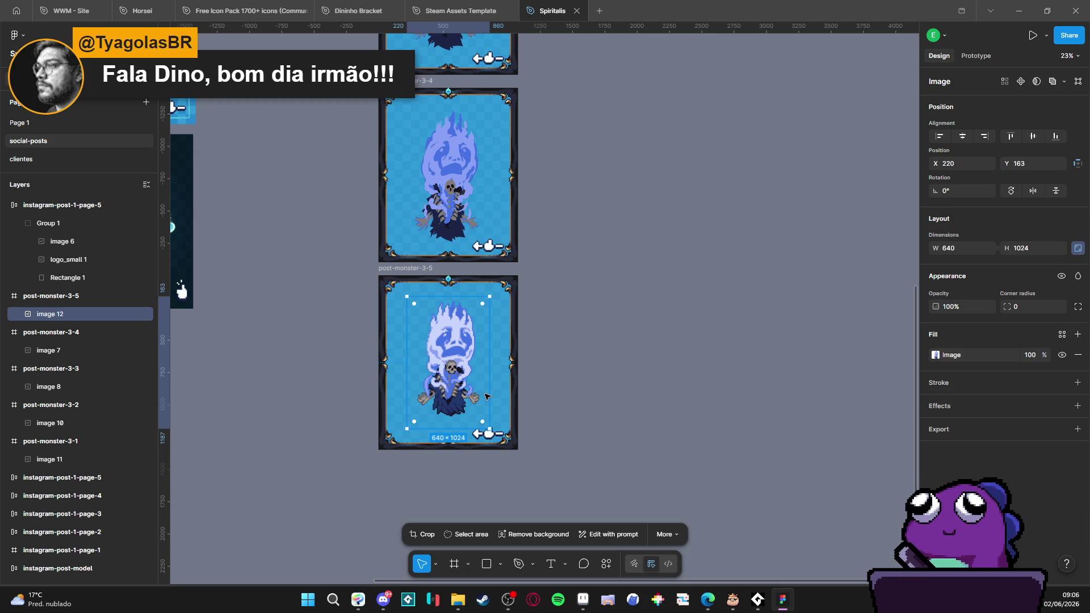
{"action": "left_click", "coordinate": [577, 453]}
{"action": "left_click", "coordinate": [455, 353]}
{"action": "left_click", "coordinate": [679, 360]}
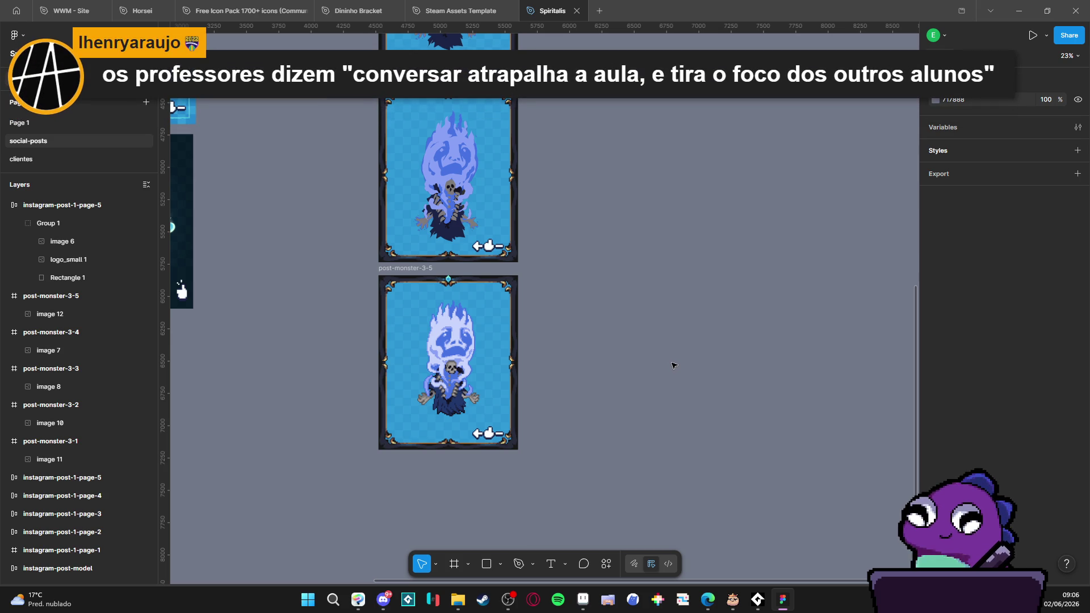
{"action": "left_click", "coordinate": [495, 373]}
{"action": "left_click", "coordinate": [570, 357]}
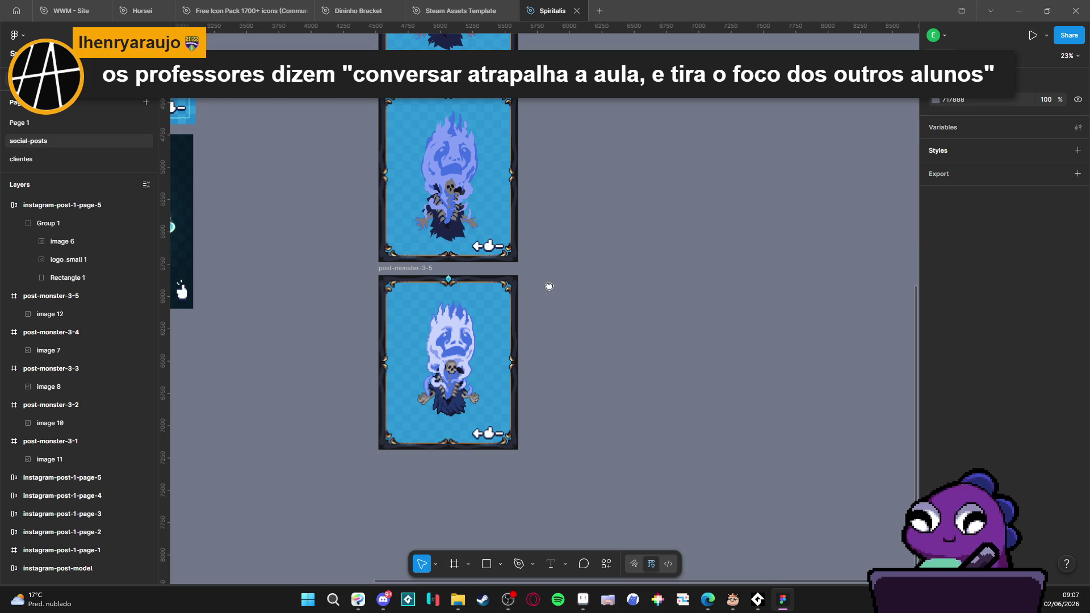
Step: Drag the Spiritalis end-card frame directly beneath post-monster-3-5 at the column's bottom
{"action": "scroll", "coordinate": [550, 301], "scroll_direction": "up", "scroll_amount": 2}
{"action": "scroll", "coordinate": [533, 329], "scroll_direction": "down", "scroll_amount": 5}
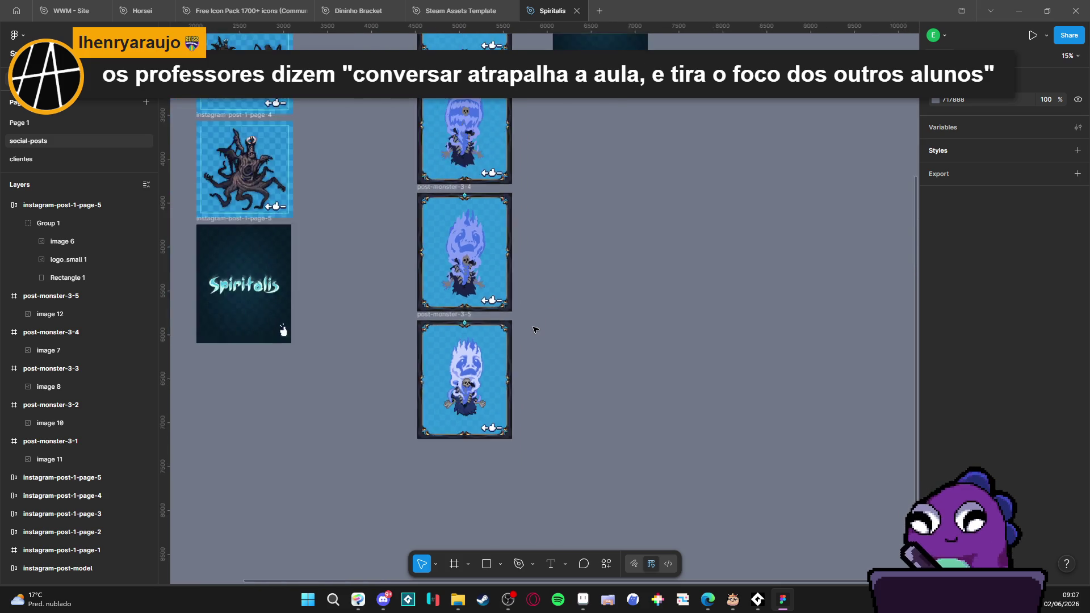
{"action": "mouse_move", "coordinate": [542, 272]}
{"action": "left_mouse_down"}
{"action": "mouse_move", "coordinate": [546, 331]}
{"action": "mouse_move", "coordinate": [539, 297]}
{"action": "left_mouse_up"}
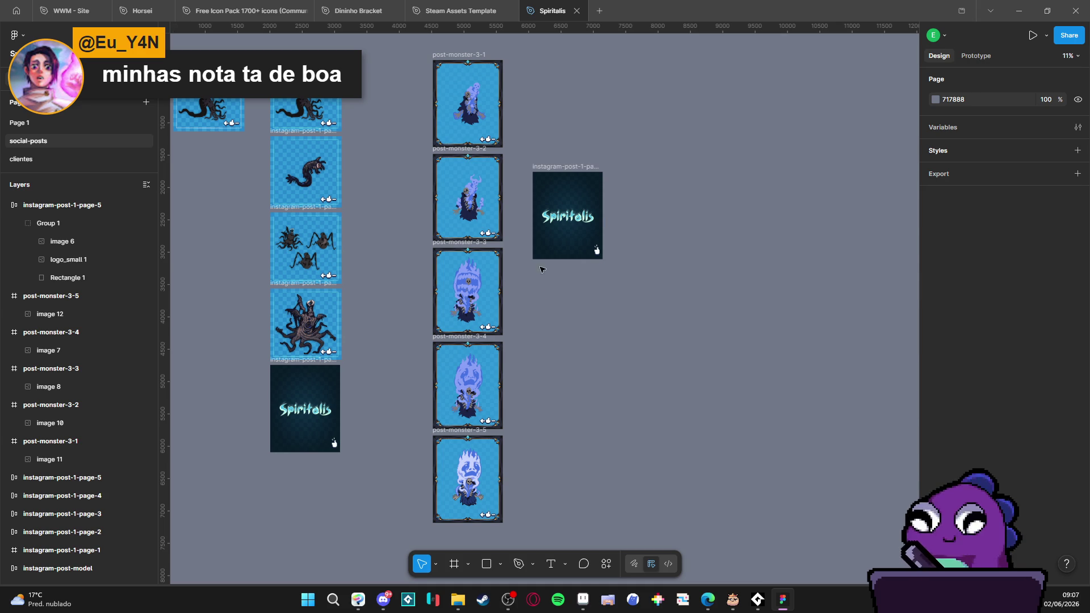
{"action": "left_click", "coordinate": [551, 167]}
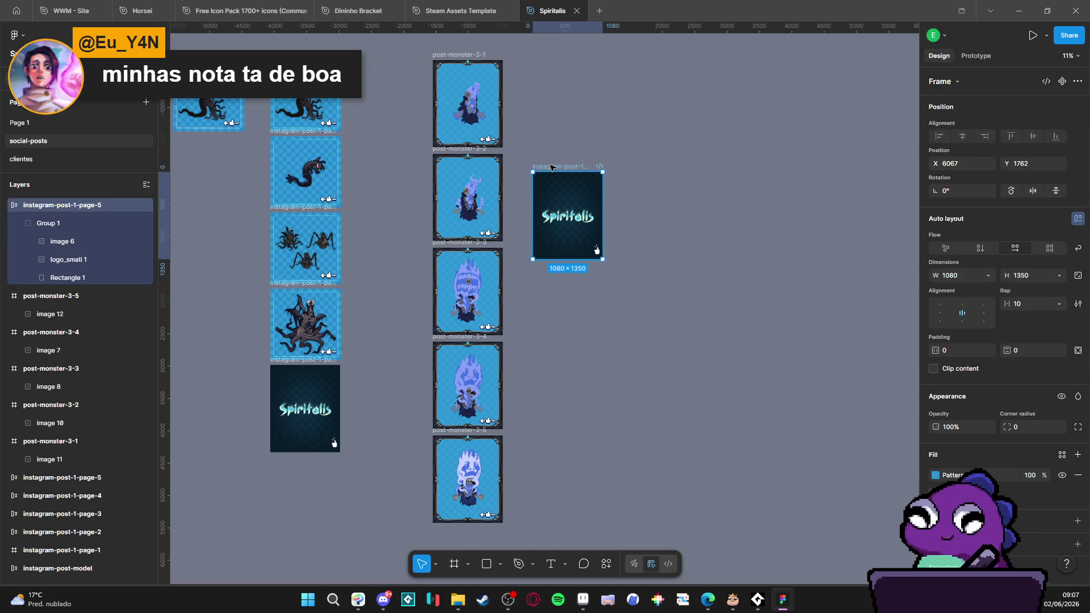
{"action": "mouse_move", "coordinate": [552, 167]}
{"action": "left_mouse_down"}
{"action": "mouse_move", "coordinate": [575, 268]}
{"action": "mouse_move", "coordinate": [551, 426]}
{"action": "mouse_move", "coordinate": [529, 431]}
{"action": "left_mouse_up"}
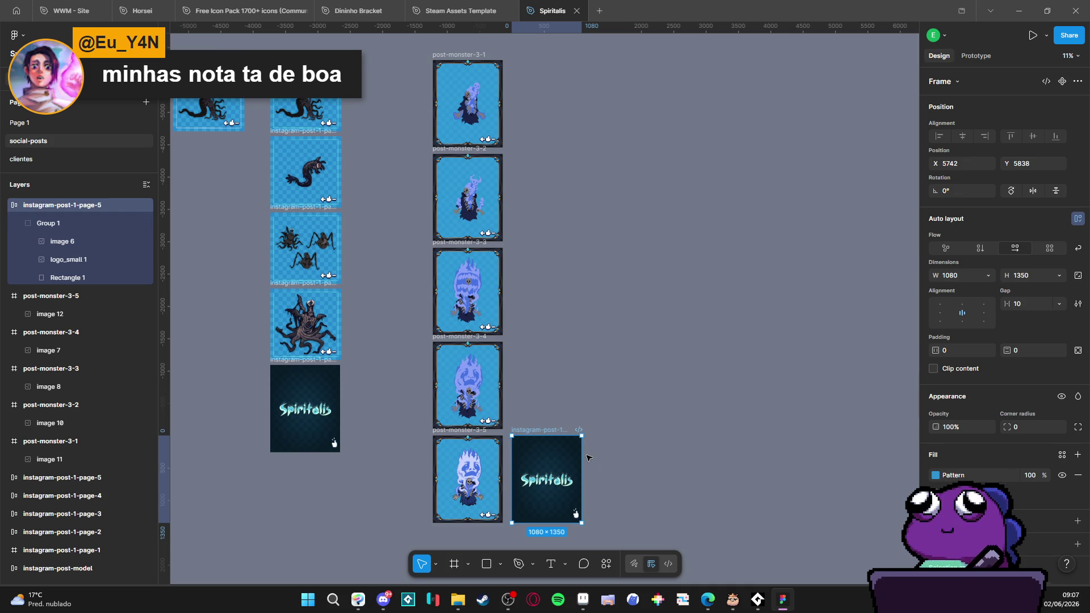
{"action": "left_click_drag", "start_coordinate": [623, 440], "coordinate": [618, 355]}
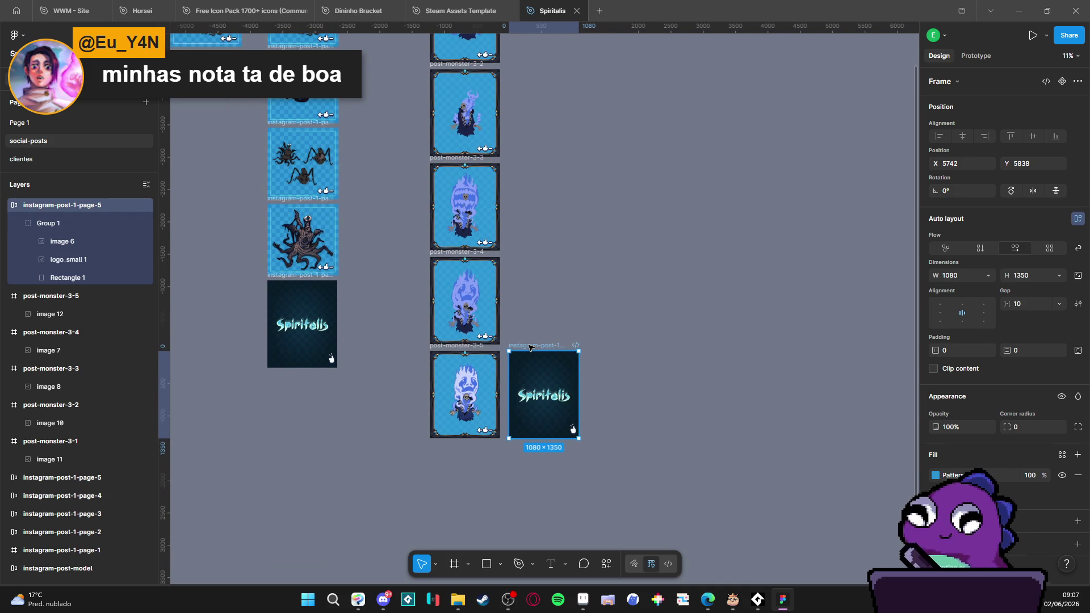
{"action": "left_click", "coordinate": [619, 325]}
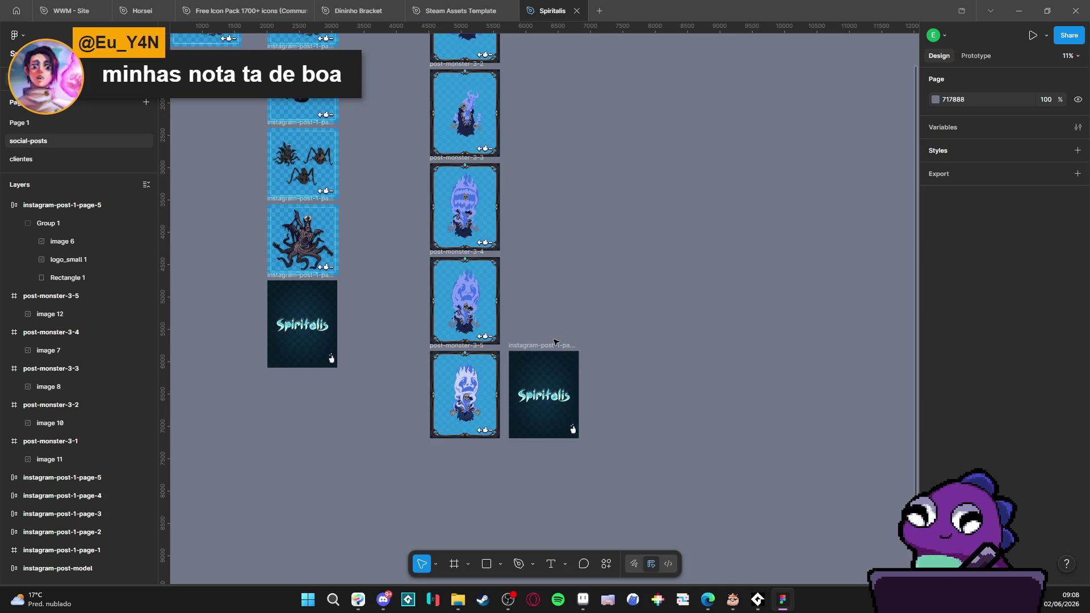
{"action": "left_click", "coordinate": [537, 344]}
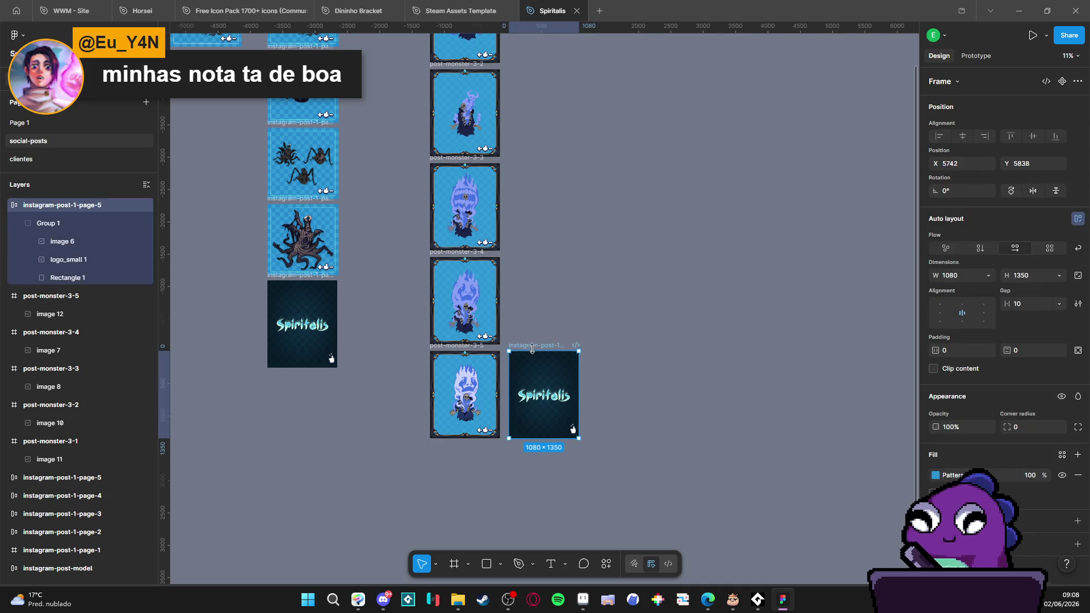
{"action": "mouse_move", "coordinate": [538, 347]}
{"action": "left_mouse_down"}
{"action": "mouse_move", "coordinate": [641, 320]}
{"action": "mouse_move", "coordinate": [634, 336]}
{"action": "mouse_move", "coordinate": [416, 477]}
{"action": "mouse_move", "coordinate": [459, 443]}
{"action": "left_mouse_up"}
{"action": "left_click", "coordinate": [583, 350]}
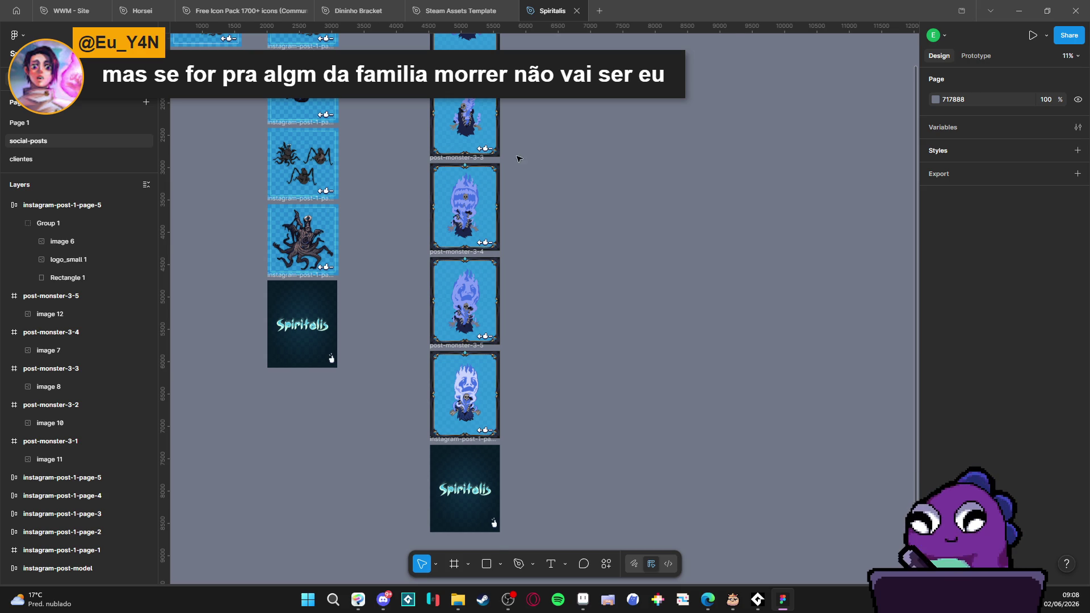
{"action": "scroll", "coordinate": [515, 274], "scroll_direction": "up", "scroll_amount": 3}
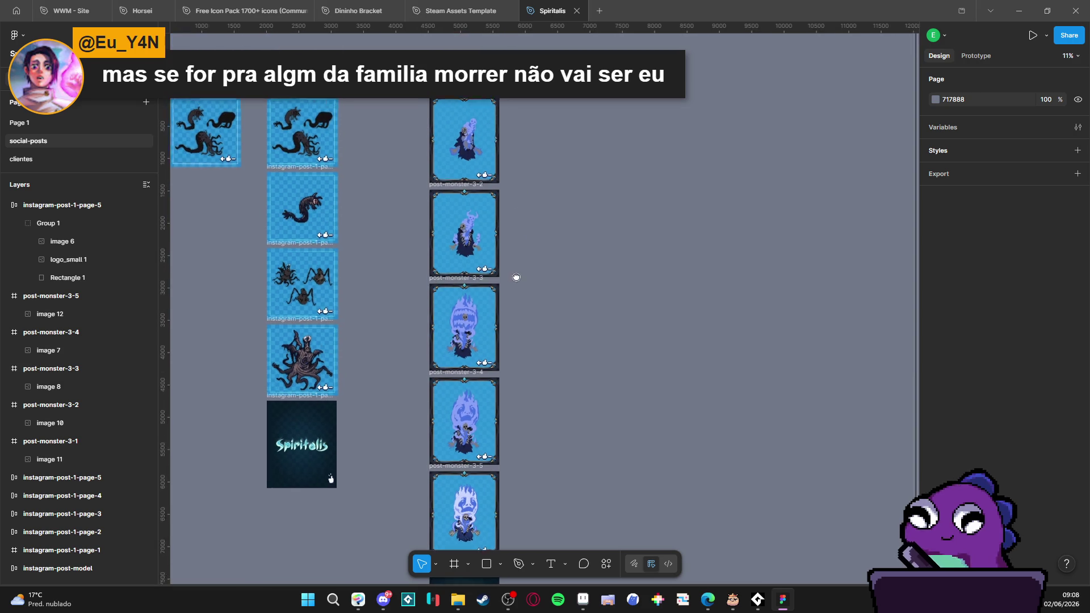
{"action": "left_click", "coordinate": [453, 162]}
{"action": "left_click", "coordinate": [457, 261]}
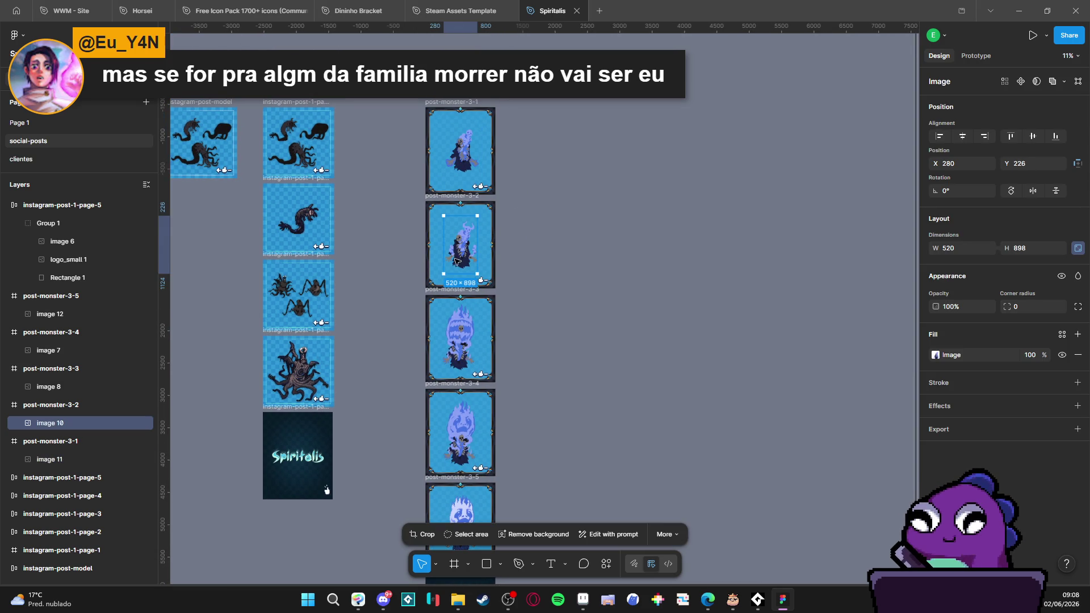
{"action": "left_click", "coordinate": [474, 331]}
{"action": "left_click", "coordinate": [542, 331]}
{"action": "left_click", "coordinate": [480, 431]}
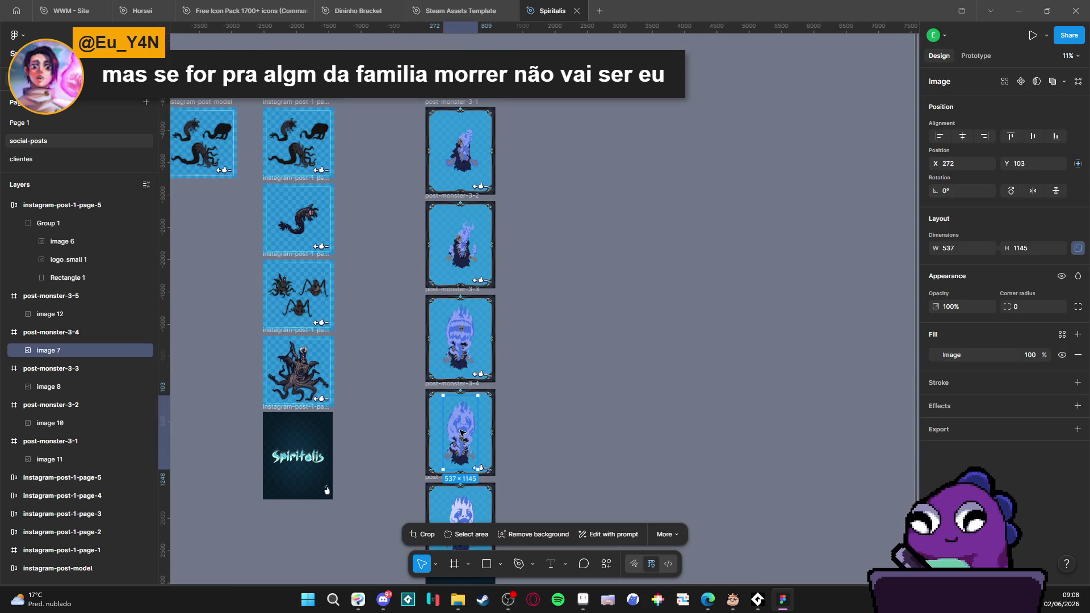
{"action": "scroll", "coordinate": [574, 352], "scroll_direction": "down", "scroll_amount": 3}
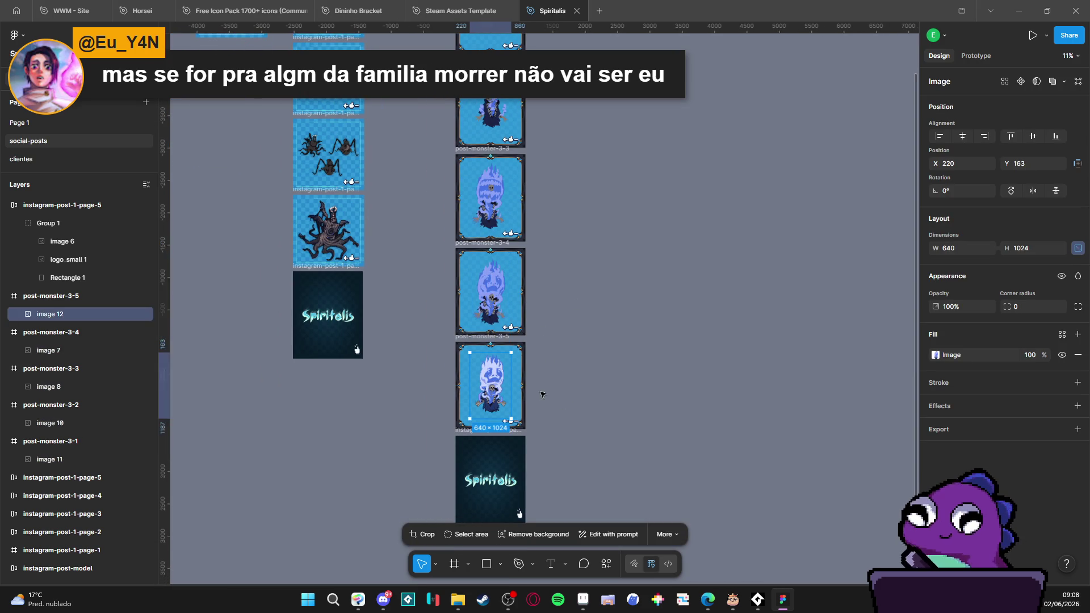
{"action": "left_click", "coordinate": [626, 400]}
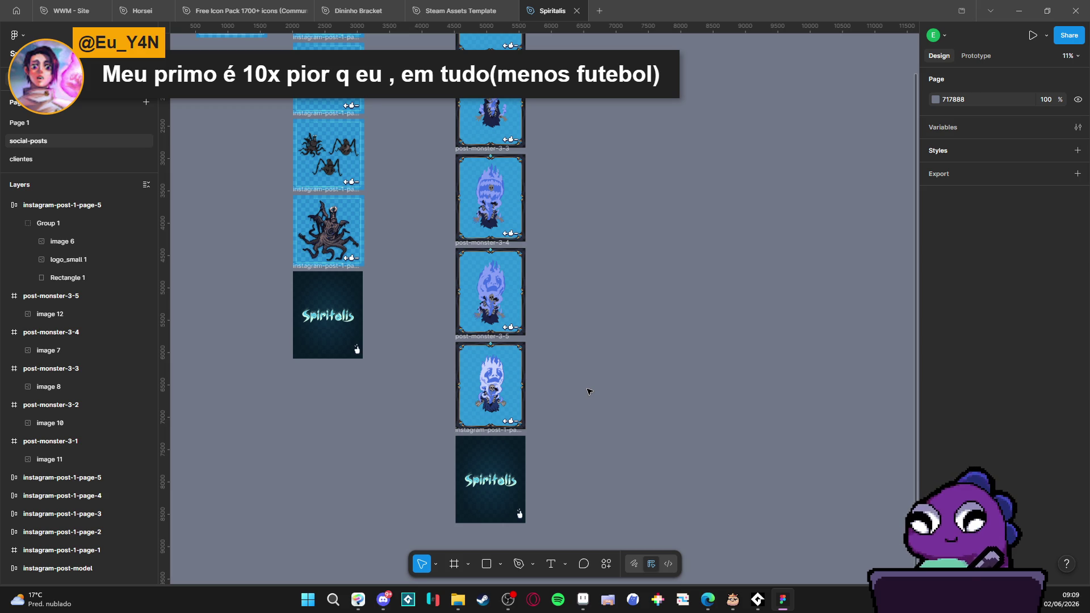
{"action": "scroll", "coordinate": [590, 141], "scroll_direction": "up", "scroll_amount": 3}
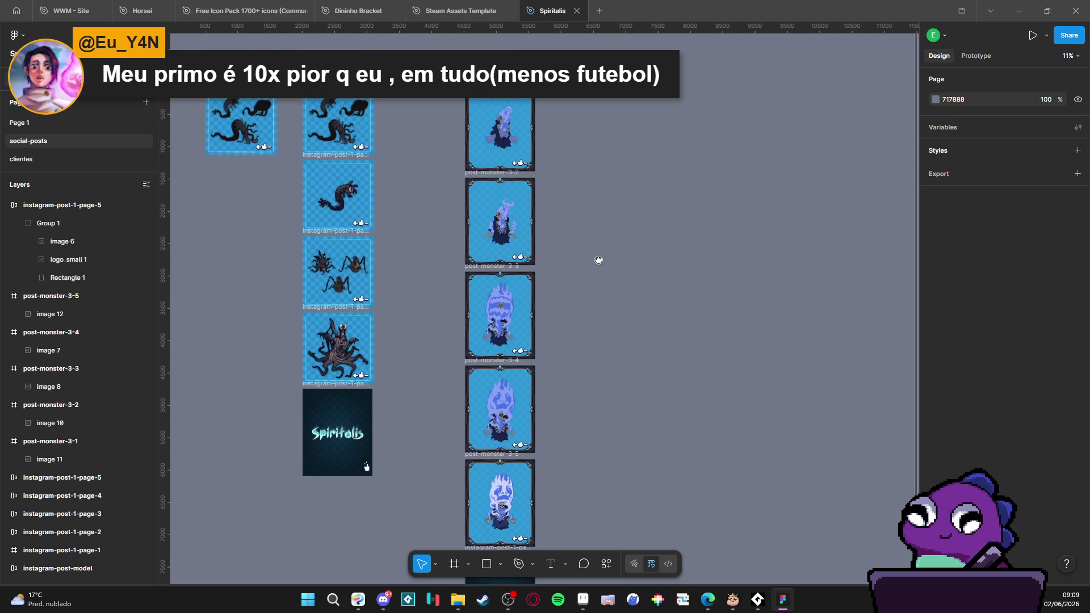
Step: Rename the bottom Spiritalis frame to post-monster-3-6
{"action": "scroll", "coordinate": [618, 175], "scroll_direction": "down", "scroll_amount": 5}
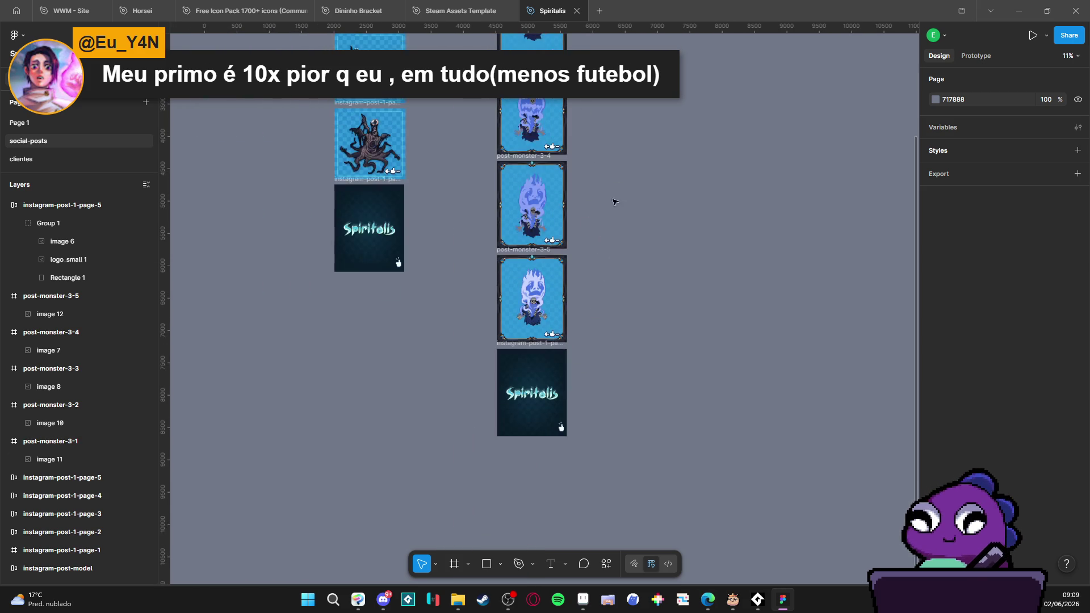
{"action": "scroll", "coordinate": [549, 347], "scroll_direction": "up", "scroll_amount": 3}
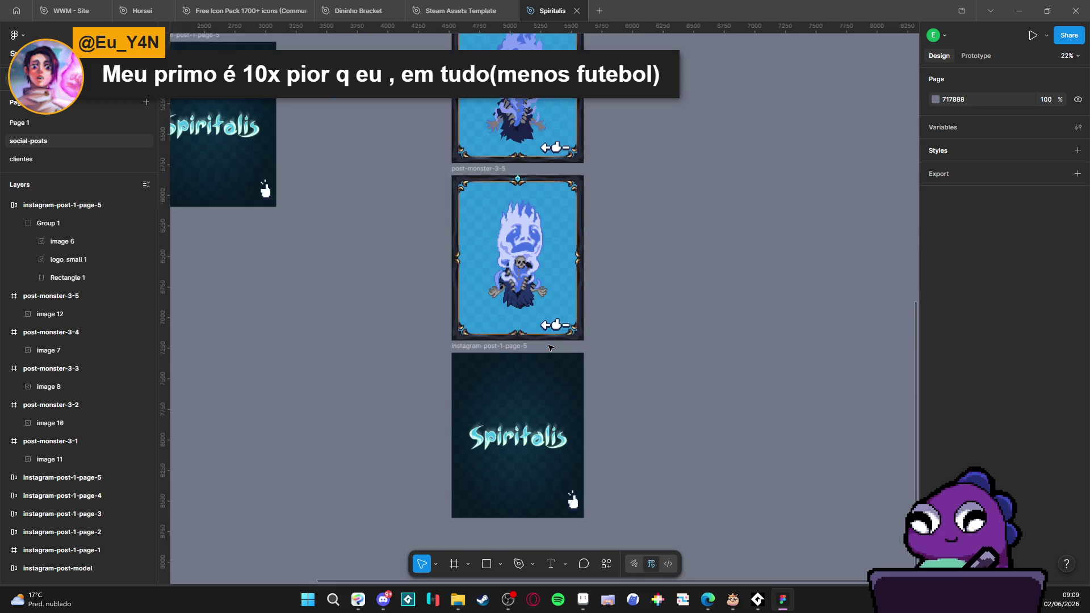
{"action": "double_click", "coordinate": [516, 346]}
{"action": "type", "text": "post-monster-"}
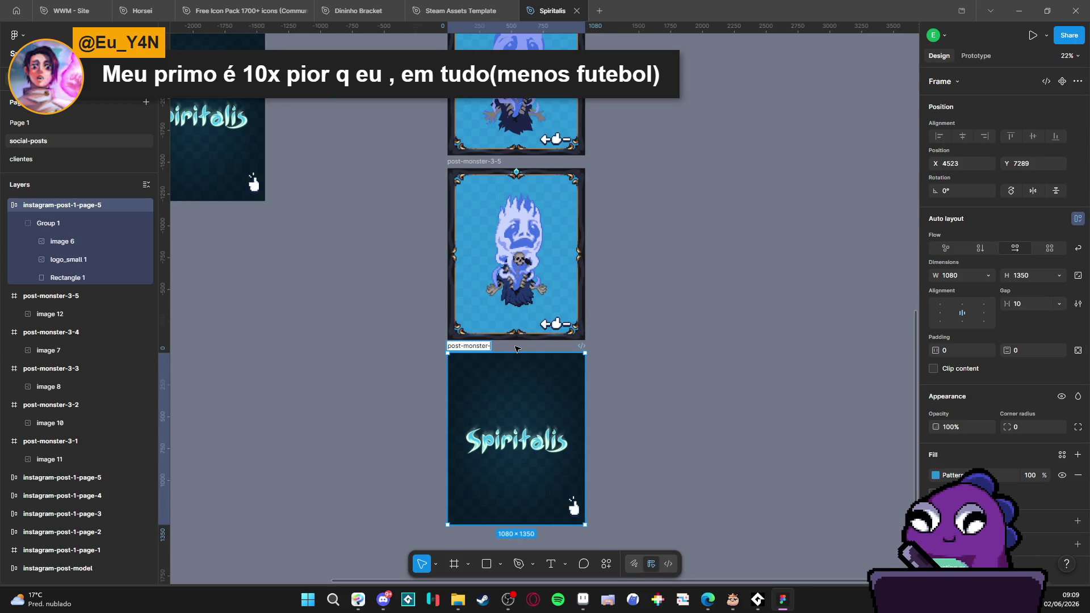
{"action": "type", "text": "3-6"}
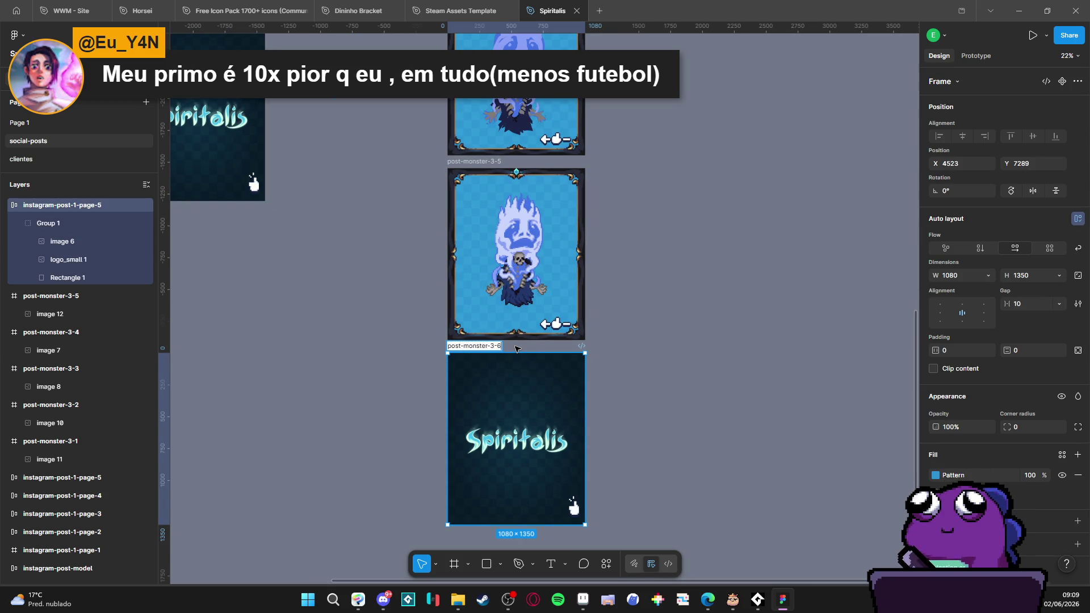
{"action": "left_click", "coordinate": [645, 332]}
Step: Select the post-monster-3-1 and post-monster-3-2 frames together
{"action": "scroll", "coordinate": [623, 294], "scroll_direction": "down", "scroll_amount": 5}
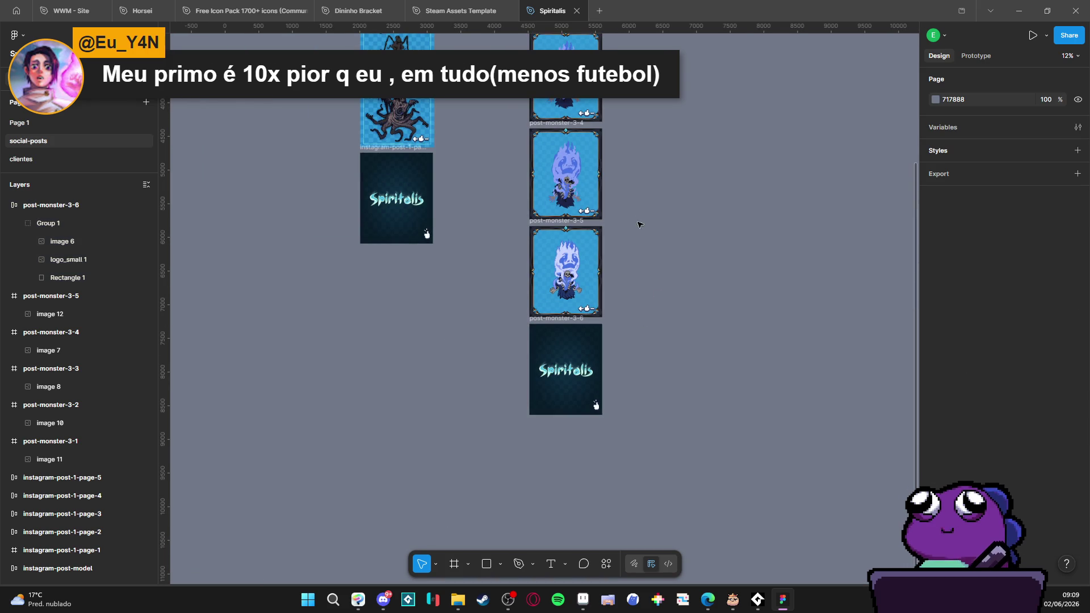
{"action": "scroll", "coordinate": [616, 281], "scroll_direction": "up", "scroll_amount": 4}
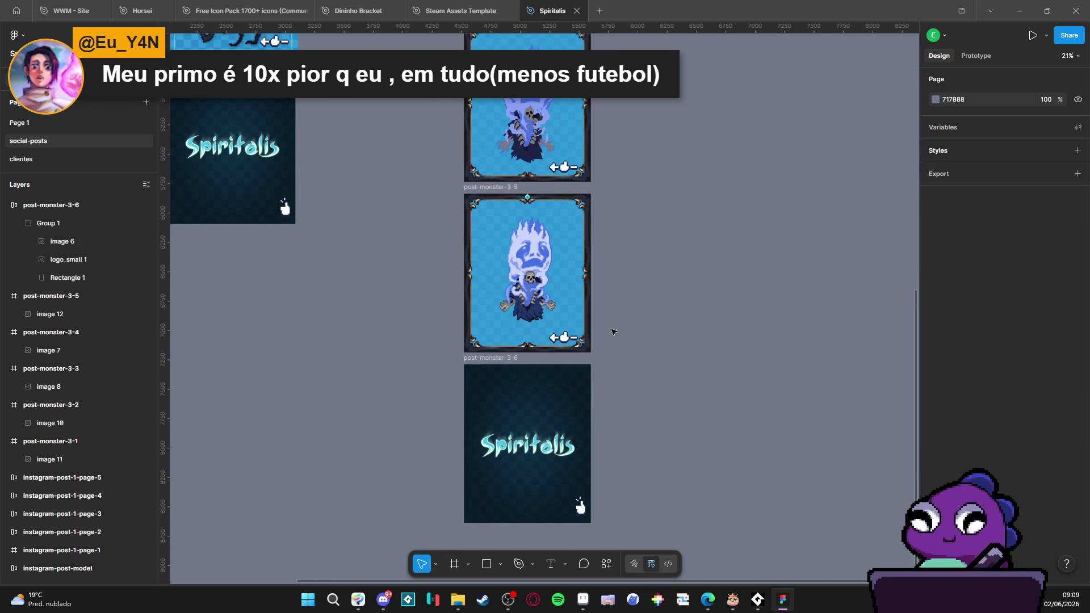
{"action": "scroll", "coordinate": [624, 366], "scroll_direction": "down", "scroll_amount": 3}
{"action": "scroll", "coordinate": [653, 167], "scroll_direction": "up", "scroll_amount": 3}
{"action": "scroll", "coordinate": [584, 160], "scroll_direction": "down", "scroll_amount": 3}
{"action": "scroll", "coordinate": [647, 304], "scroll_direction": "up", "scroll_amount": 3}
{"action": "scroll", "coordinate": [684, 346], "scroll_direction": "up", "scroll_amount": 2}
{"action": "scroll", "coordinate": [658, 304], "scroll_direction": "up", "scroll_amount": 5}
{"action": "left_click", "coordinate": [528, 216]}
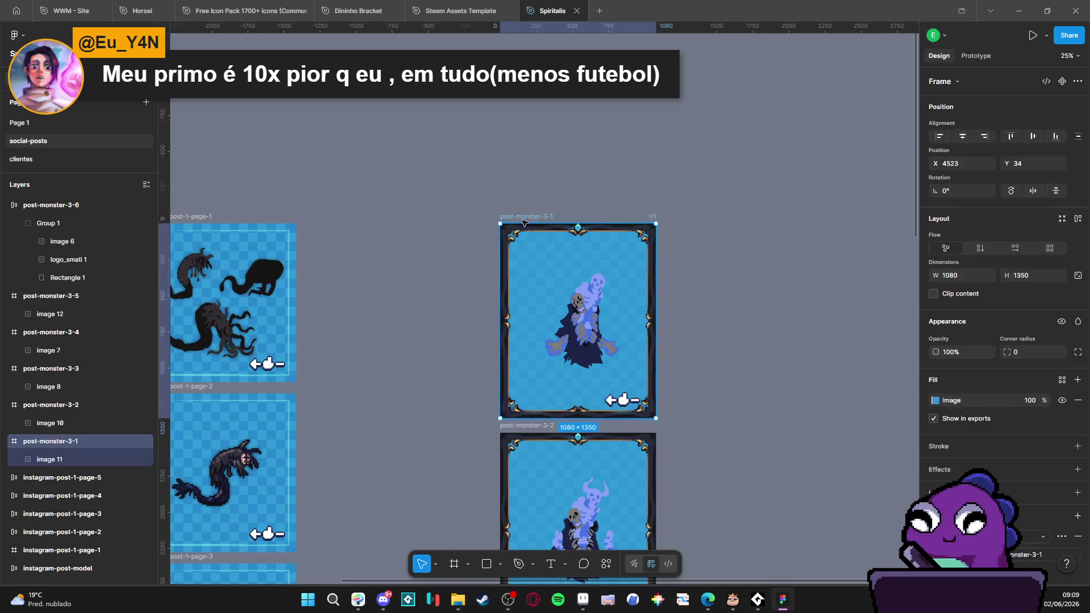
{"action": "scroll", "coordinate": [511, 238], "scroll_direction": "down", "scroll_amount": 3}
{"action": "left_click", "coordinate": [510, 252], "text": "shift"}
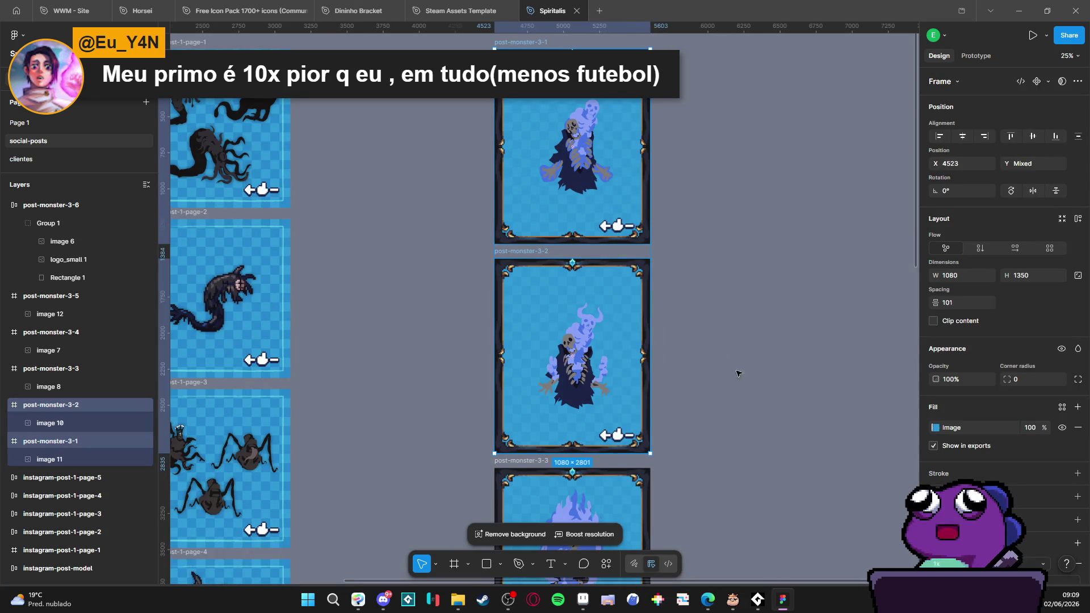
Step: Add frames post-monster-3-3 through post-monster-3-6 to the selection
{"action": "scroll", "coordinate": [511, 252], "scroll_direction": "down", "scroll_amount": 4}
{"action": "left_click", "coordinate": [553, 253], "text": "shift"}
{"action": "scroll", "coordinate": [554, 262], "scroll_direction": "down", "scroll_amount": 3}
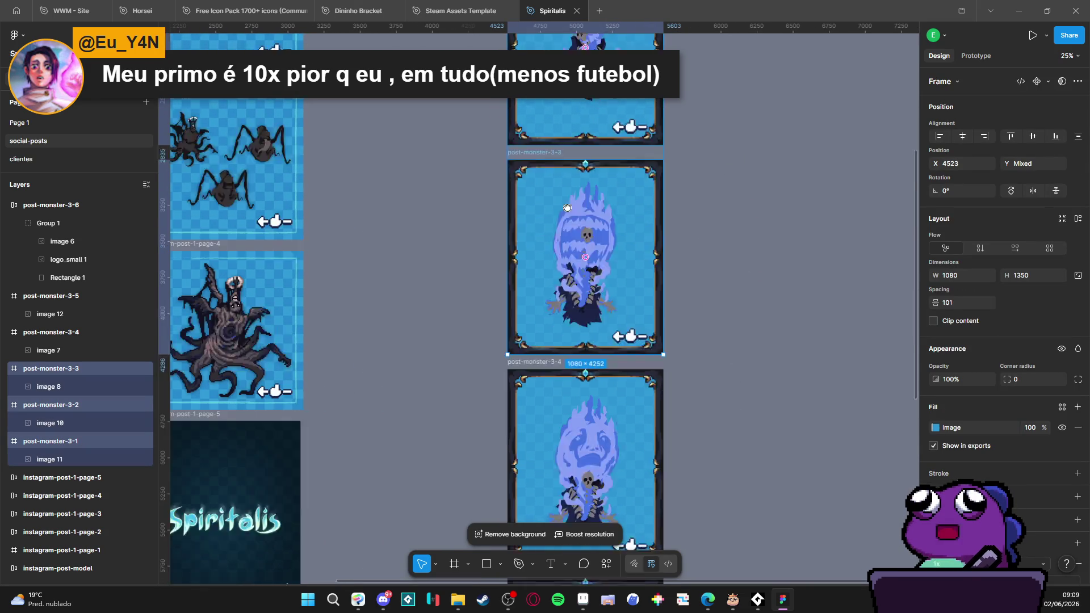
{"action": "left_click", "coordinate": [545, 291], "text": "shift"}
{"action": "scroll", "coordinate": [539, 381], "scroll_direction": "down", "scroll_amount": 3}
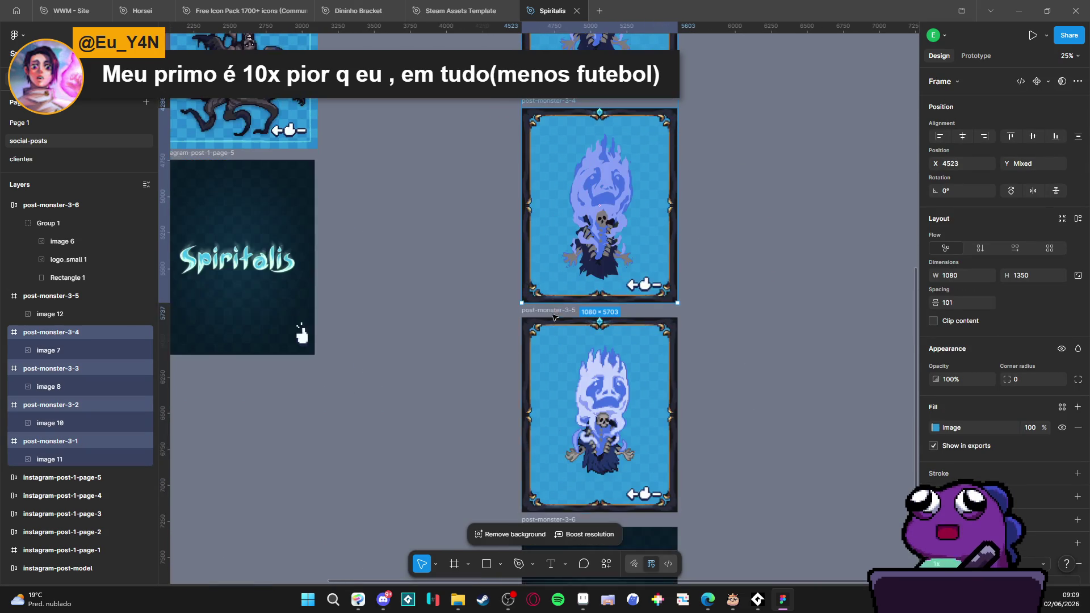
{"action": "left_click", "coordinate": [548, 311], "text": "shift"}
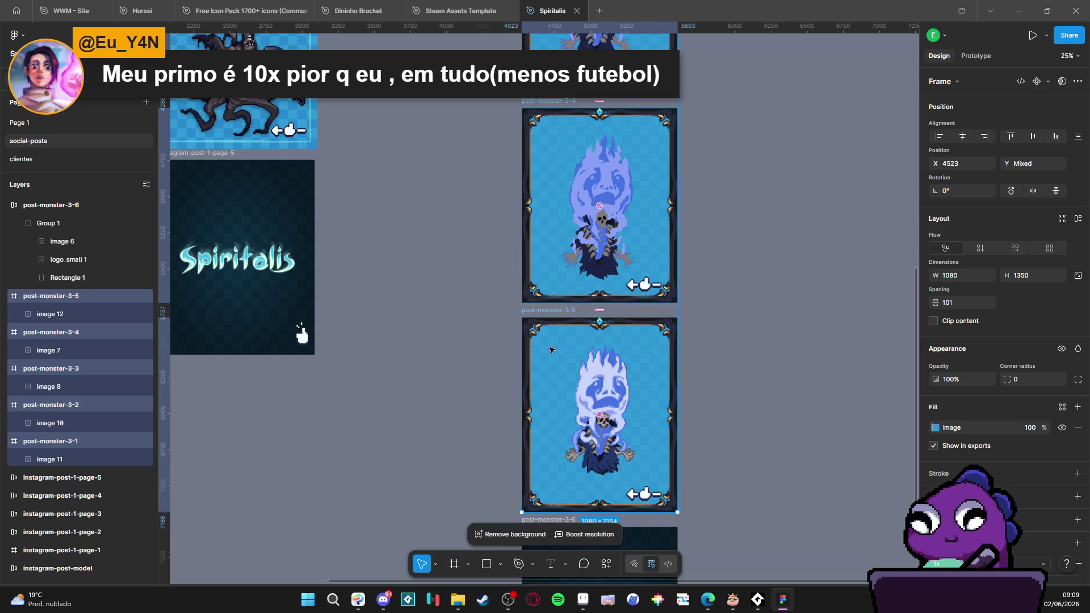
{"action": "scroll", "coordinate": [551, 307], "scroll_direction": "down", "scroll_amount": 4}
{"action": "left_click", "coordinate": [558, 277], "text": "shift"}
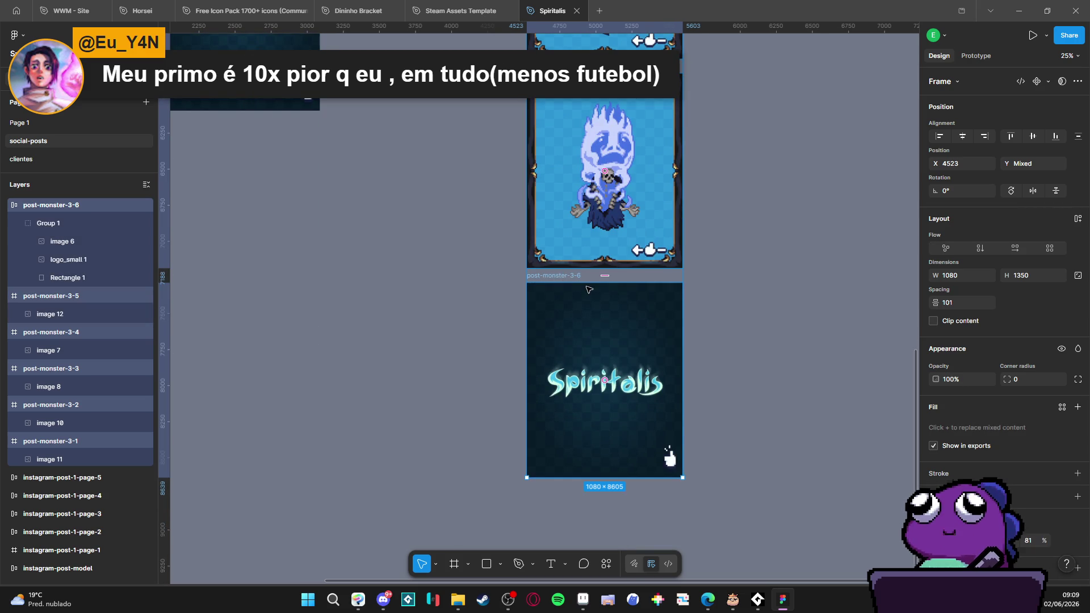
{"action": "scroll", "coordinate": [588, 286], "scroll_direction": "down", "scroll_amount": 4}
{"action": "scroll", "coordinate": [1039, 451], "scroll_direction": "down", "scroll_amount": 2}
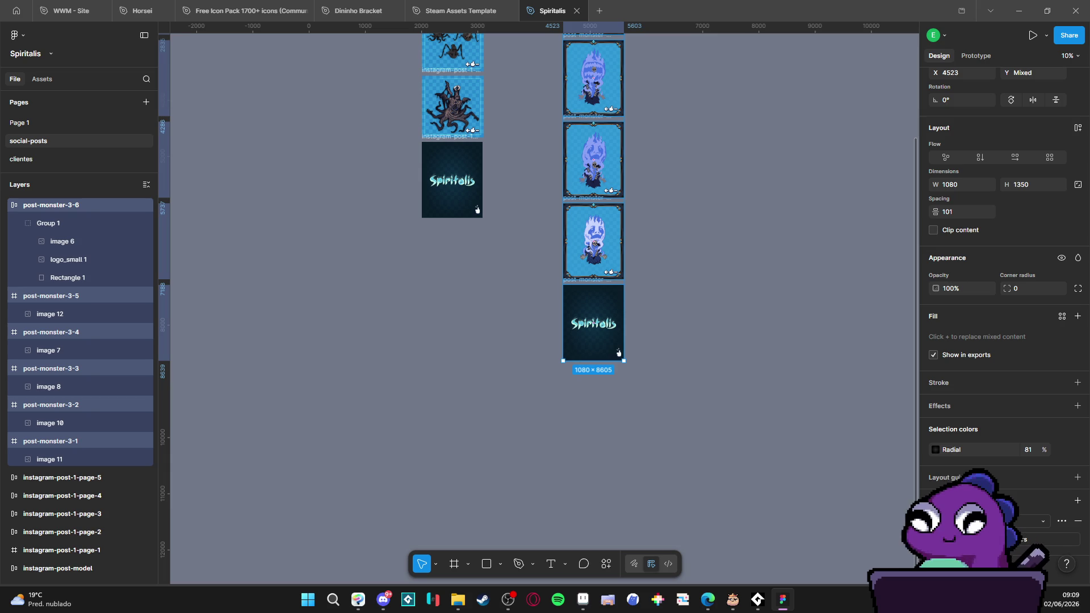
Step: Export the six selected frames into a new post-concepts-3 folder created inside instagram
{"action": "key", "text": "ctrl+shift+e"}
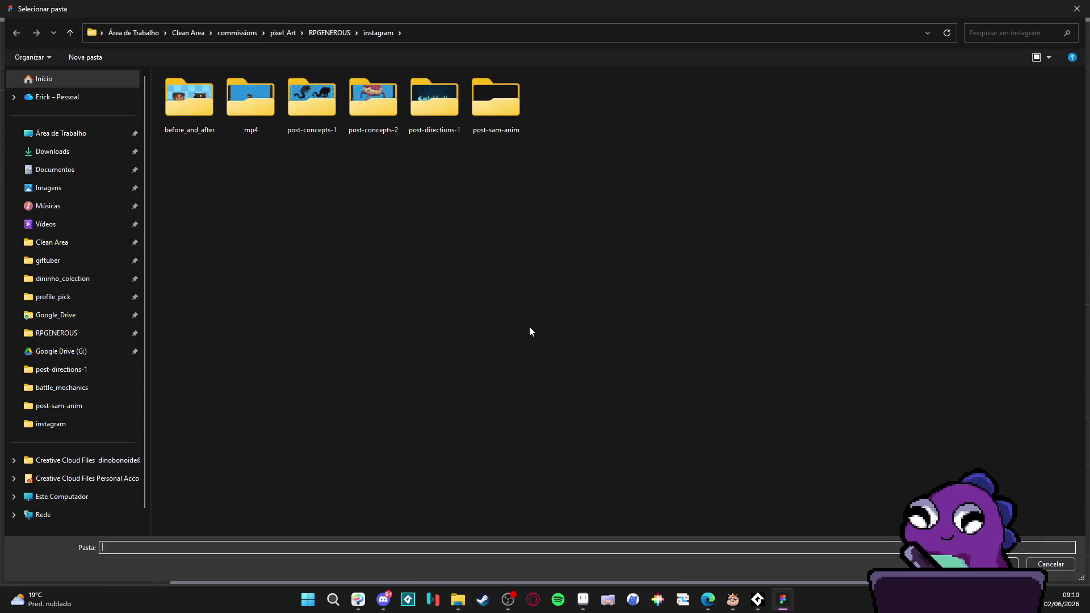
{"action": "right_click", "coordinate": [429, 217]}
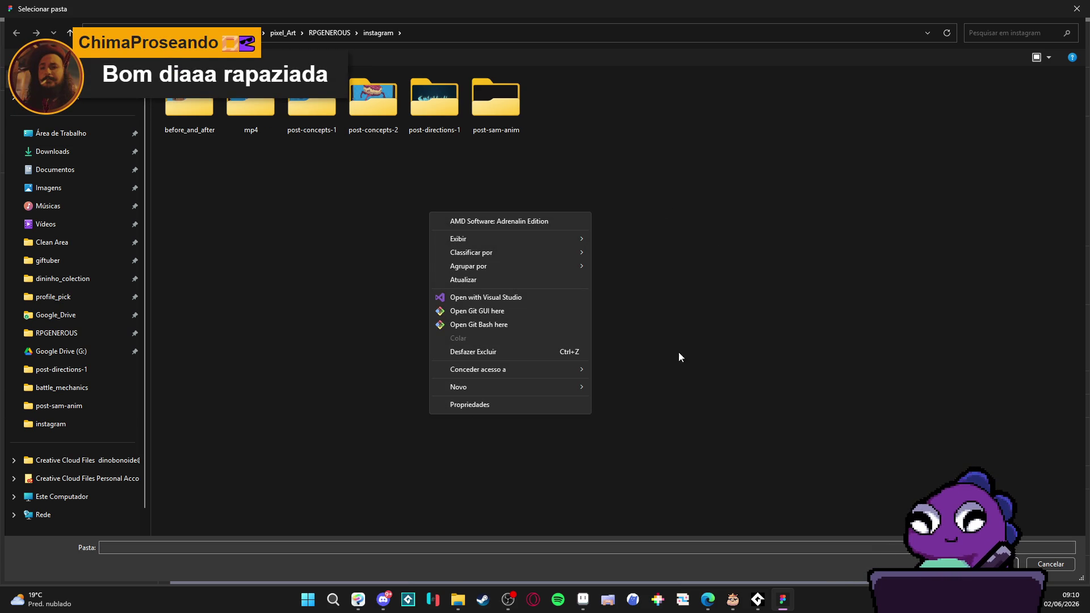
{"action": "mouse_move", "coordinate": [560, 387]}
{"action": "left_click", "coordinate": [619, 386]}
{"action": "type", "text": "post-concepts-3"}
{"action": "key", "text": "Return"}
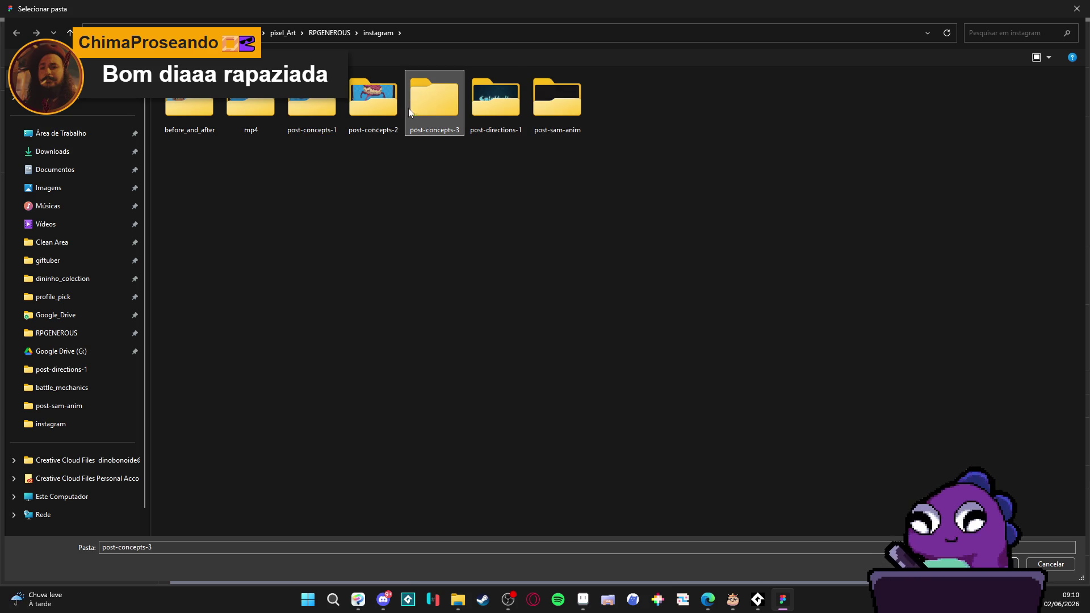
{"action": "double_click", "coordinate": [434, 101]}
{"action": "key", "text": "Return"}
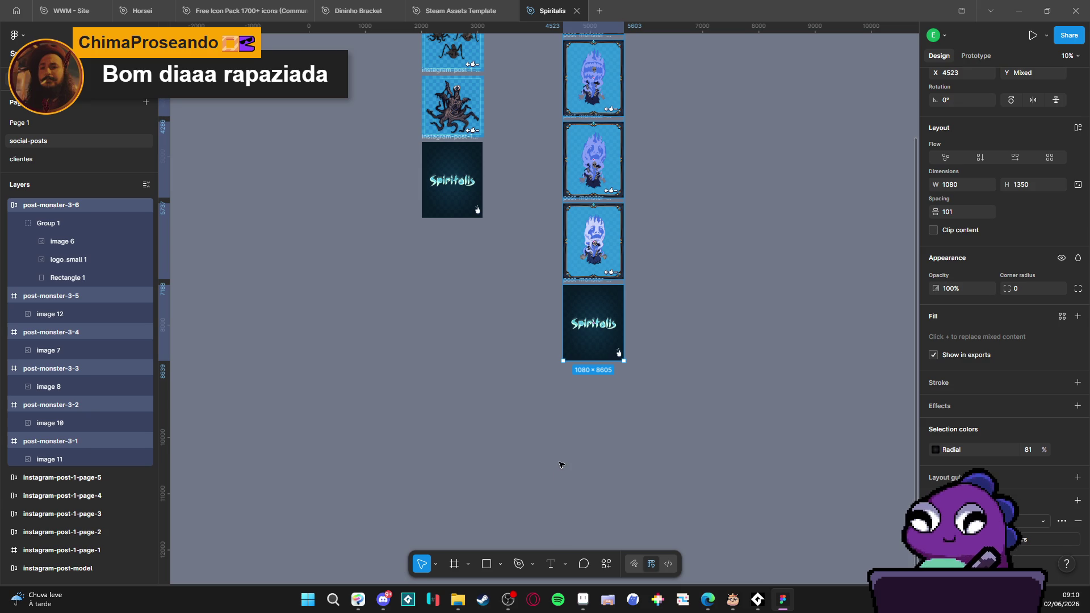
Step: Zip the six exported post-monster-3 images into post-concepts-3.zip using 7-Zip
{"action": "left_click", "coordinate": [459, 608]}
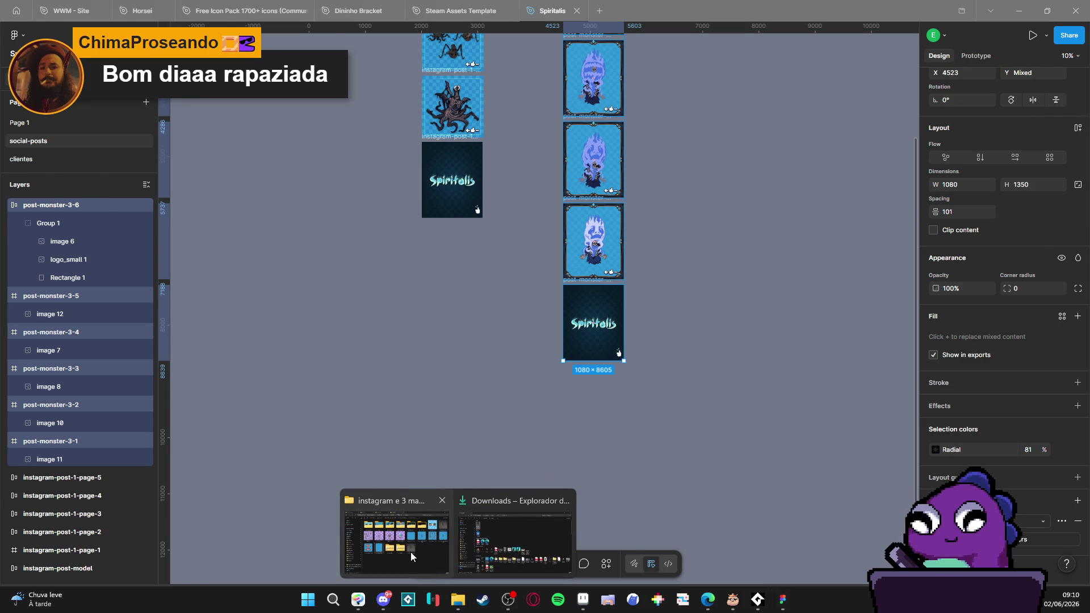
{"action": "mouse_move", "coordinate": [411, 551]}
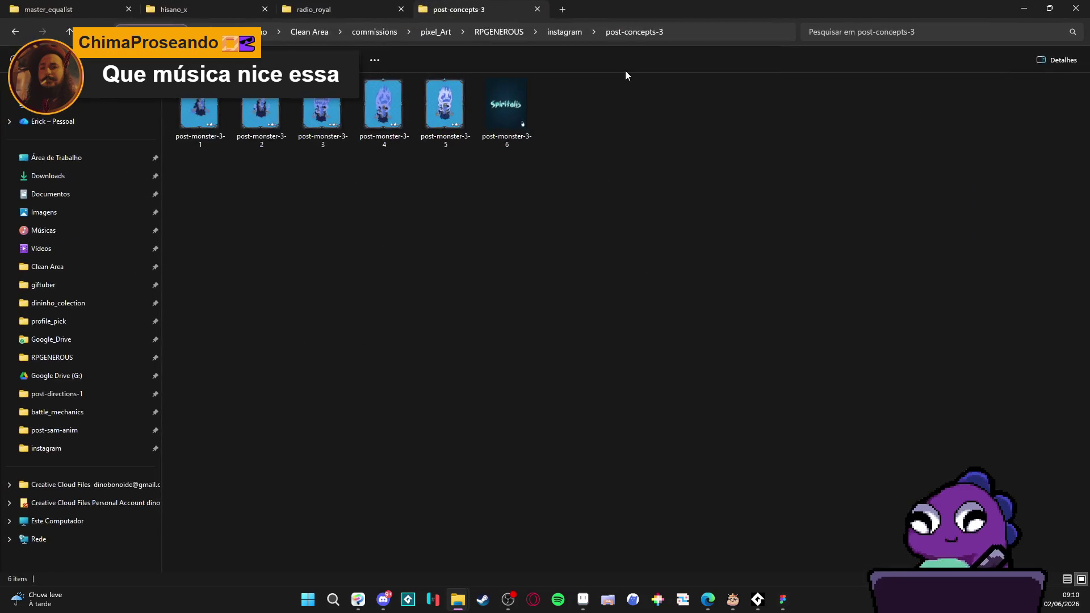
{"action": "left_click", "coordinate": [200, 115]}
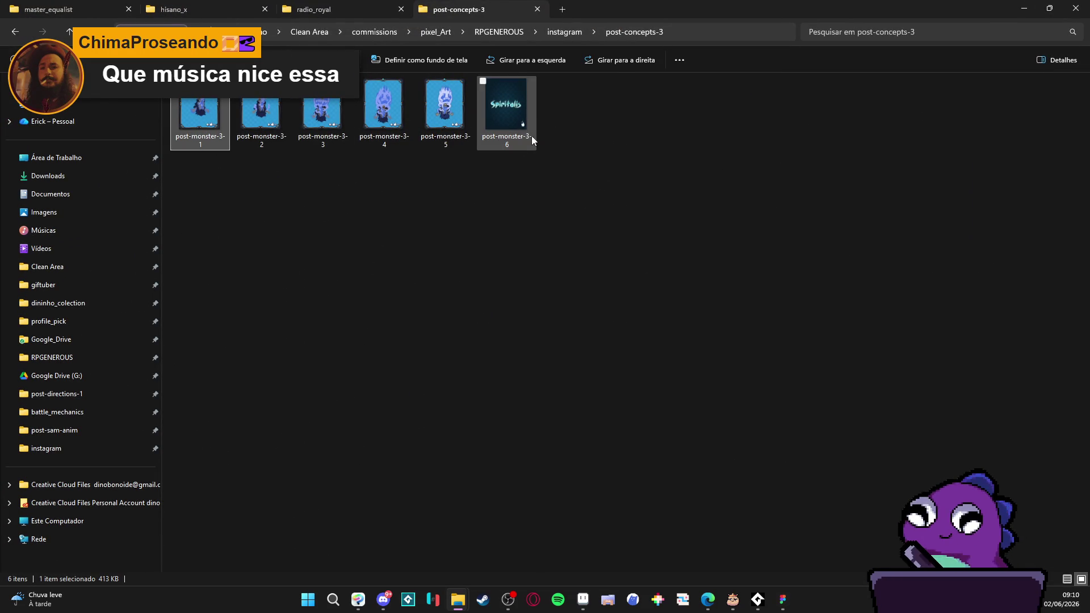
{"action": "left_click", "coordinate": [515, 110], "text": "shift"}
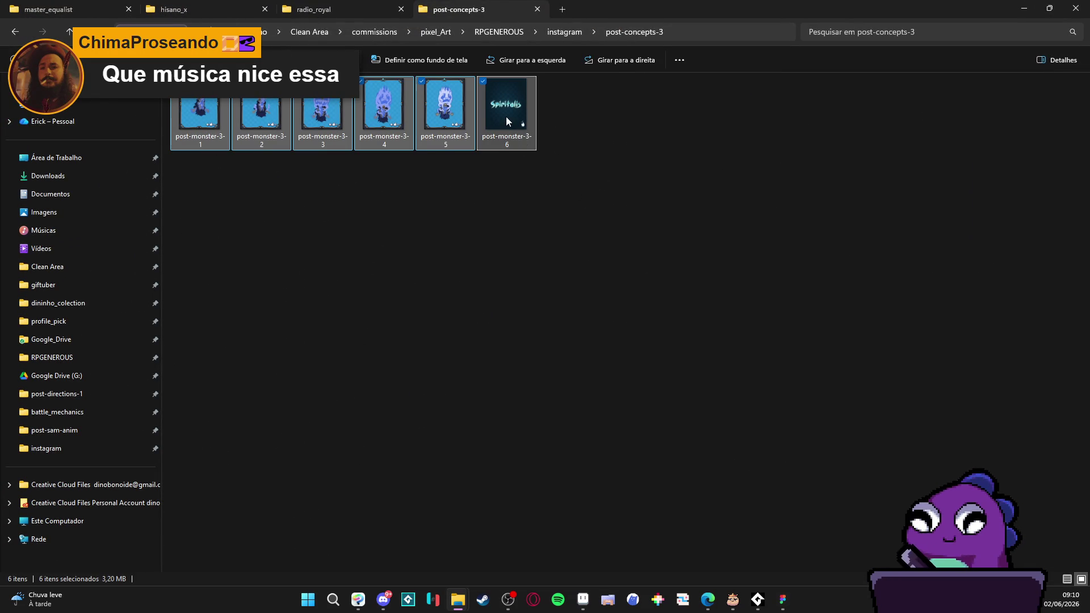
{"action": "right_click", "coordinate": [506, 117]}
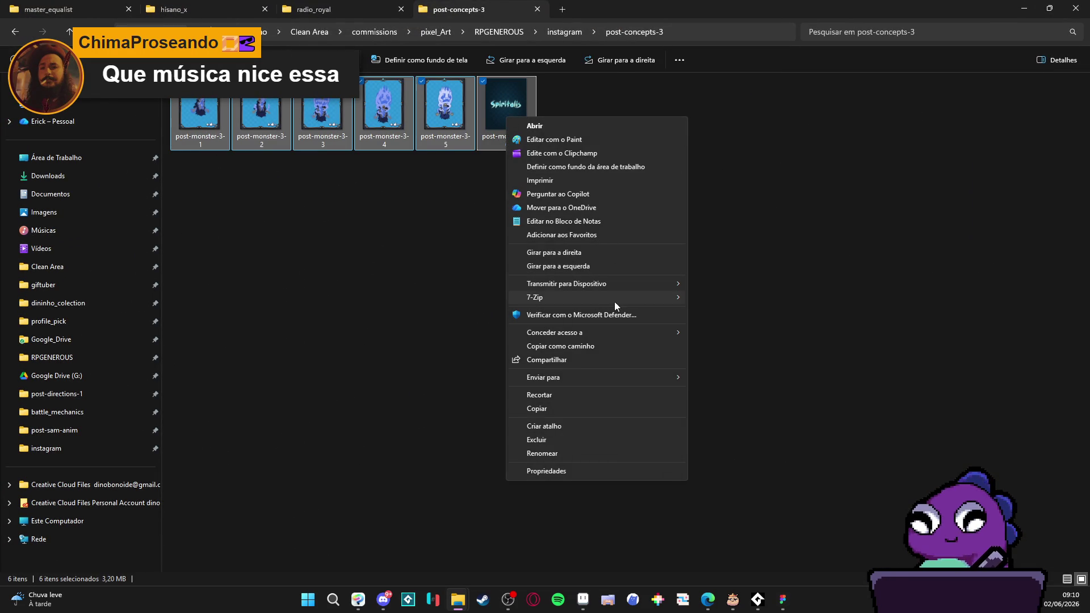
{"action": "mouse_move", "coordinate": [614, 298]}
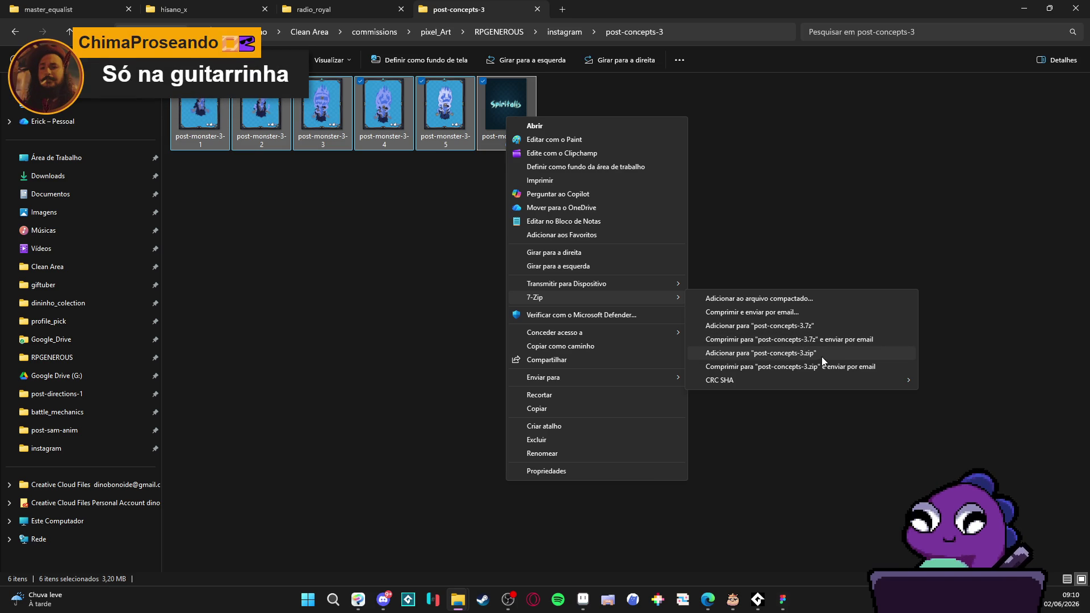
{"action": "left_click", "coordinate": [823, 357]}
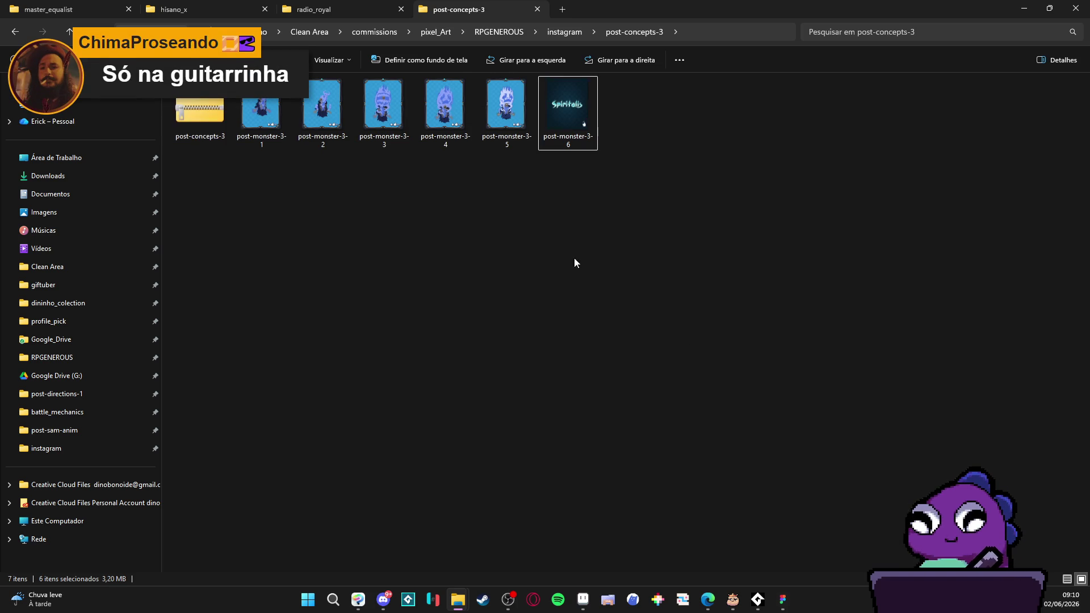
{"action": "left_click", "coordinate": [202, 114]}
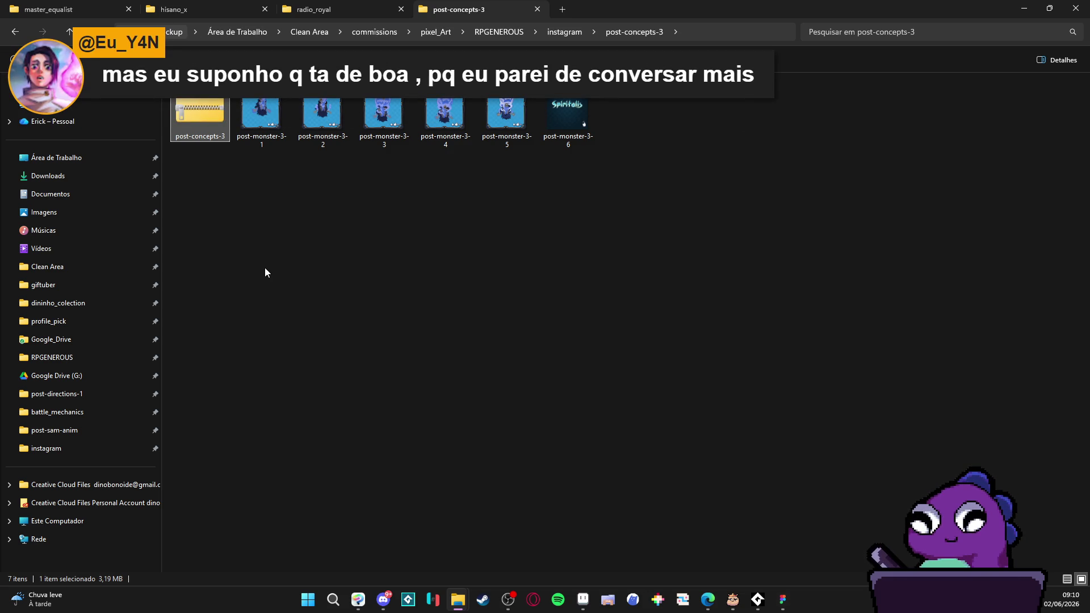
Step: Rename the zip archive to post-concepts, then restore the file window to a smaller size
{"action": "key", "text": "F2"}
{"action": "type", "text": "post-concept"}
{"action": "key", "text": "Return"}
{"action": "type", "text": "s"}
{"action": "key", "text": "Return"}
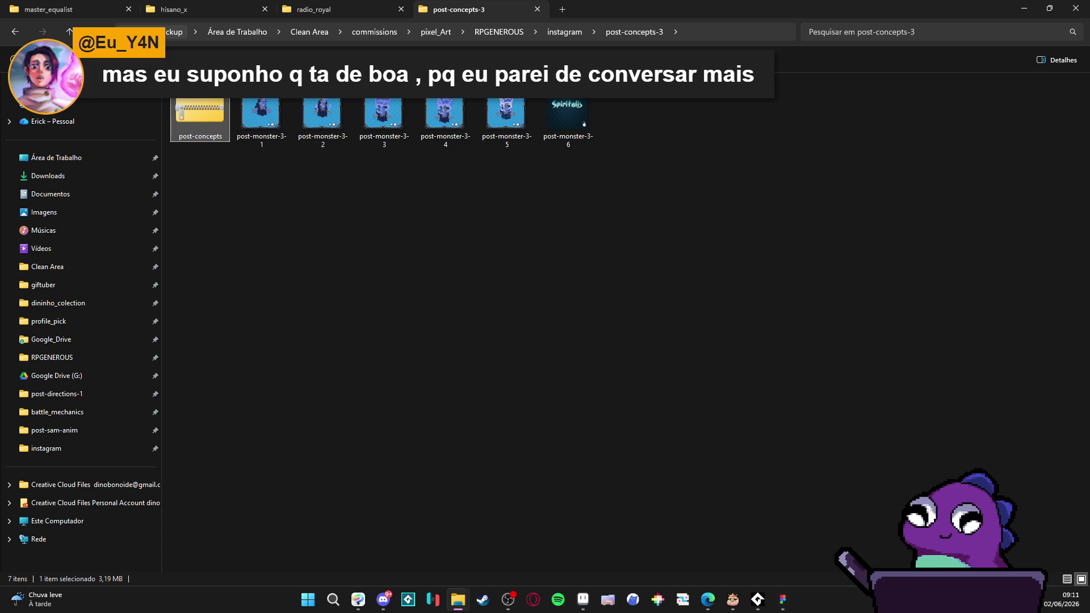
{"action": "key", "text": "alt+Tab"}
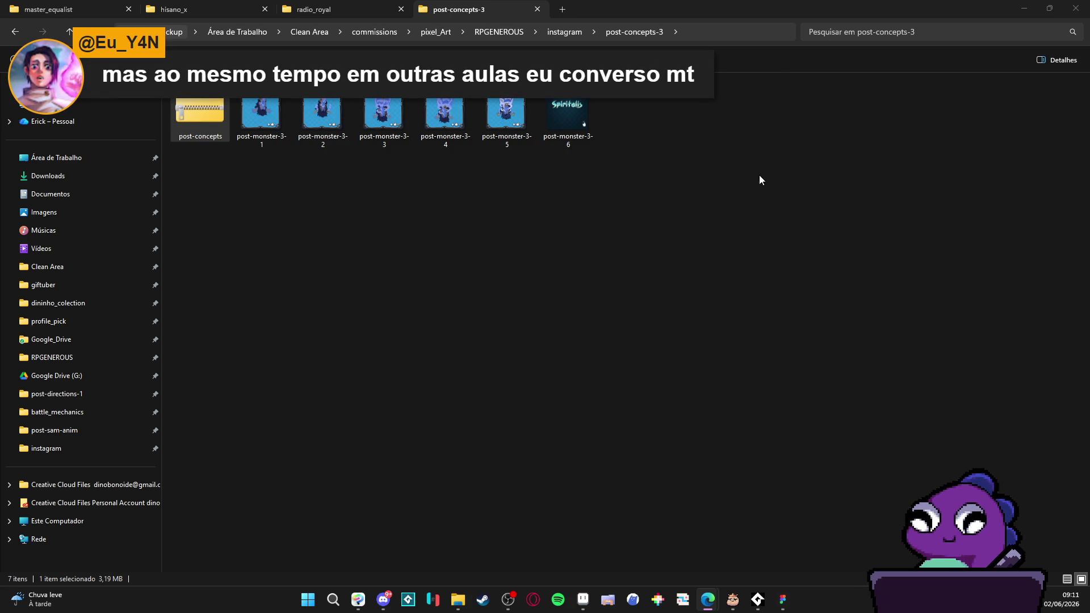
{"action": "double_click", "coordinate": [748, 5]}
{"action": "left_click_drag", "start_coordinate": [709, 101], "coordinate": [749, 5]}
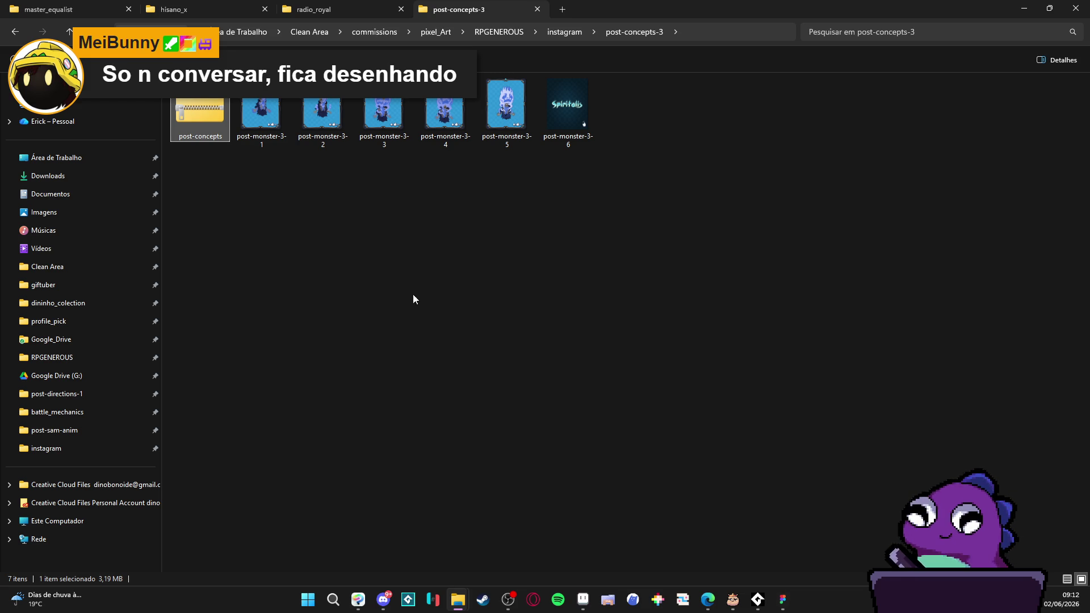
Step: Rename the zip archive to post-concepts-3 and leave it selected beside the six images
{"action": "left_click_drag", "start_coordinate": [263, 167], "coordinate": [567, 122]}
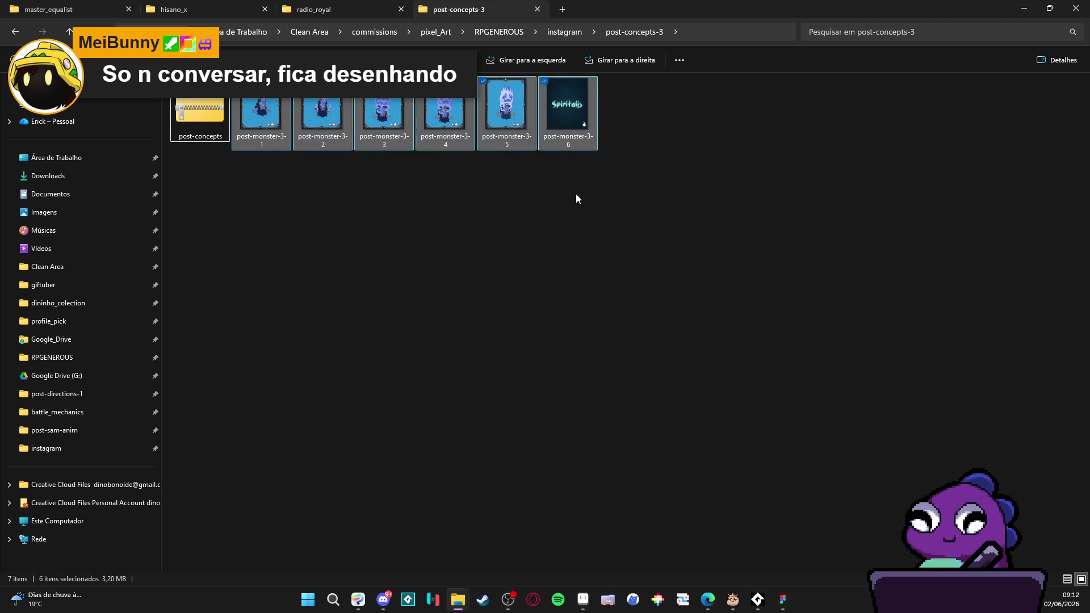
{"action": "left_click", "coordinate": [207, 122]}
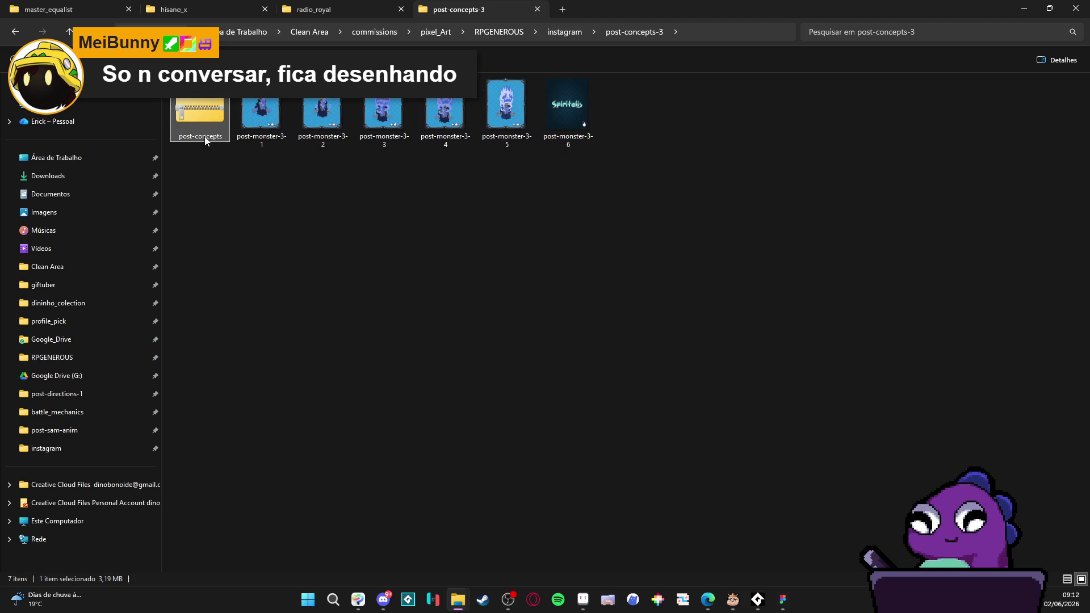
{"action": "left_click", "coordinate": [204, 136]}
{"action": "type", "text": "post-"}
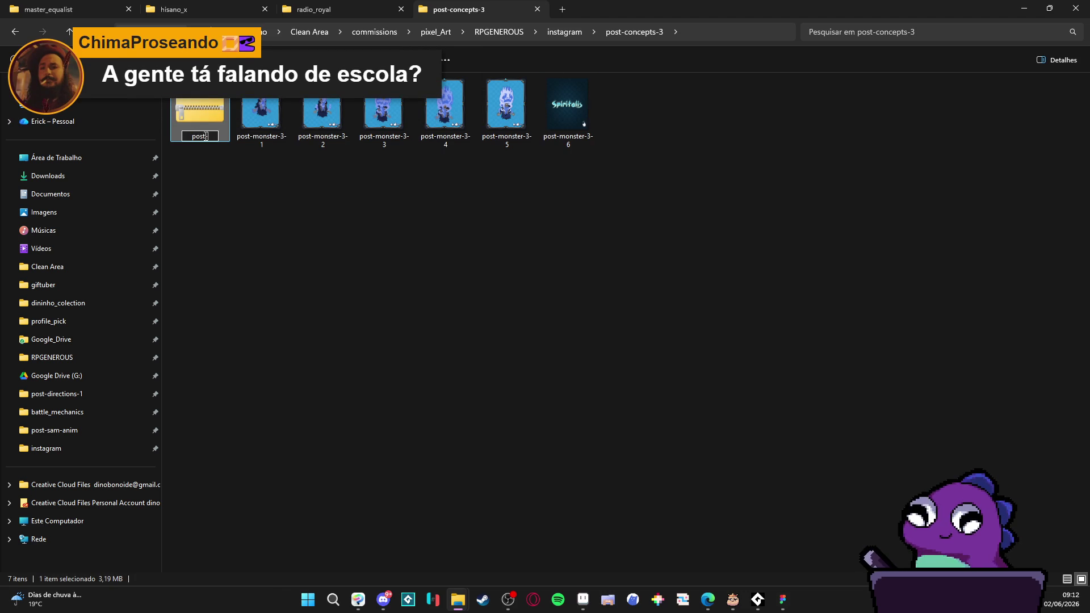
{"action": "type", "text": "concepts-3"}
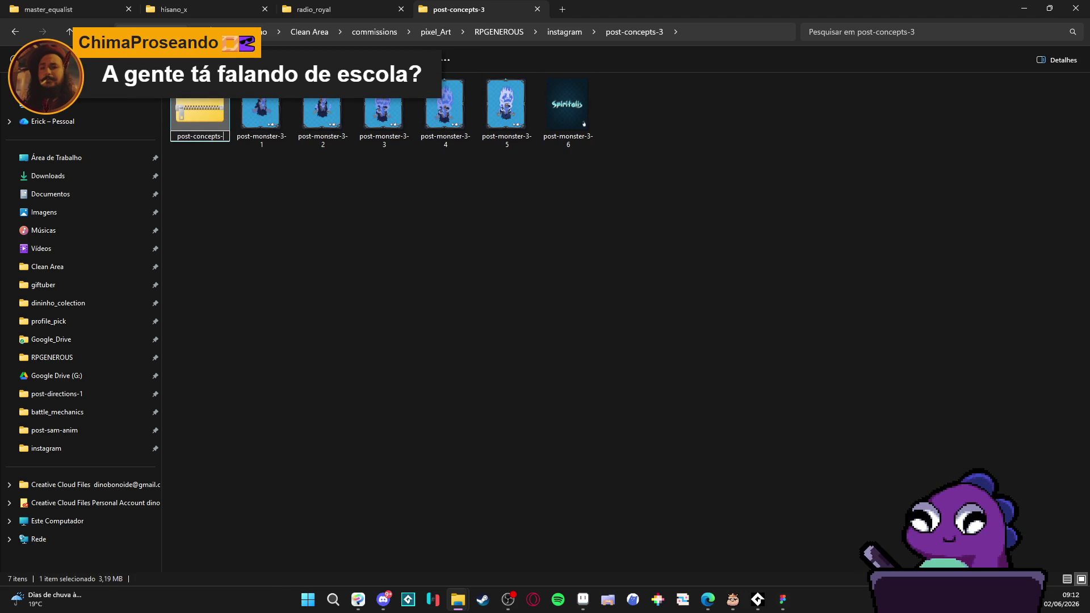
{"action": "left_click", "coordinate": [278, 209]}
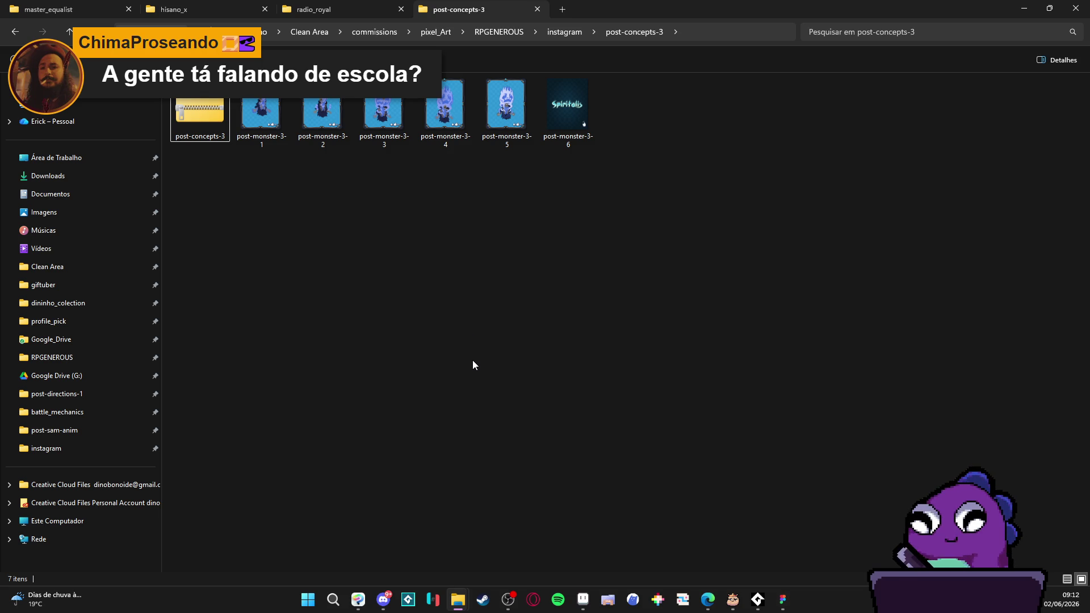
{"action": "left_click", "coordinate": [383, 600]}
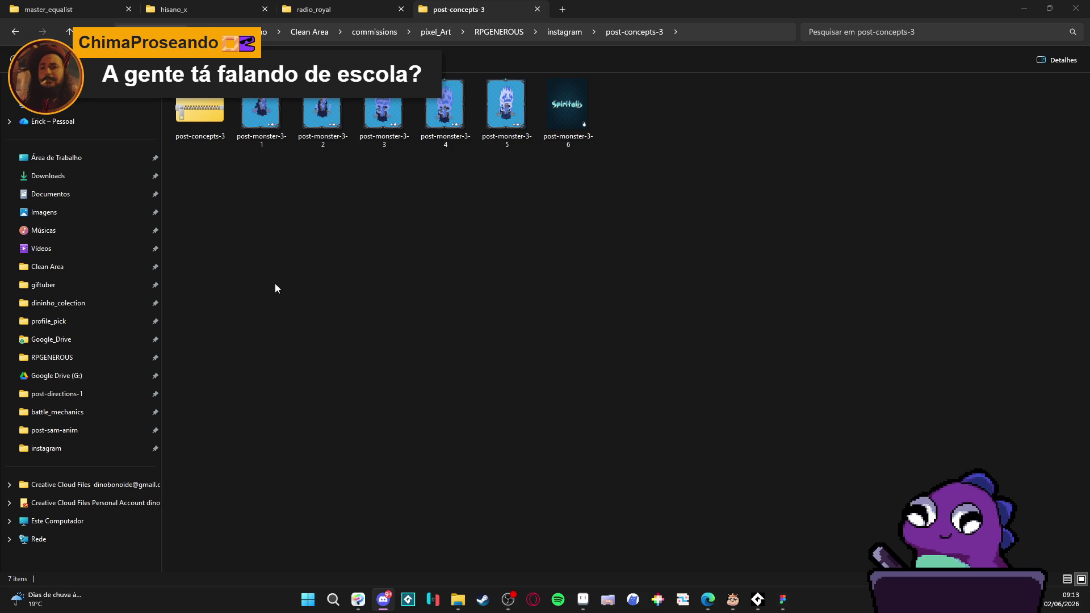
{"action": "mouse_move", "coordinate": [252, 174]}
{"action": "left_mouse_down"}
{"action": "mouse_move", "coordinate": [580, 139]}
{"action": "mouse_move", "coordinate": [346, 151]}
{"action": "left_mouse_up"}
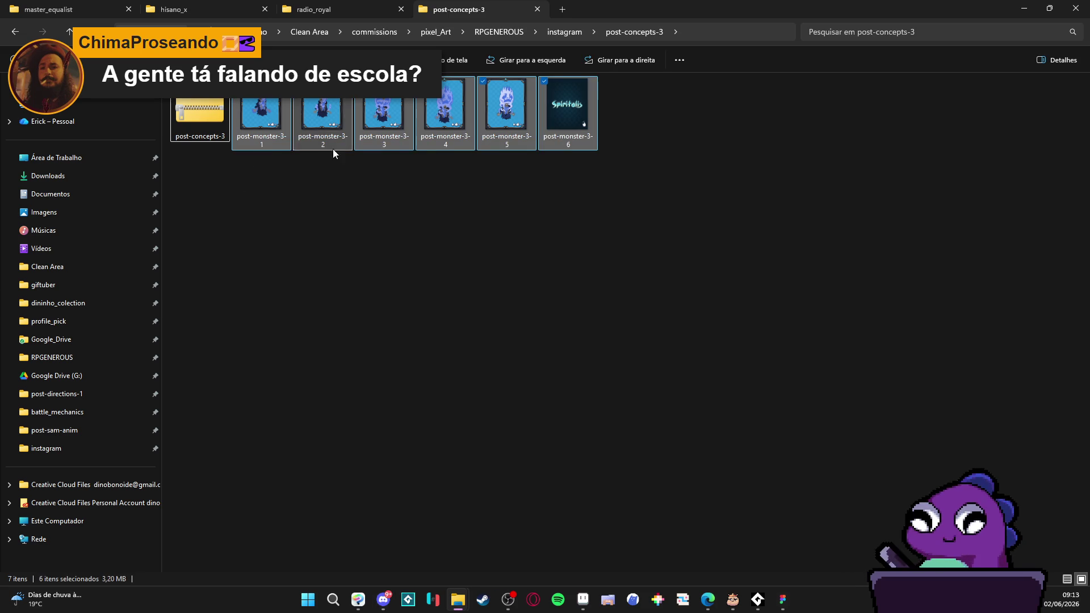
{"action": "left_click", "coordinate": [221, 111]}
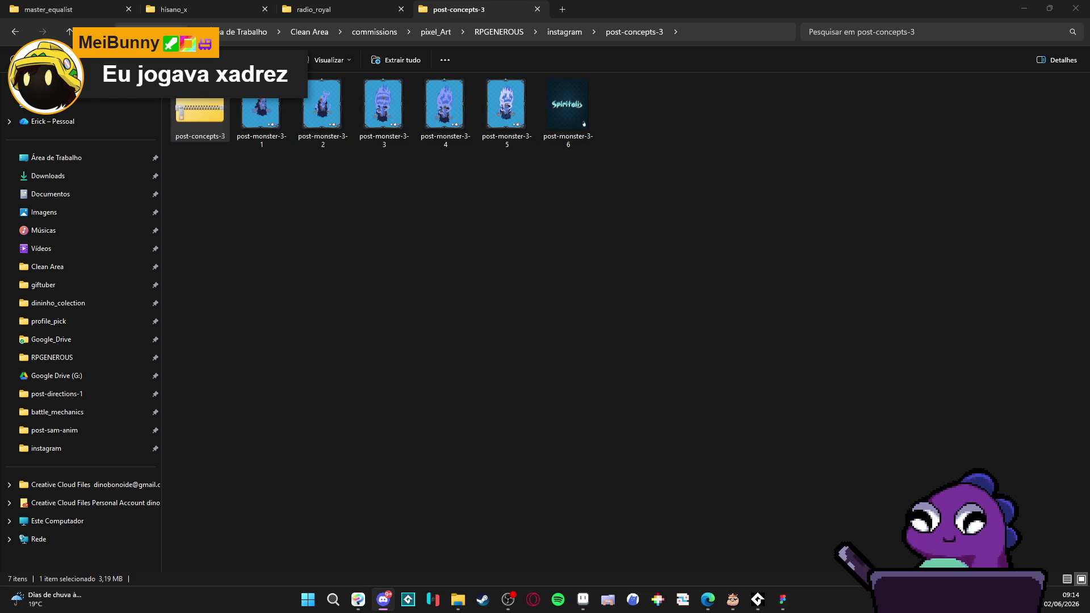
{"action": "key", "text": "alt+Tab"}
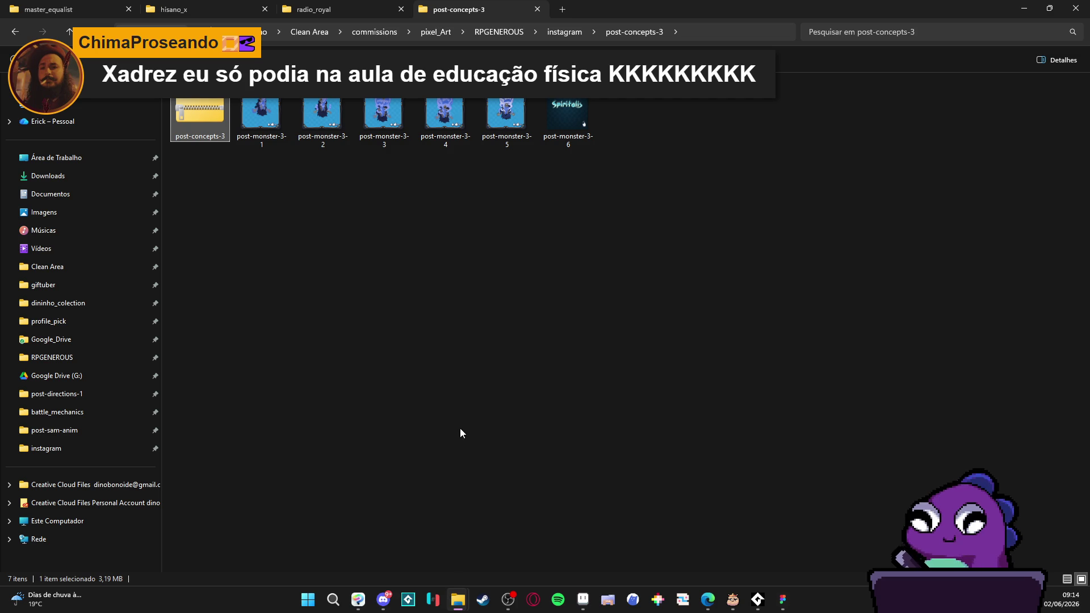
{"action": "left_click", "coordinate": [458, 599]}
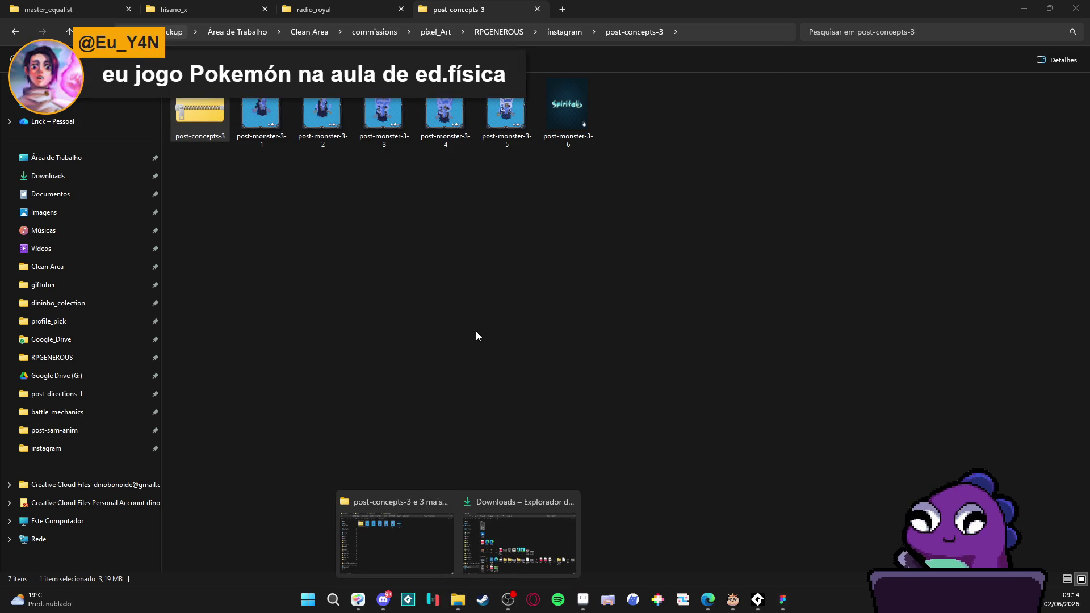
Step: Look over the ezgif page in Edge, then bring the Downloads folder window back to the front
{"action": "left_click", "coordinate": [374, 548]}
{"action": "mouse_move", "coordinate": [458, 599]}
{"action": "left_click", "coordinate": [541, 553]}
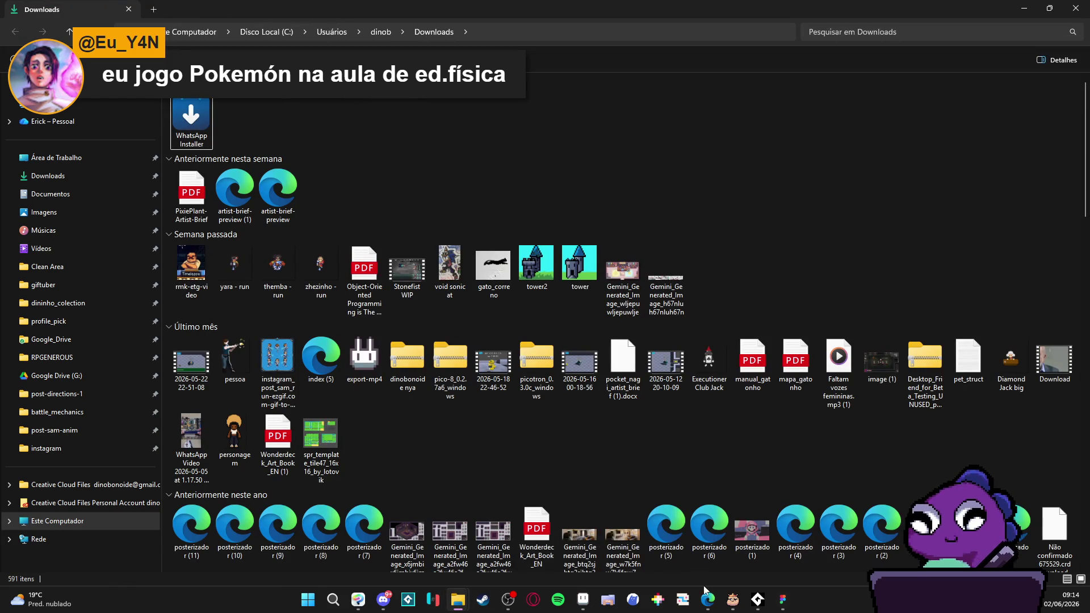
{"action": "mouse_move", "coordinate": [708, 600]}
{"action": "left_click", "coordinate": [815, 545]}
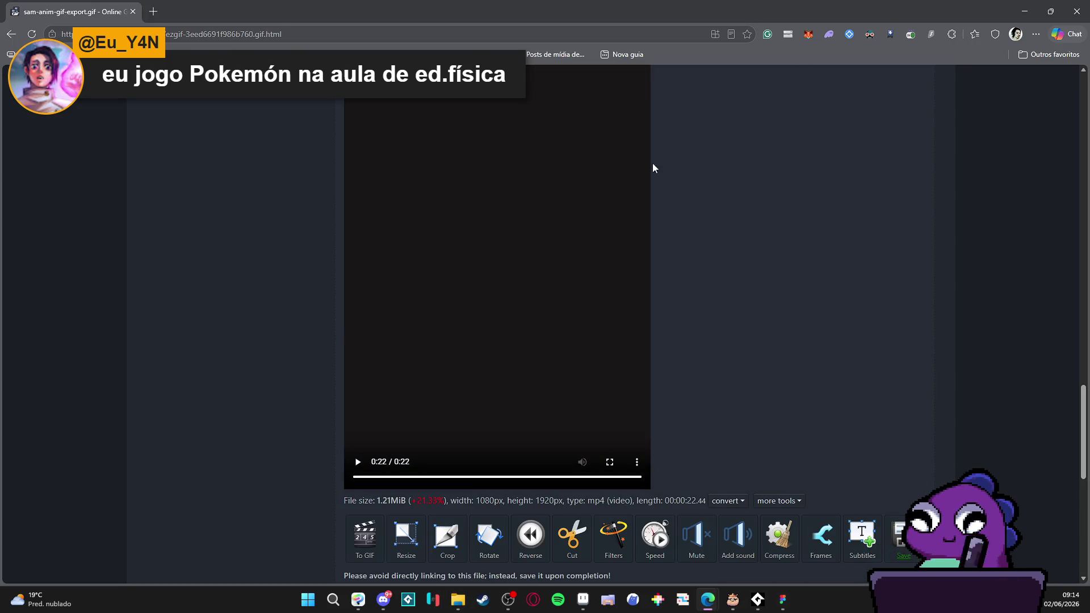
{"action": "key", "text": "alt+Tab"}
{"action": "mouse_move", "coordinate": [743, 590]}
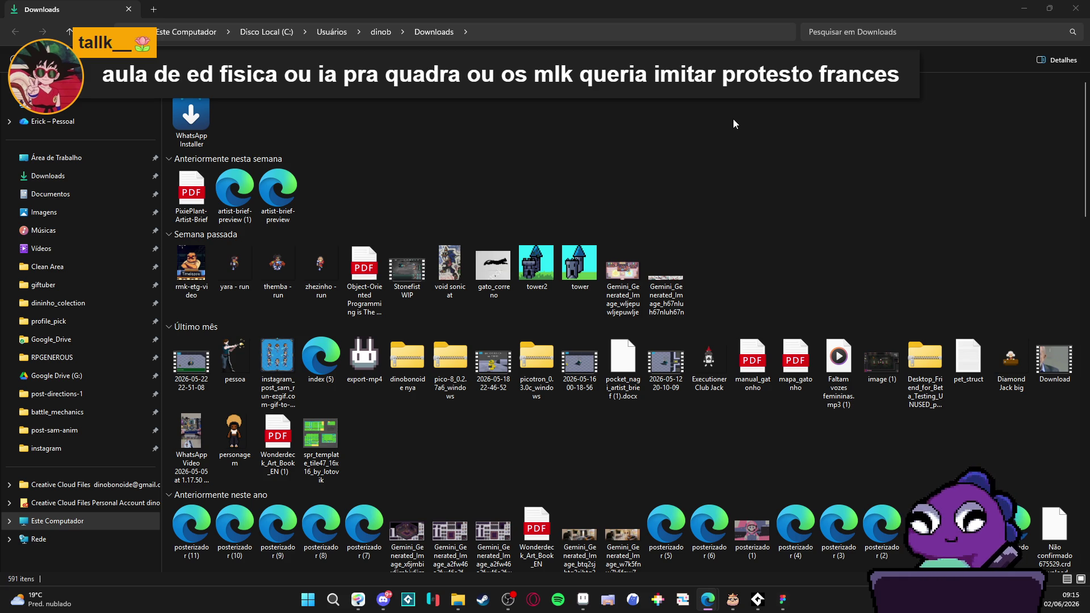
Step: Close Downloads, return to Figma and pan the canvas onto the post-monster-3-5 frame
{"action": "left_click", "coordinate": [1075, 8]}
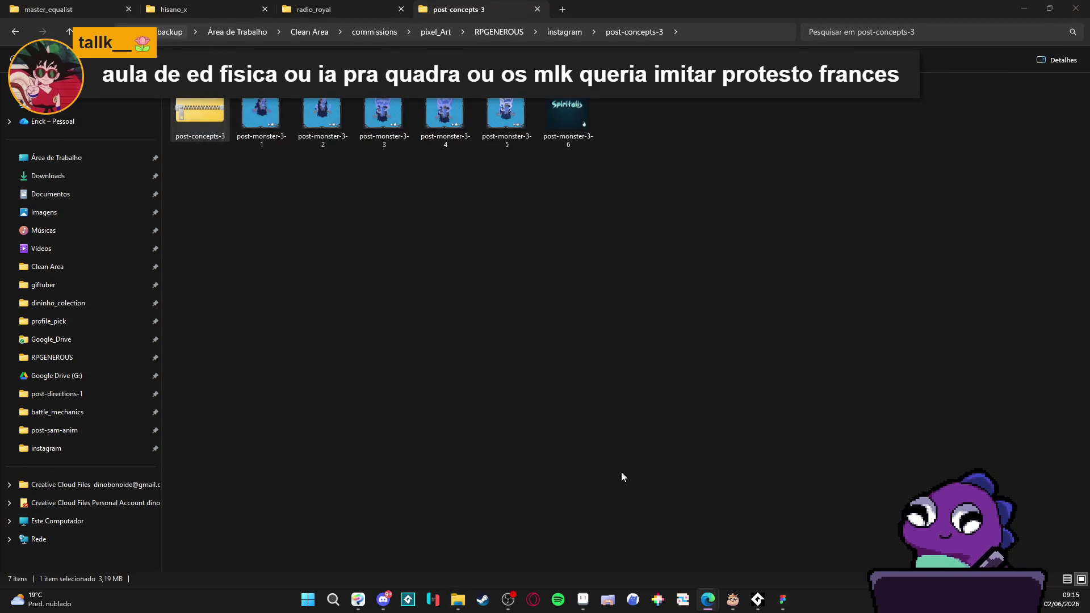
{"action": "key", "text": "alt+Tab"}
{"action": "scroll", "coordinate": [691, 303], "scroll_direction": "up", "scroll_amount": 5}
{"action": "scroll", "coordinate": [690, 302], "scroll_direction": "down", "scroll_amount": 4}
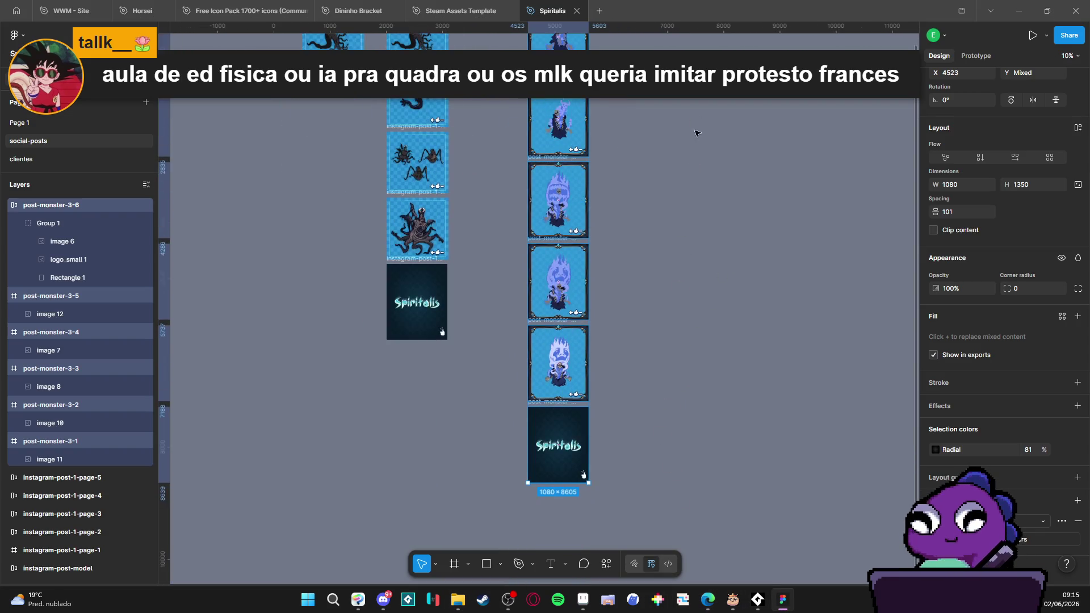
{"action": "scroll", "coordinate": [651, 326], "scroll_direction": "up", "scroll_amount": 5}
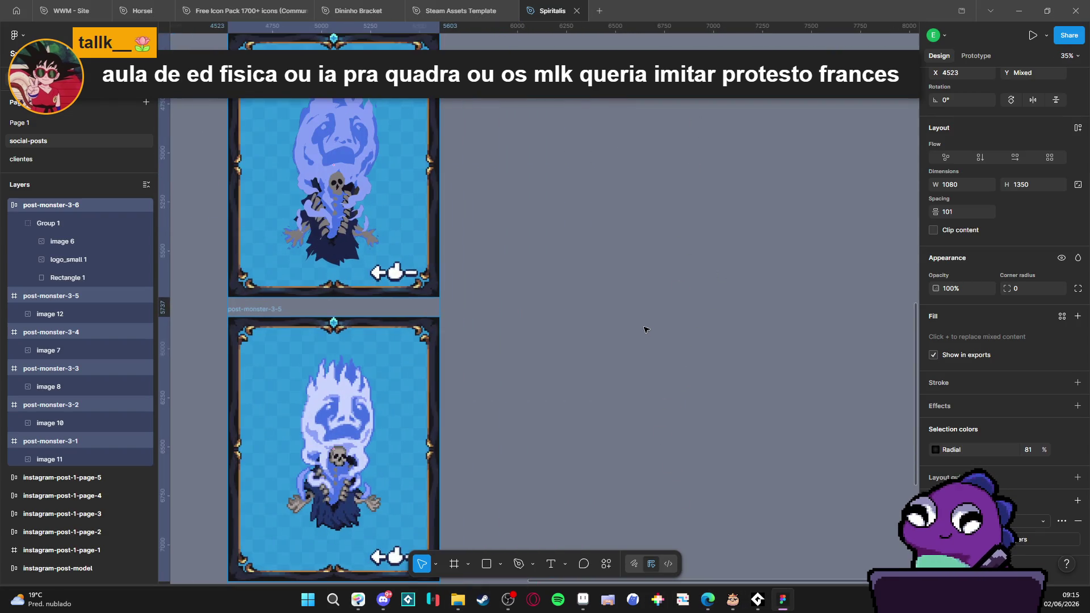
{"action": "left_click", "coordinate": [651, 330]}
{"action": "mouse_move", "coordinate": [573, 344]}
{"action": "left_mouse_down"}
{"action": "mouse_move", "coordinate": [667, 247]}
{"action": "mouse_move", "coordinate": [707, 244]}
{"action": "left_mouse_up"}
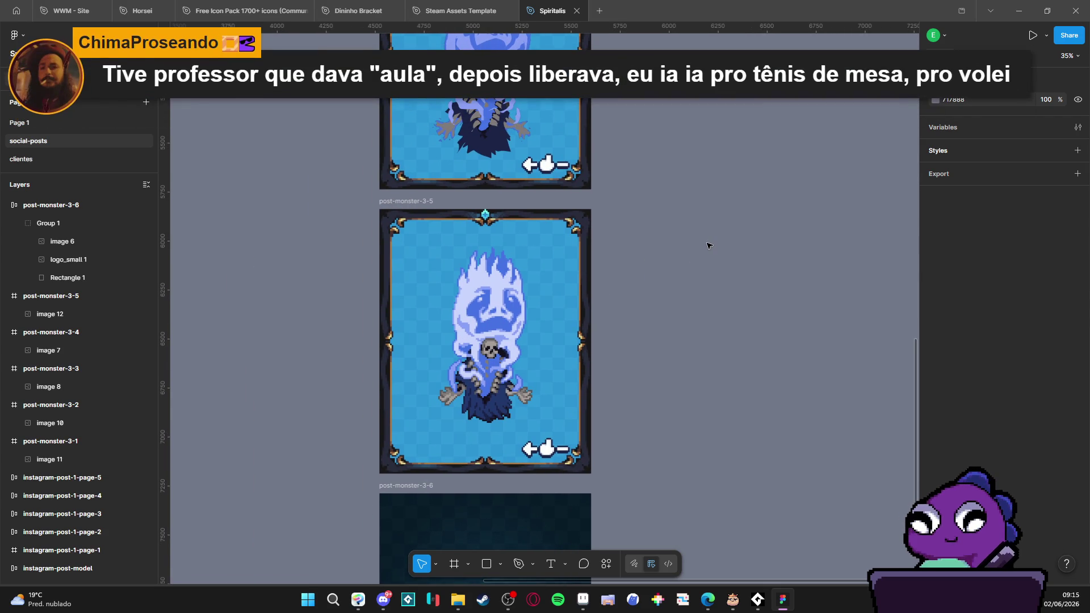
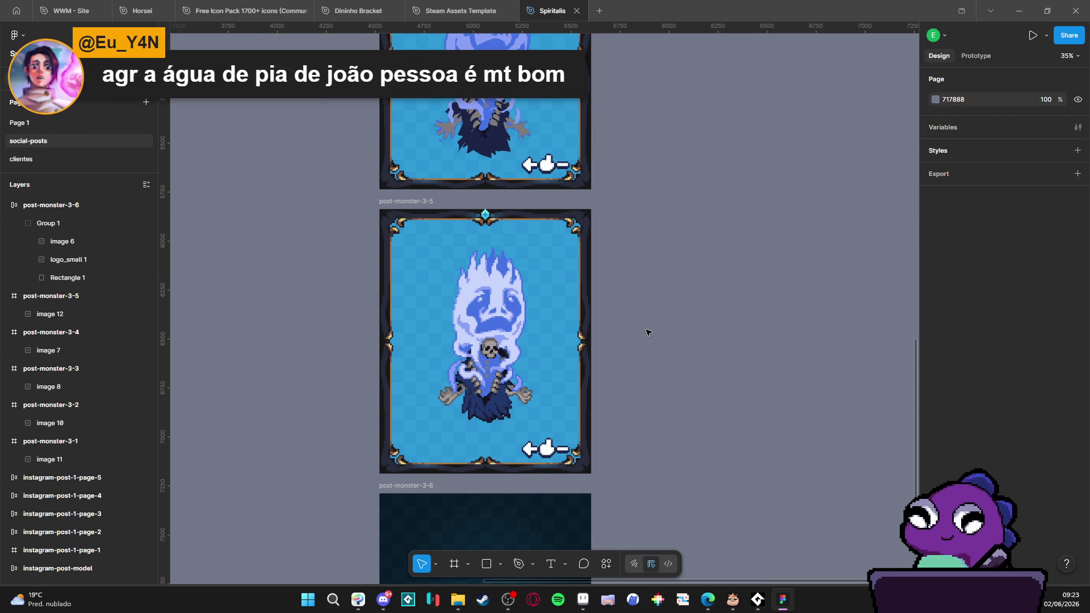
Step: Launch GameMaker from its page in the Steam Library
{"action": "scroll", "coordinate": [643, 335], "scroll_direction": "down", "scroll_amount": 1}
{"action": "scroll", "coordinate": [643, 337], "scroll_direction": "down", "scroll_amount": 10}
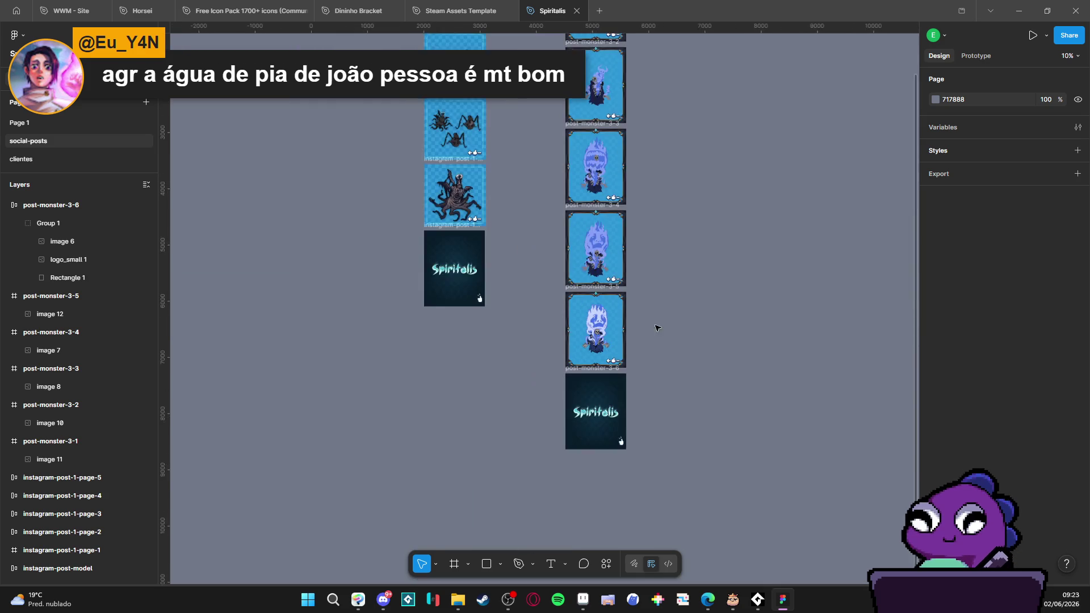
{"action": "scroll", "coordinate": [407, 110], "scroll_direction": "down", "scroll_amount": 4}
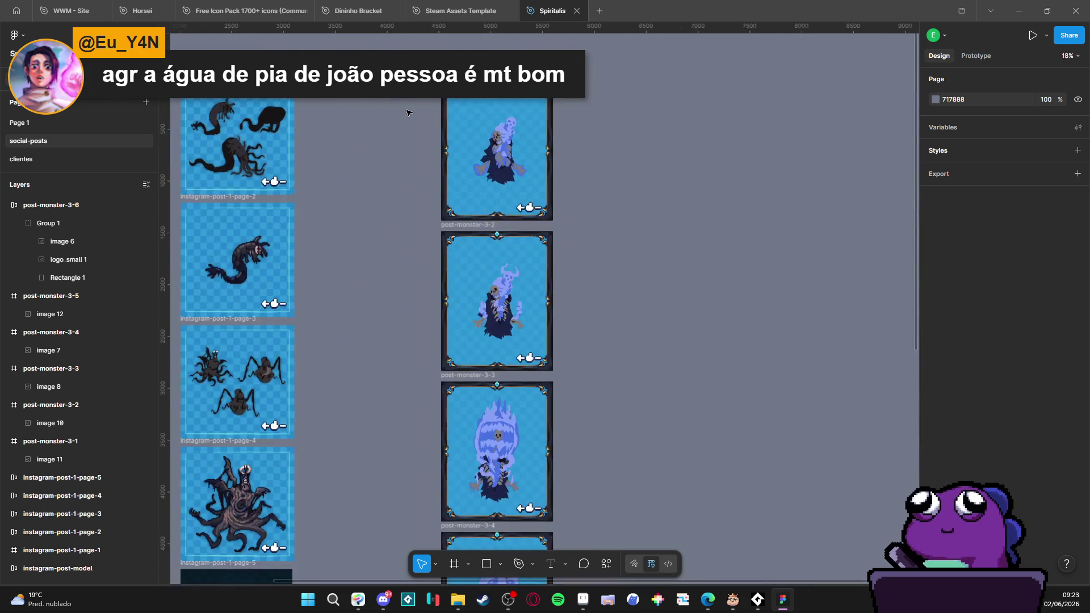
{"action": "scroll", "coordinate": [531, 394], "scroll_direction": "up", "scroll_amount": 4}
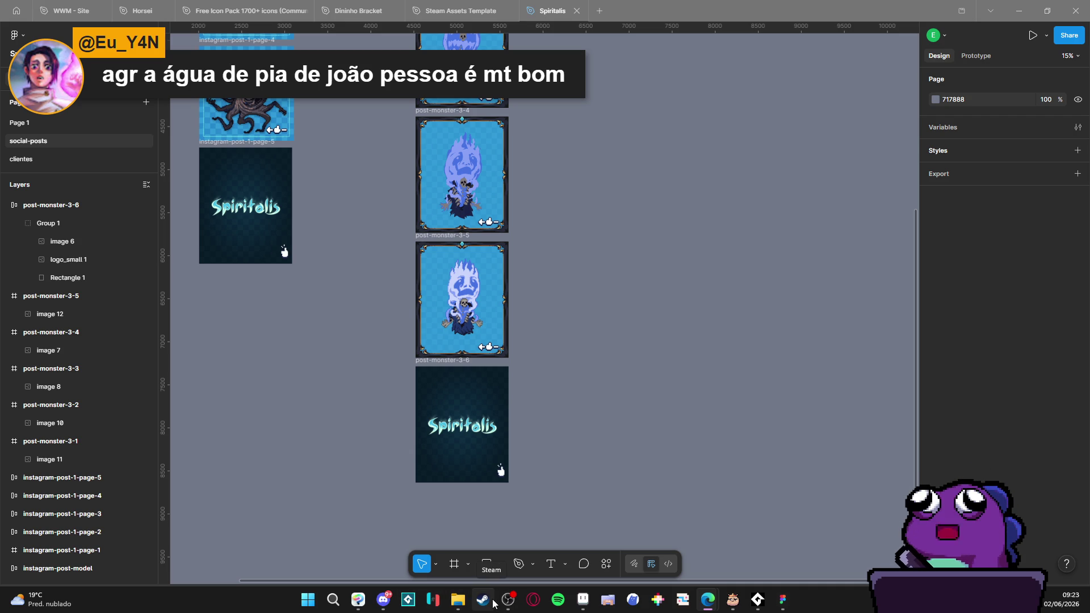
{"action": "left_click", "coordinate": [659, 453]}
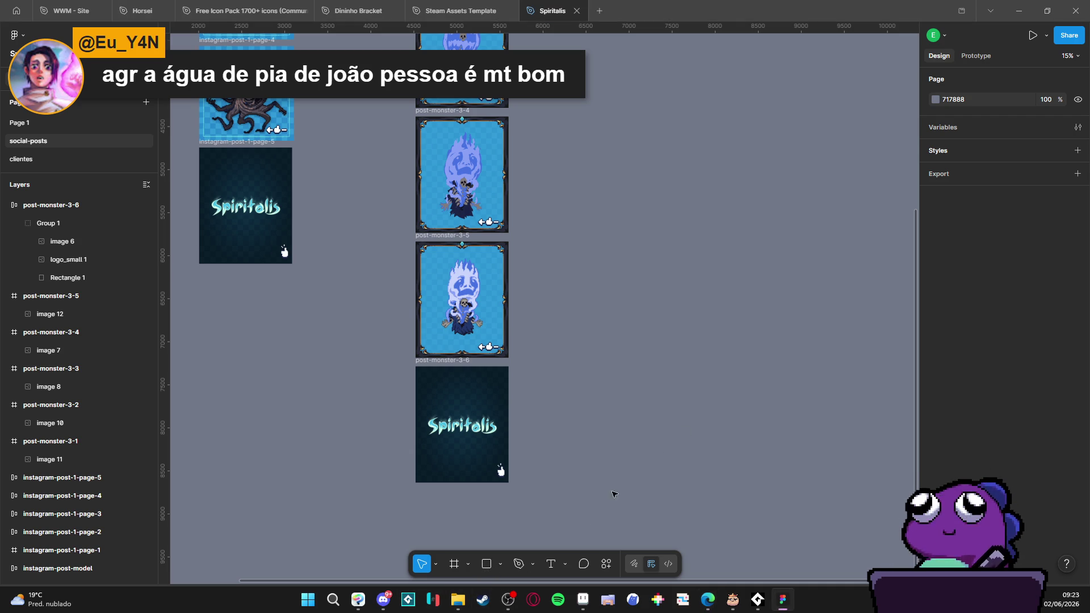
{"action": "left_click", "coordinate": [484, 601]}
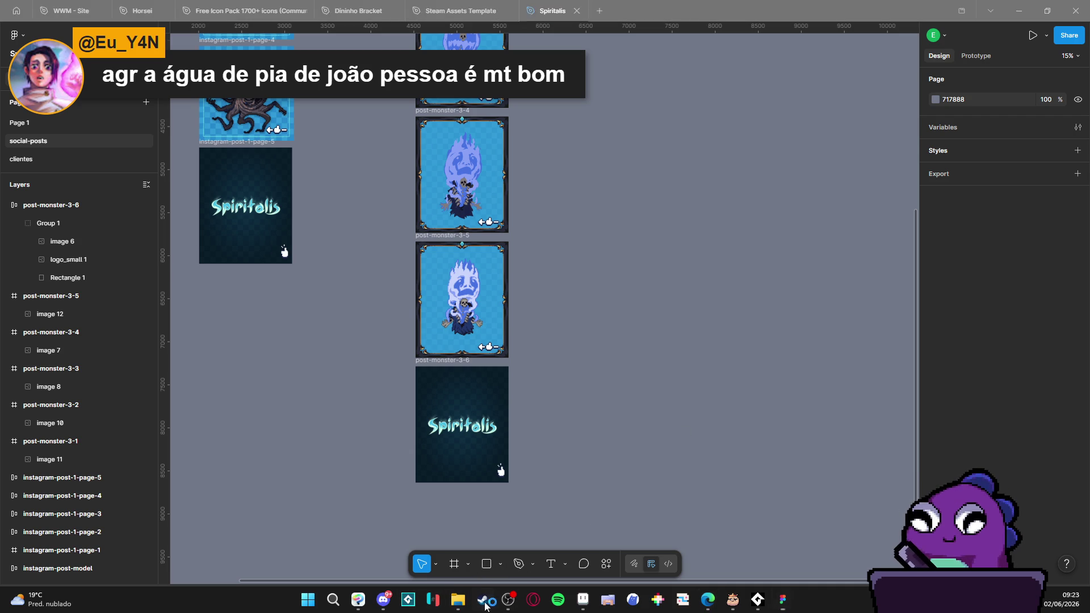
{"action": "mouse_move", "coordinate": [176, 35]}
{"action": "left_click", "coordinate": [107, 26]}
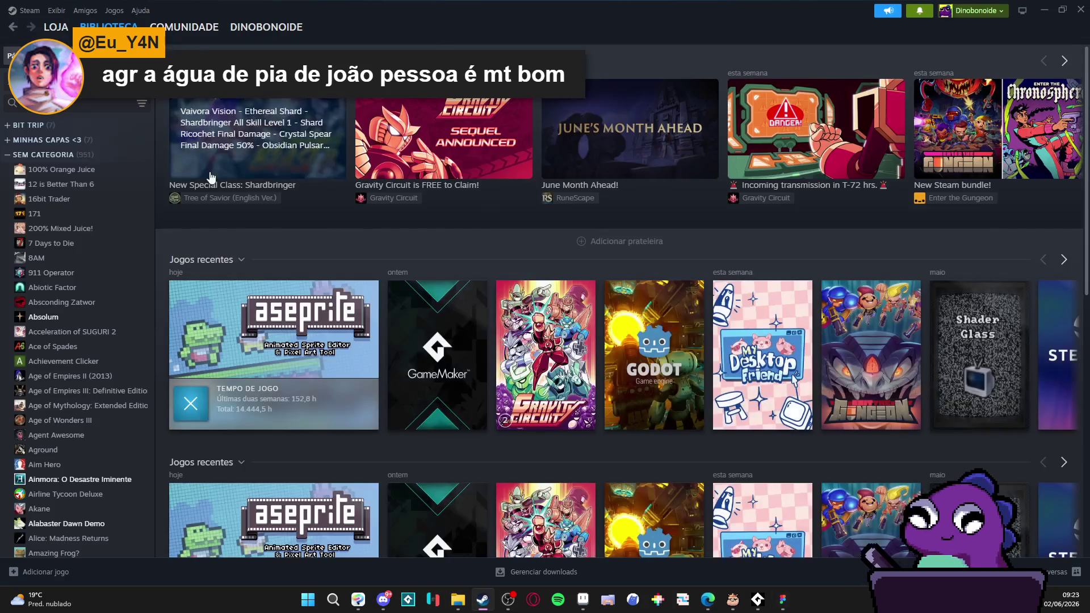
{"action": "left_click", "coordinate": [391, 344]}
{"action": "left_click", "coordinate": [213, 245]}
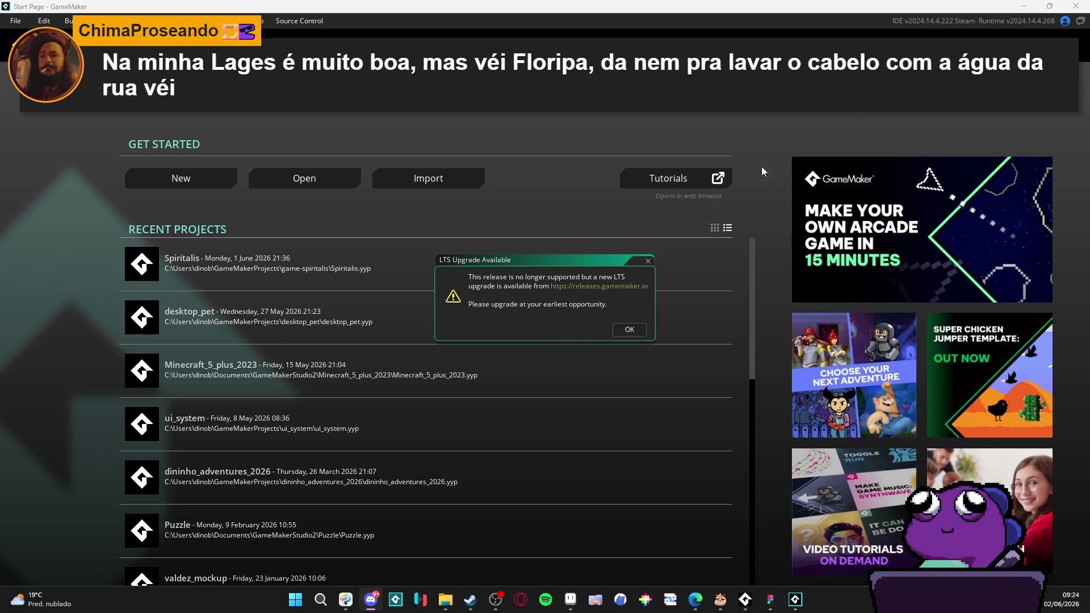
Step: Close and relaunch GameMaker, then dismiss the LTS upgrade notice
{"action": "left_click", "coordinate": [1075, 6]}
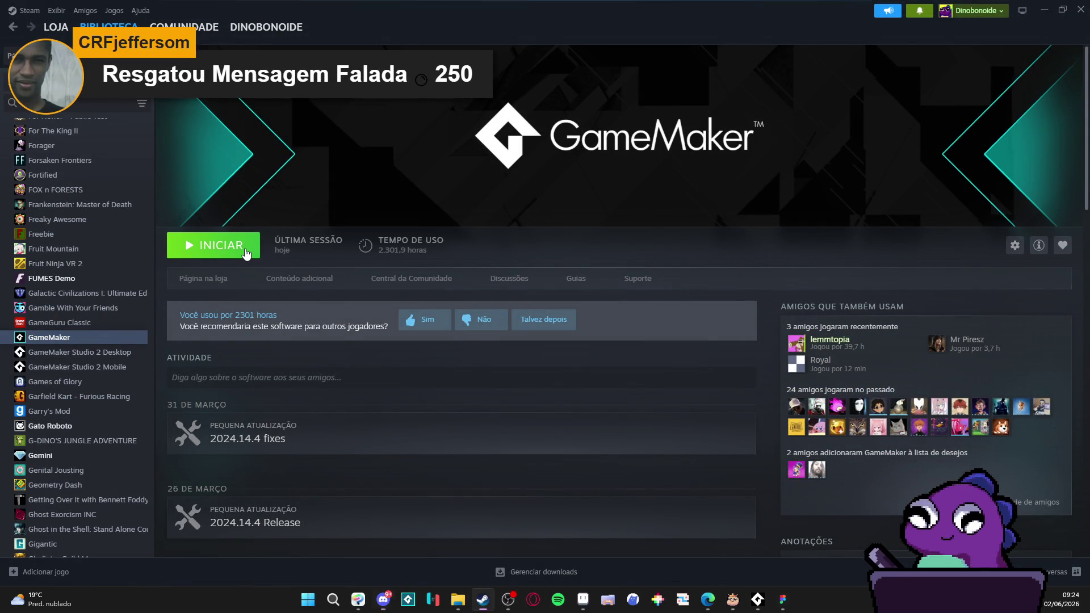
{"action": "left_click", "coordinate": [246, 254]}
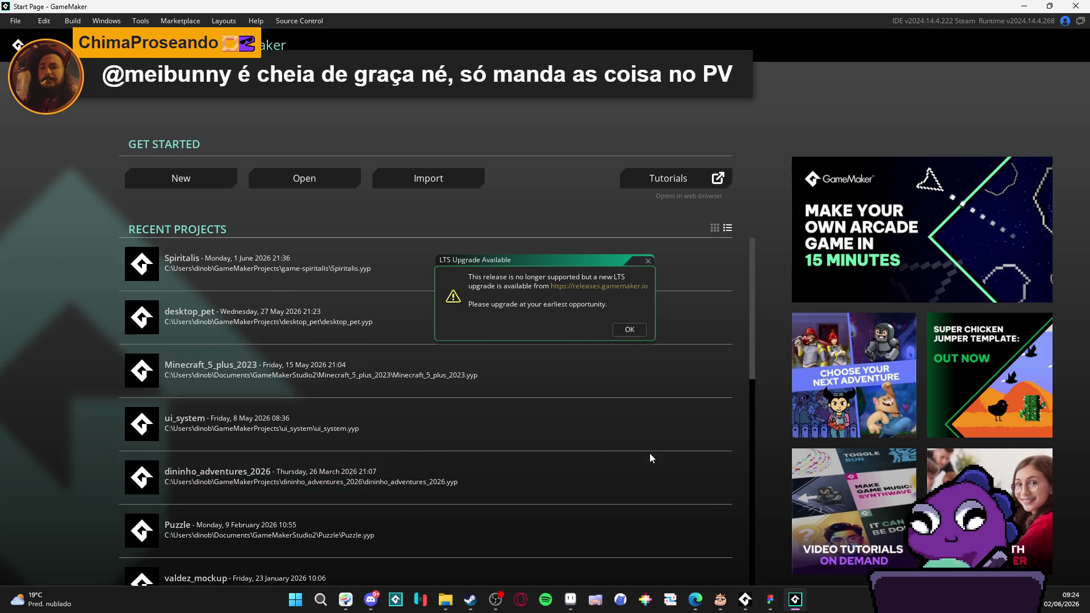
{"action": "left_click", "coordinate": [628, 329]}
Step: Search the Start menu for 'github desktop' and launch it
{"action": "left_click", "coordinate": [473, 605]}
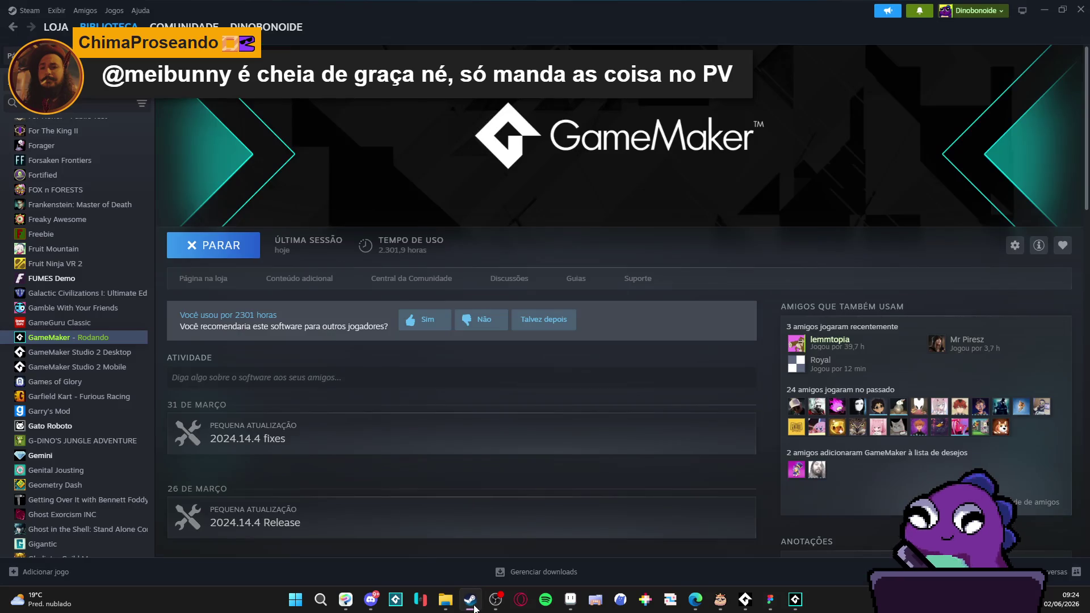
{"action": "left_click", "coordinate": [301, 605]}
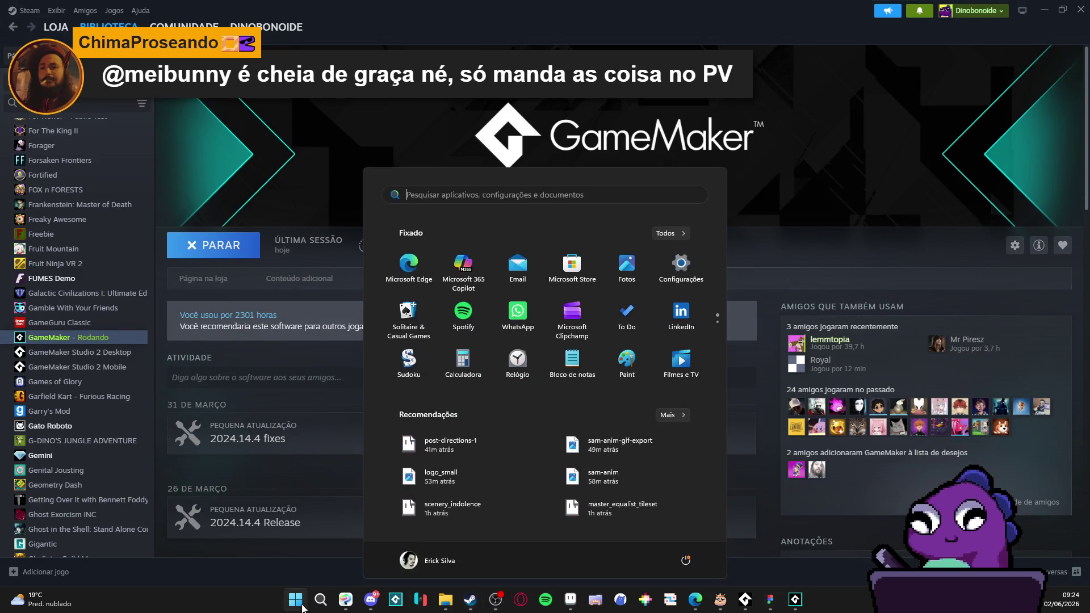
{"action": "type", "text": "github desktop"}
{"action": "key", "text": "Return"}
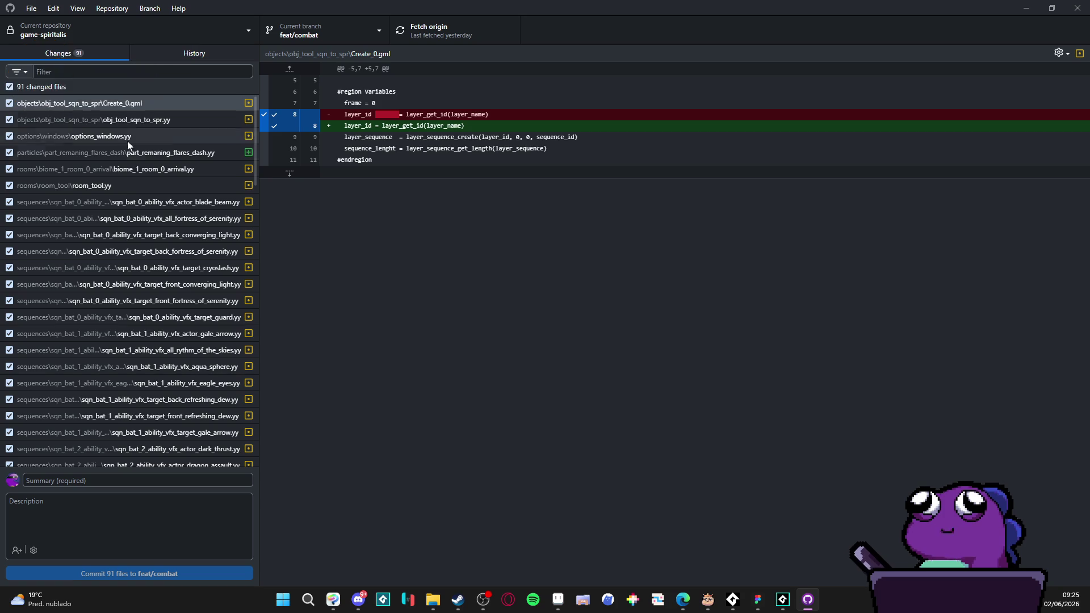
Step: Inspect the cryoslash sequence diff, the added vfx dash sprites and the first panel concept image
{"action": "left_click", "coordinate": [158, 268]}
{"action": "scroll", "coordinate": [158, 264], "scroll_direction": "down", "scroll_amount": 6}
{"action": "scroll", "coordinate": [158, 265], "scroll_direction": "down", "scroll_amount": 10}
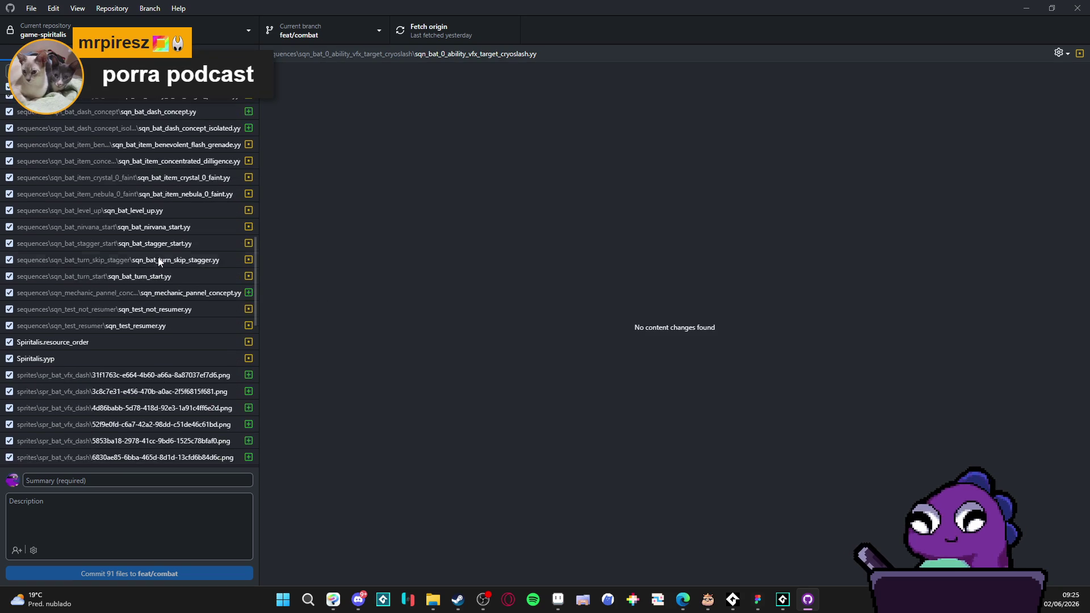
{"action": "left_click", "coordinate": [160, 257]}
{"action": "left_click", "coordinate": [163, 290]}
{"action": "left_click", "coordinate": [167, 338]}
{"action": "left_click", "coordinate": [169, 358]}
{"action": "left_click", "coordinate": [170, 373]}
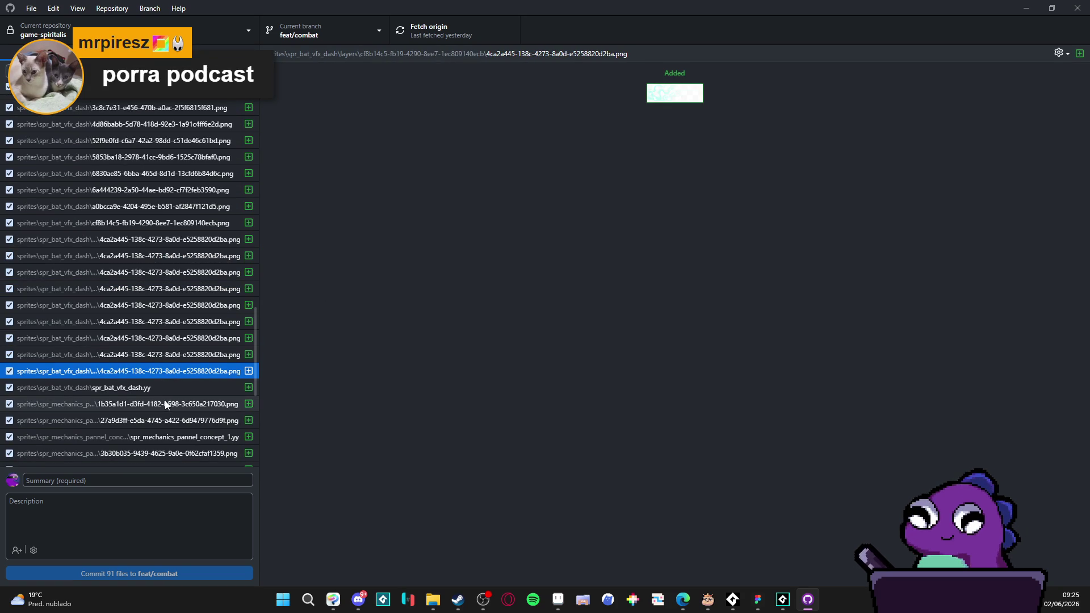
{"action": "left_click", "coordinate": [165, 403]}
{"action": "scroll", "coordinate": [162, 387], "scroll_direction": "up", "scroll_amount": 3}
{"action": "scroll", "coordinate": [162, 386], "scroll_direction": "up", "scroll_amount": 10}
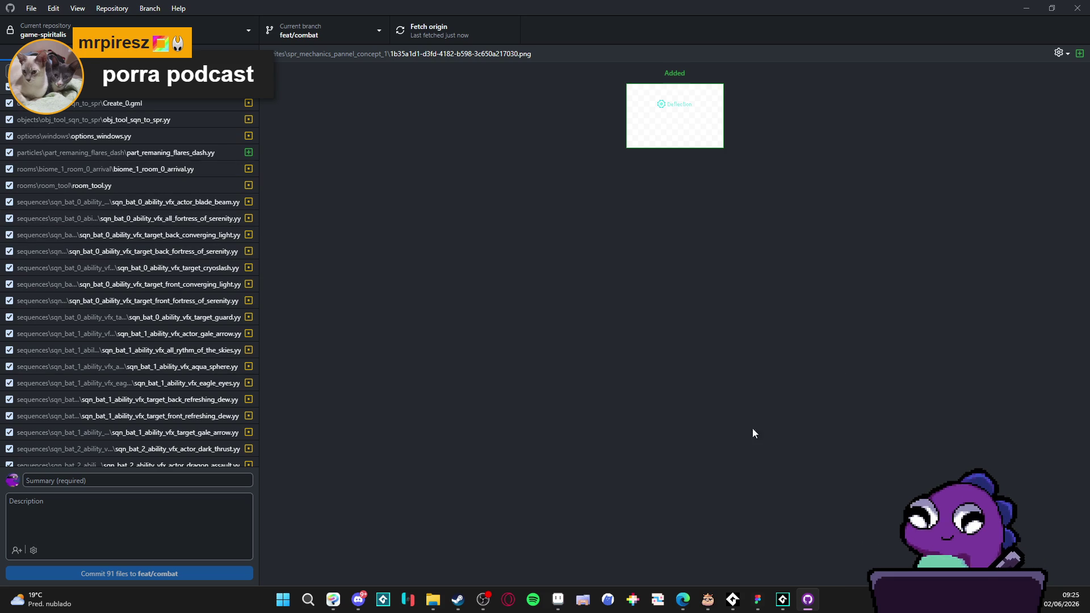
Step: Review the target guard and abyssal bog sequence diffs and the vfx dash sprite images
{"action": "left_click", "coordinate": [192, 316]}
{"action": "scroll", "coordinate": [192, 315], "scroll_direction": "down", "scroll_amount": 3}
{"action": "left_click", "coordinate": [192, 316]}
{"action": "scroll", "coordinate": [192, 319], "scroll_direction": "down", "scroll_amount": 3}
{"action": "left_click", "coordinate": [192, 319]}
{"action": "scroll", "coordinate": [192, 319], "scroll_direction": "down", "scroll_amount": 5}
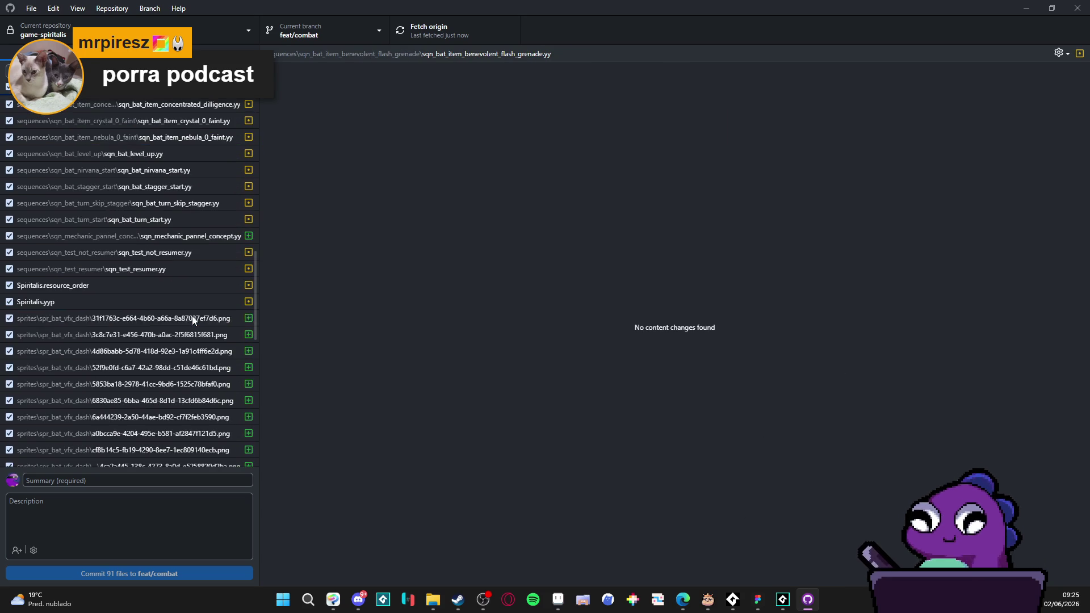
{"action": "left_click", "coordinate": [193, 319]}
{"action": "left_click", "coordinate": [196, 335]}
{"action": "left_click", "coordinate": [193, 383]}
{"action": "left_click", "coordinate": [201, 417]}
{"action": "left_click", "coordinate": [211, 450]}
{"action": "scroll", "coordinate": [212, 449], "scroll_direction": "down", "scroll_amount": 5}
Step: View the Parry panel, battle mockup background and panel concept images down to the blurred shadow panel
{"action": "left_click", "coordinate": [204, 407]}
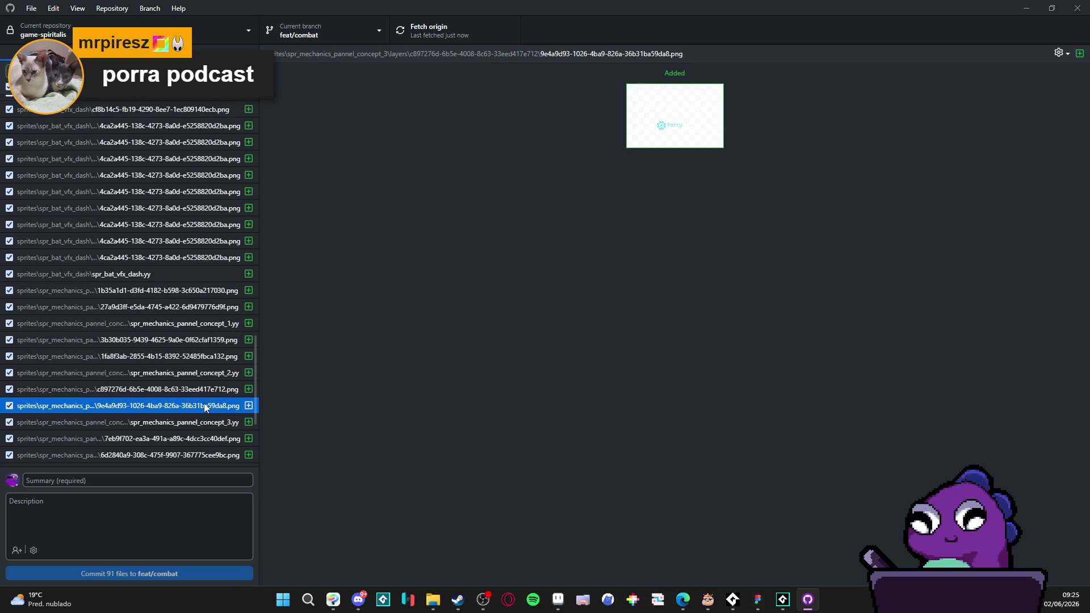
{"action": "scroll", "coordinate": [204, 404], "scroll_direction": "down", "scroll_amount": 3}
{"action": "left_click", "coordinate": [203, 403]}
{"action": "left_click", "coordinate": [202, 427]}
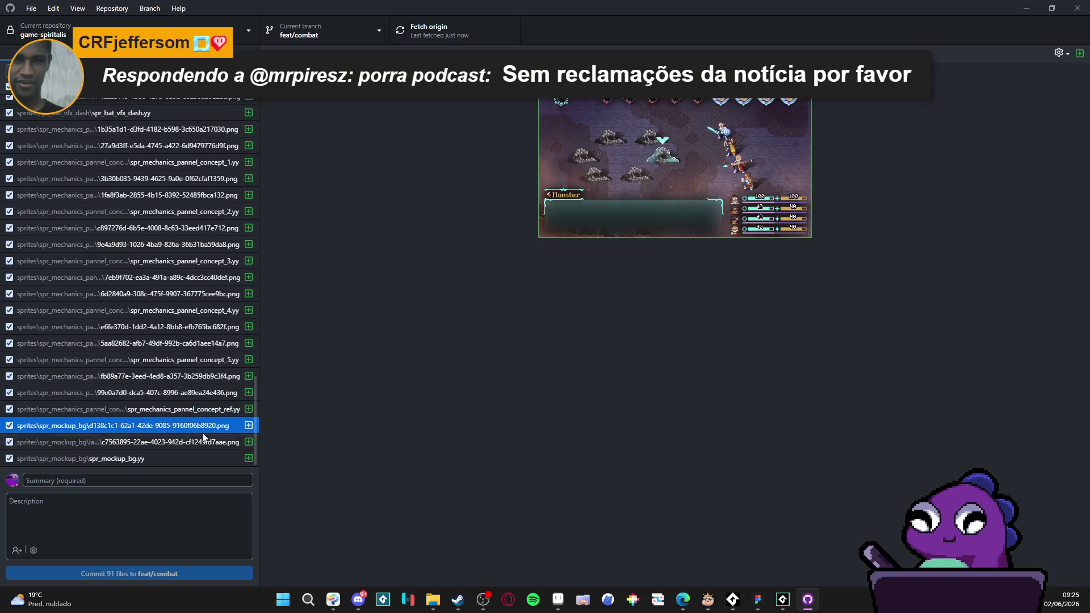
{"action": "left_click", "coordinate": [201, 444]}
{"action": "left_click", "coordinate": [186, 461]}
{"action": "left_click", "coordinate": [180, 447]}
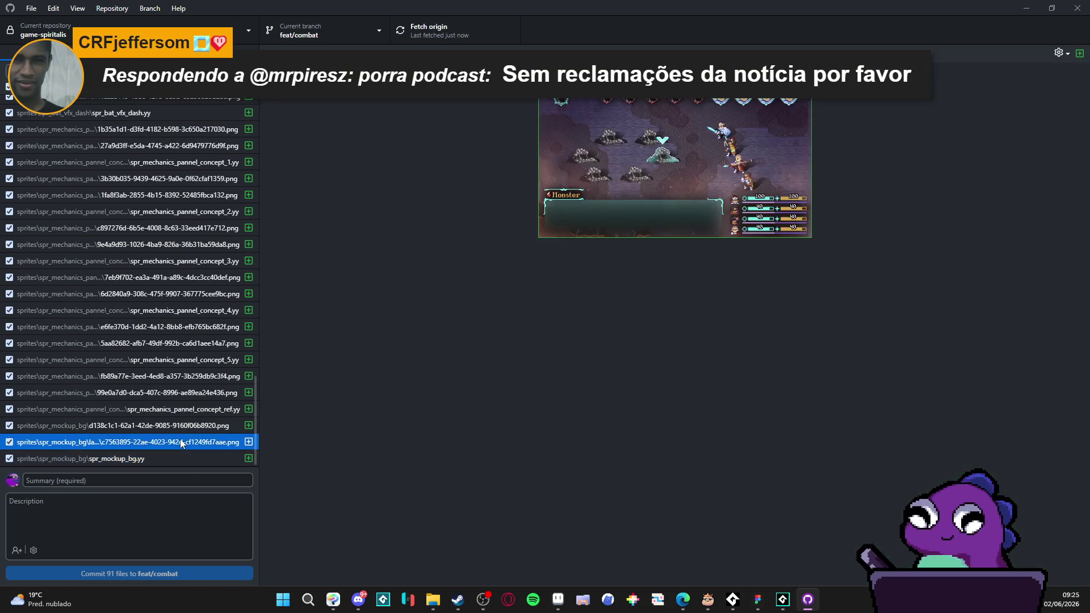
{"action": "left_click", "coordinate": [180, 412]}
{"action": "left_click", "coordinate": [183, 394]}
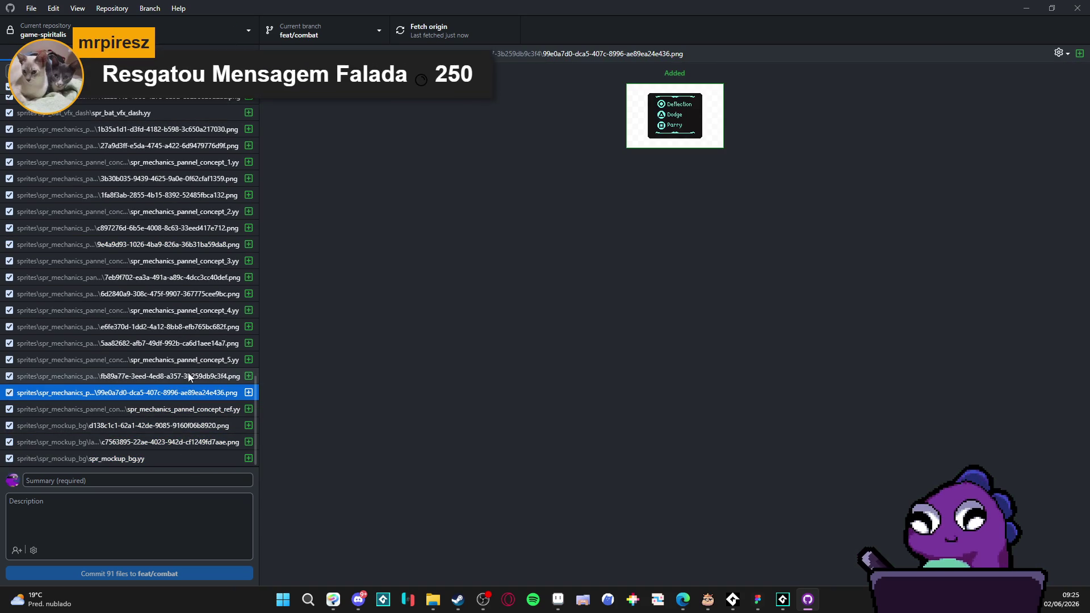
{"action": "left_click", "coordinate": [192, 363]}
{"action": "left_click", "coordinate": [185, 343]}
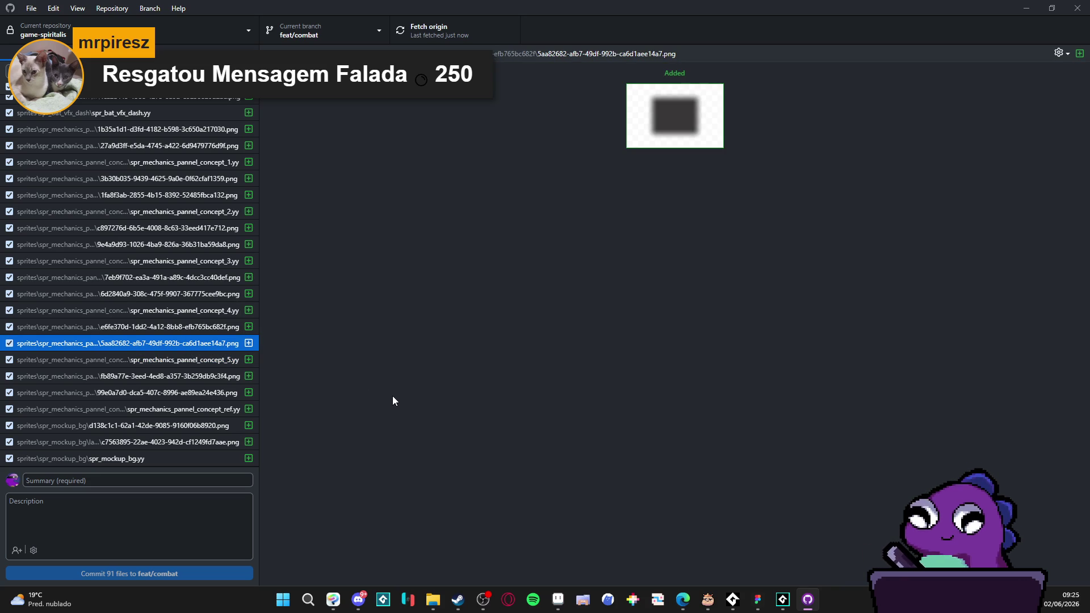
Step: Step back up through the earlier panel concept images, including the thin outline panel
{"action": "left_click", "coordinate": [180, 329]}
{"action": "left_click", "coordinate": [179, 312]}
{"action": "left_click", "coordinate": [175, 295]}
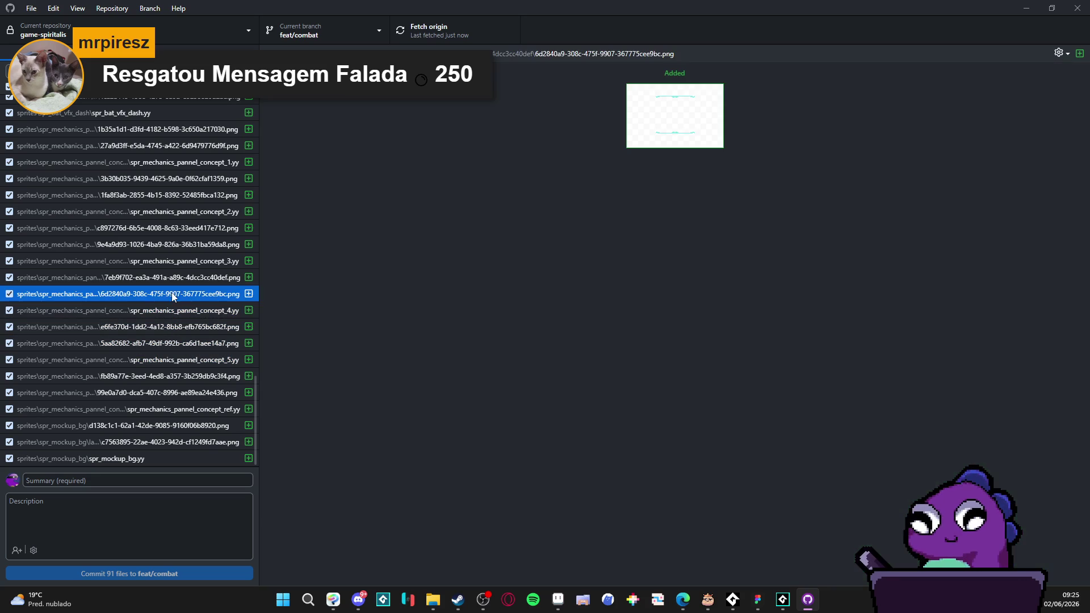
{"action": "left_click", "coordinate": [170, 279]}
{"action": "left_click", "coordinate": [170, 262]}
{"action": "left_click", "coordinate": [169, 245]}
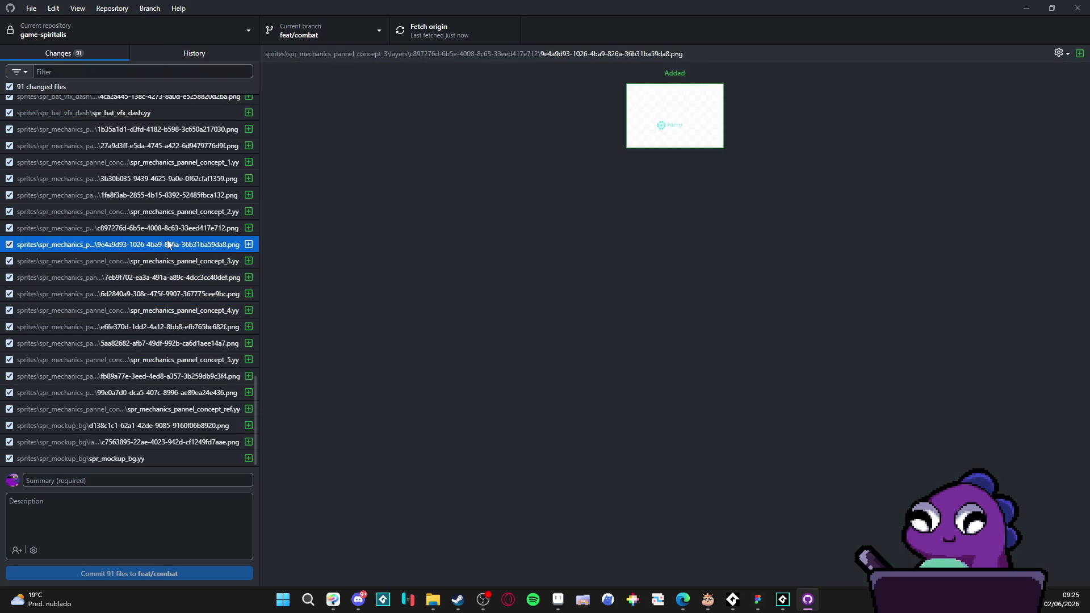
{"action": "left_click", "coordinate": [166, 229]}
{"action": "left_click", "coordinate": [158, 209]}
Step: Recheck the Dodge panel image and target guard sequence, then return to GameMaker's start page
{"action": "left_click", "coordinate": [158, 181]}
{"action": "scroll", "coordinate": [158, 180], "scroll_direction": "up", "scroll_amount": 10}
{"action": "scroll", "coordinate": [158, 180], "scroll_direction": "up", "scroll_amount": 5}
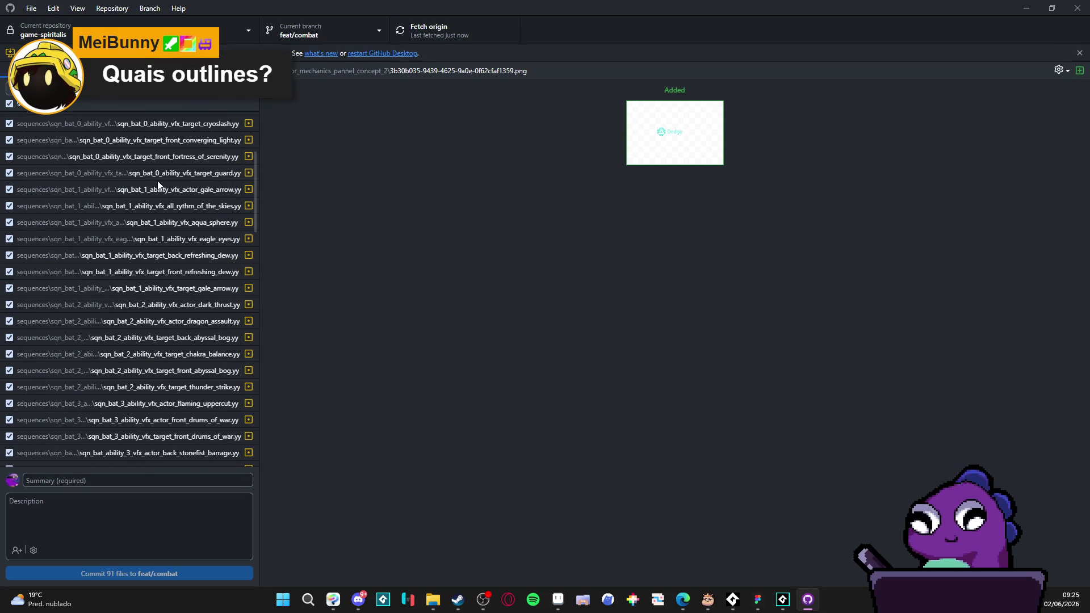
{"action": "left_click", "coordinate": [158, 181]}
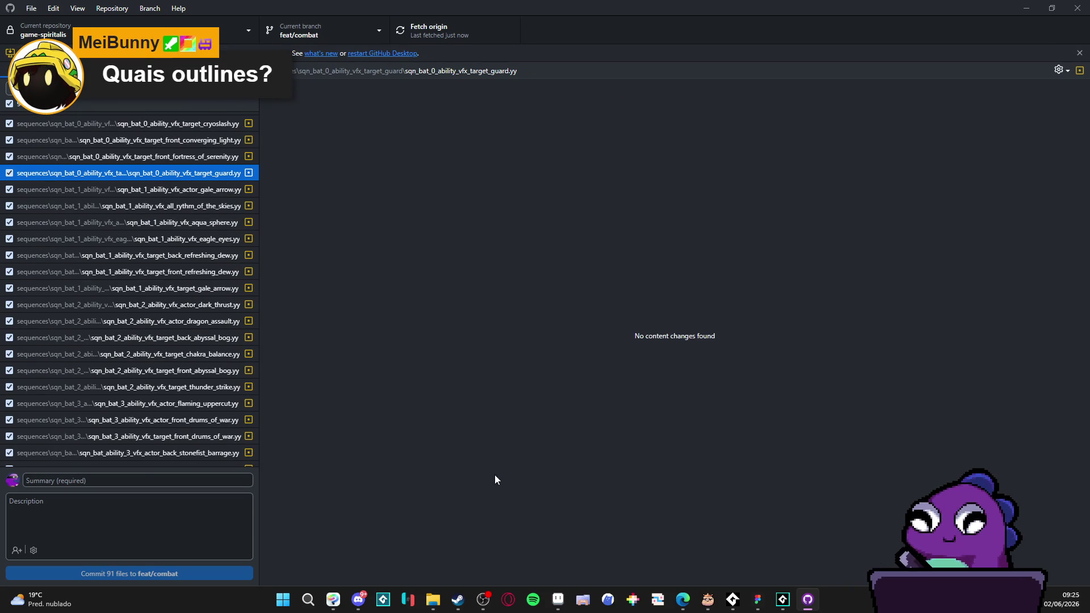
{"action": "left_click", "coordinate": [783, 600]}
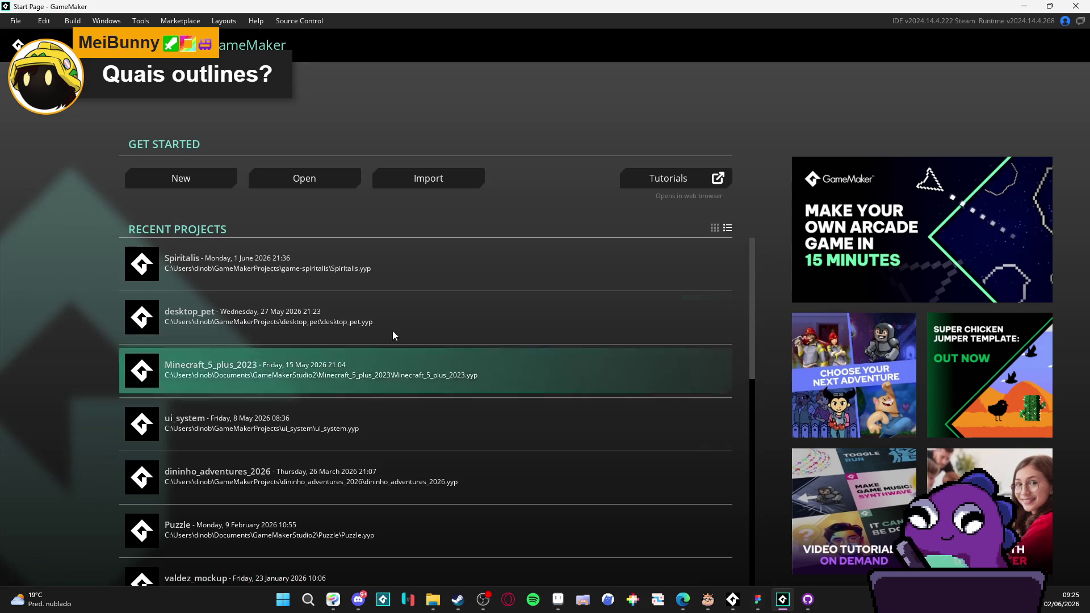
Step: Open the Spiritalis project, then close Aseprite's unsaved Sprite-0002 without saving
{"action": "left_click", "coordinate": [229, 278]}
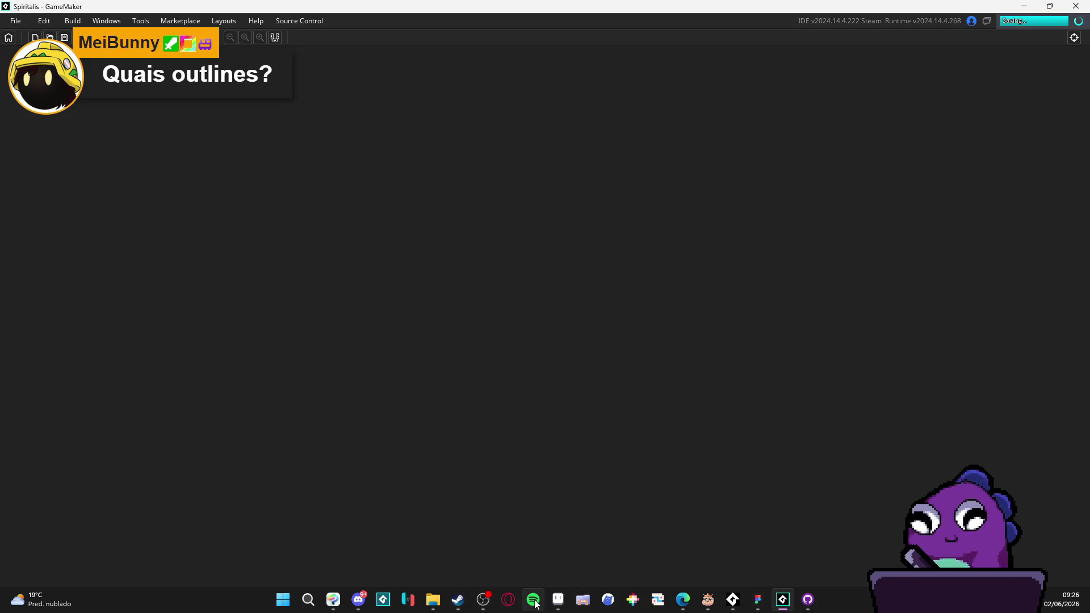
{"action": "left_click", "coordinate": [558, 601]}
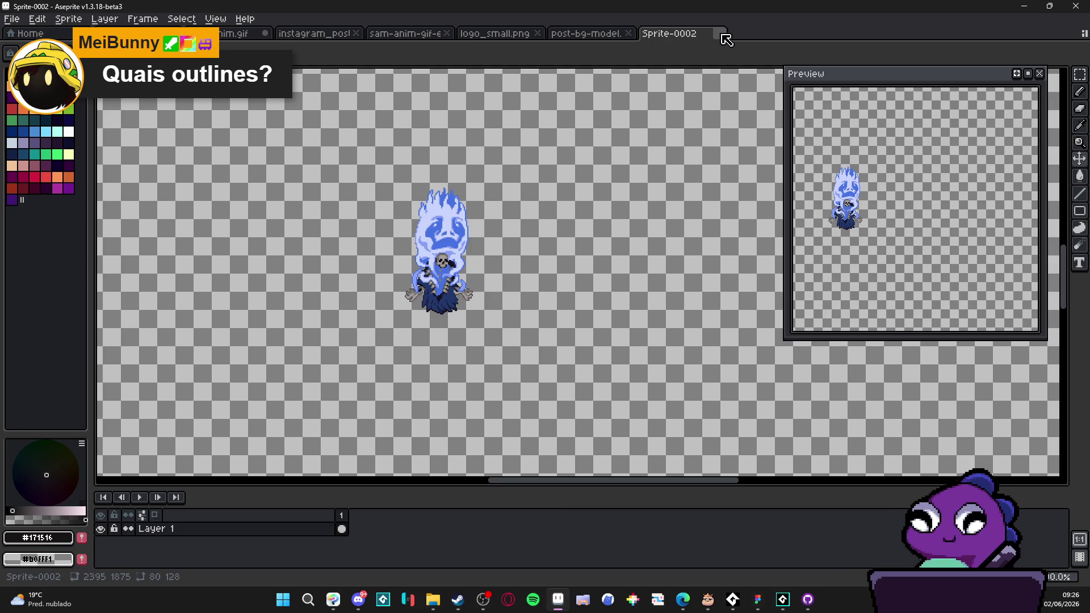
{"action": "left_click", "coordinate": [719, 33]}
{"action": "left_click", "coordinate": [562, 326]}
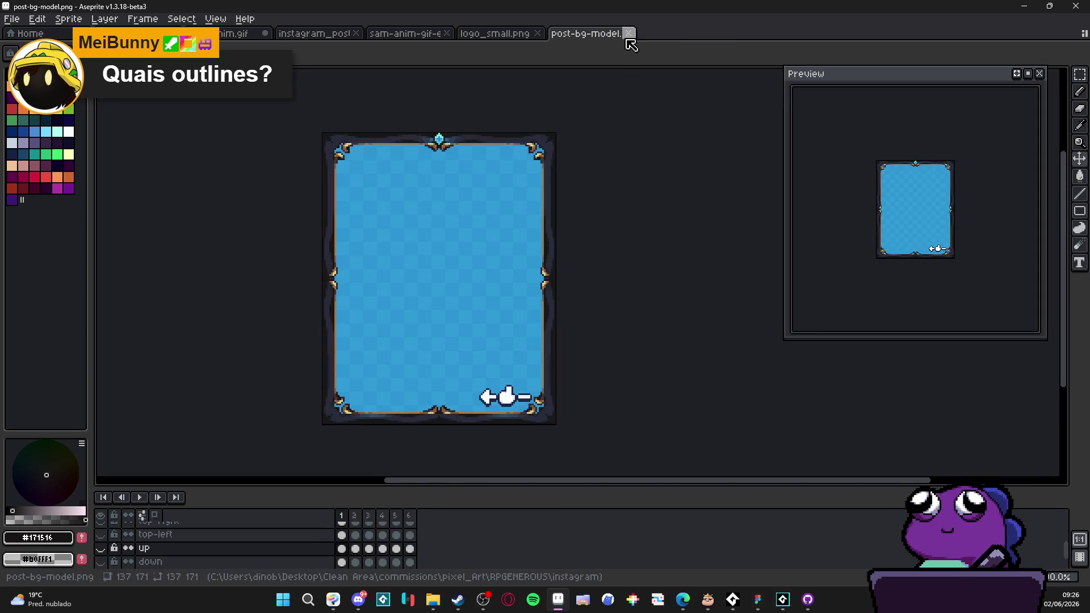
Step: Close post-bg-model, logo_small.png, sam-anim-gif-export, instagram_post and sam-anim.gif, discarding changes
{"action": "left_click", "coordinate": [628, 33]}
{"action": "left_click", "coordinate": [537, 33]}
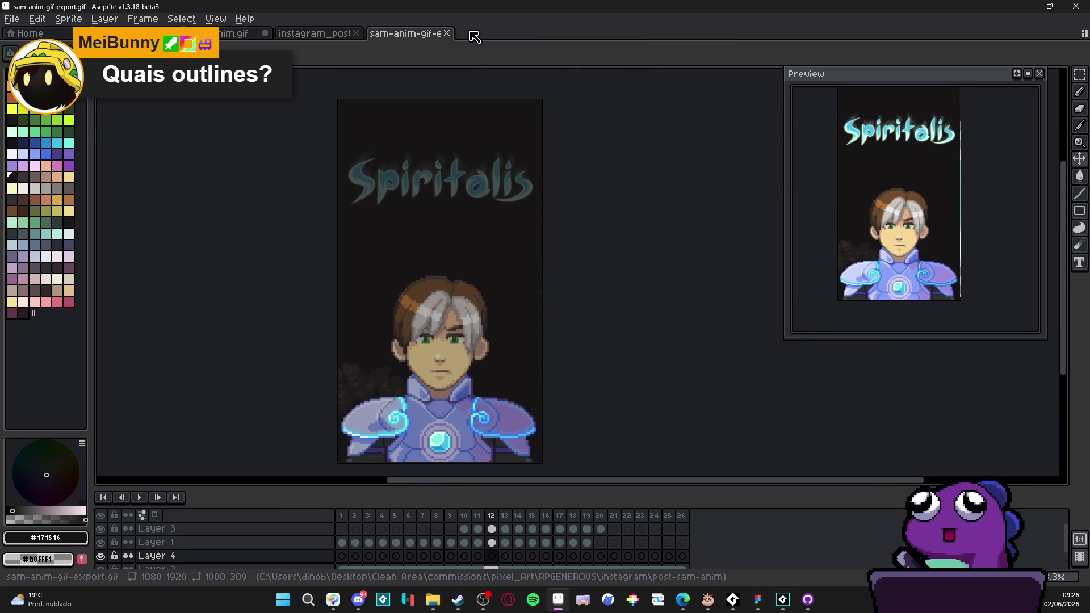
{"action": "left_click", "coordinate": [448, 34]}
{"action": "left_click", "coordinate": [356, 33]}
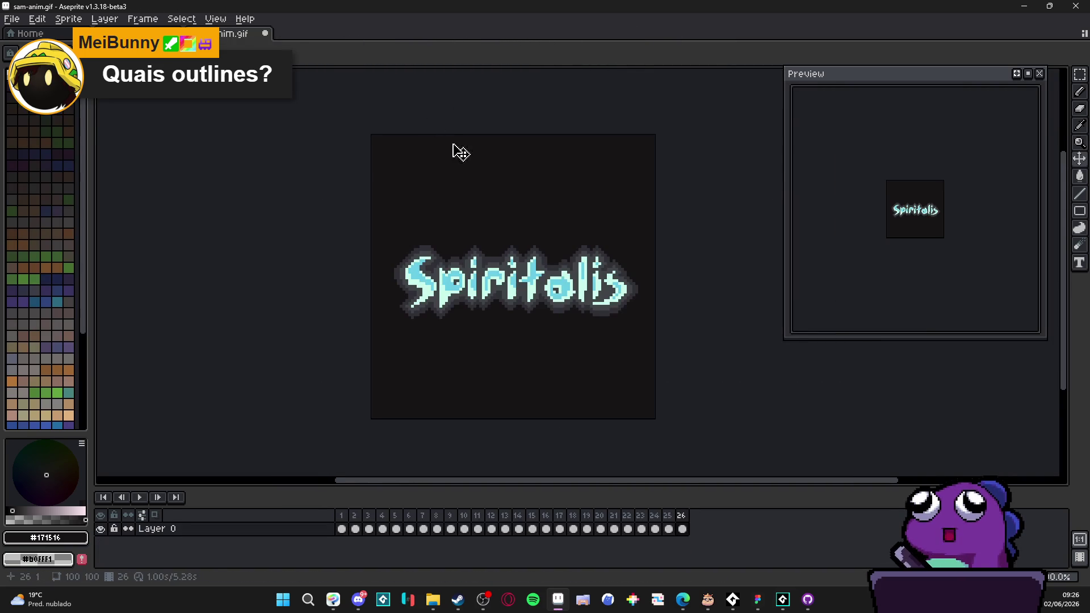
{"action": "left_click", "coordinate": [265, 34]}
{"action": "left_click", "coordinate": [549, 327]}
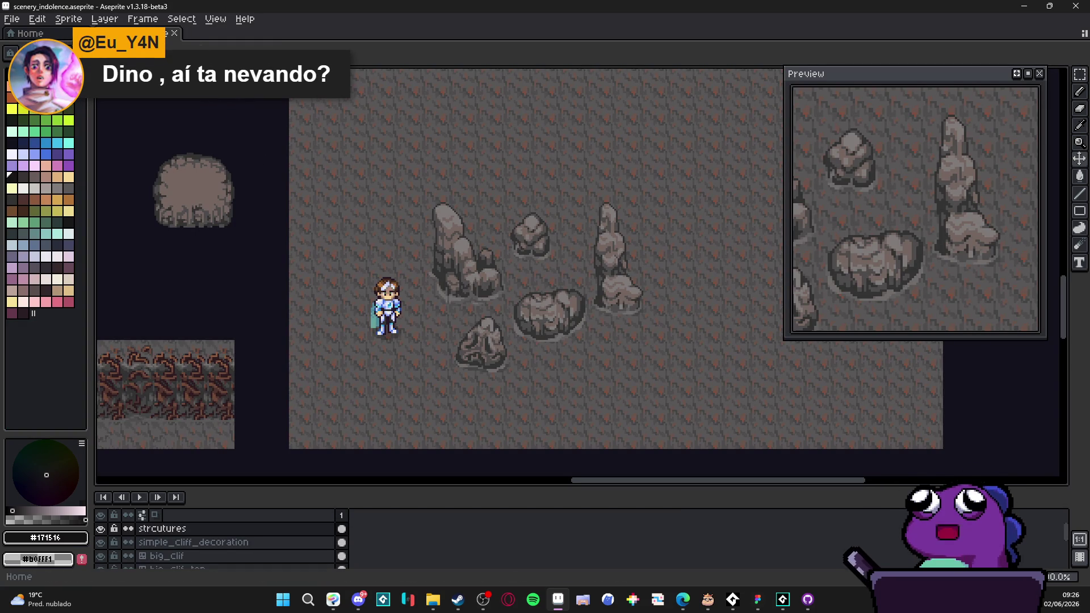
Step: Create a new blank sprite and paste the game screenshot into it
{"action": "left_click", "coordinate": [19, 21]}
{"action": "left_click", "coordinate": [26, 36]}
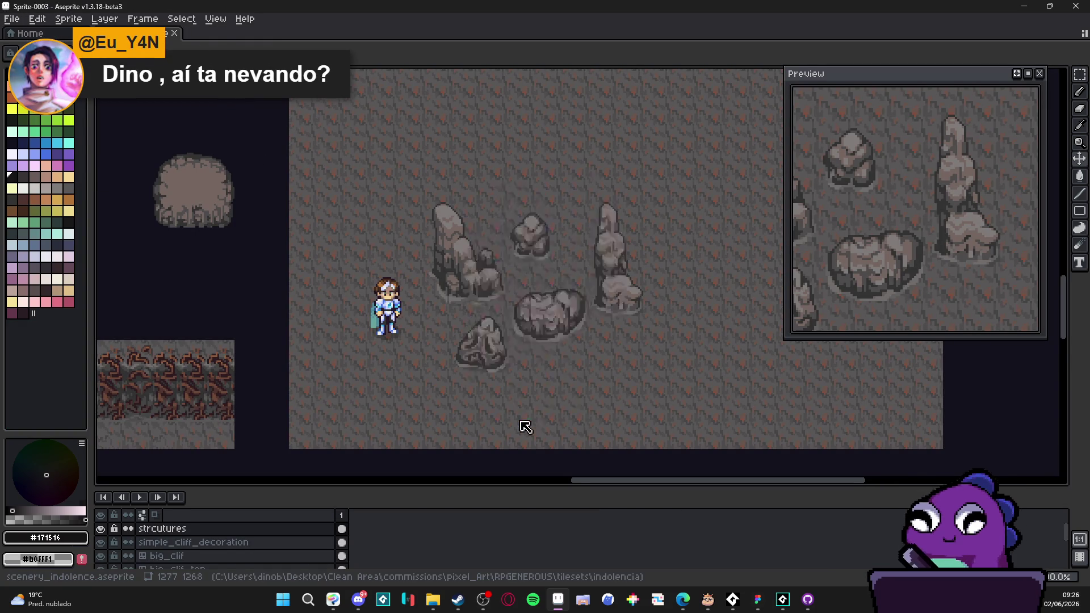
{"action": "left_click", "coordinate": [525, 421]}
{"action": "key", "text": "ctrl+v"}
Step: Pick the badge's black outline colour and thicken the red frame's left and top edges
{"action": "scroll", "coordinate": [568, 297], "scroll_direction": "down", "scroll_amount": 2}
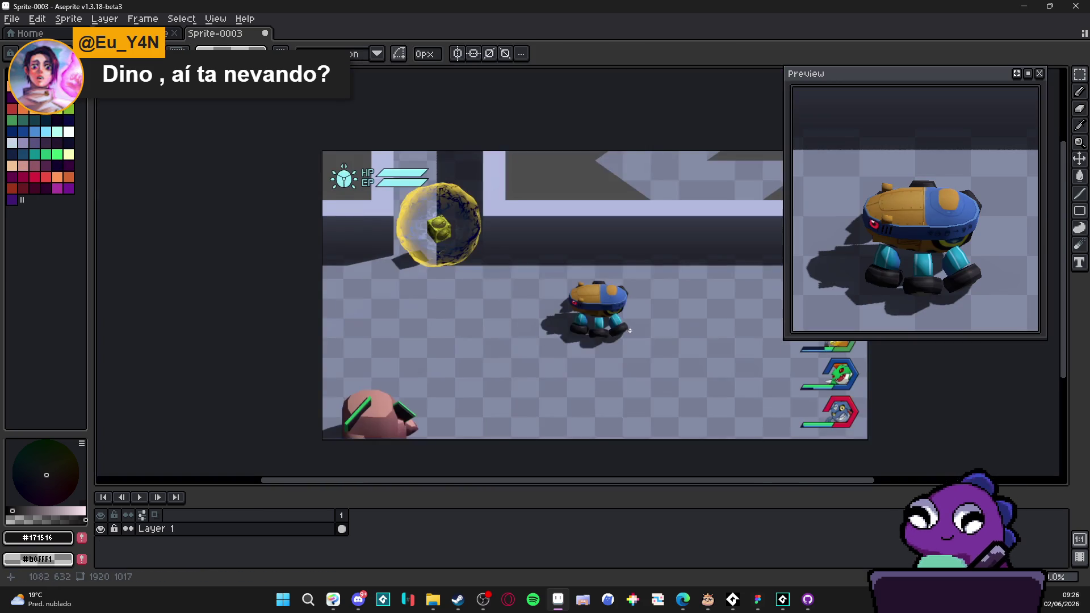
{"action": "scroll", "coordinate": [378, 281], "scroll_direction": "up", "scroll_amount": 1}
{"action": "scroll", "coordinate": [545, 352], "scroll_direction": "up", "scroll_amount": 5}
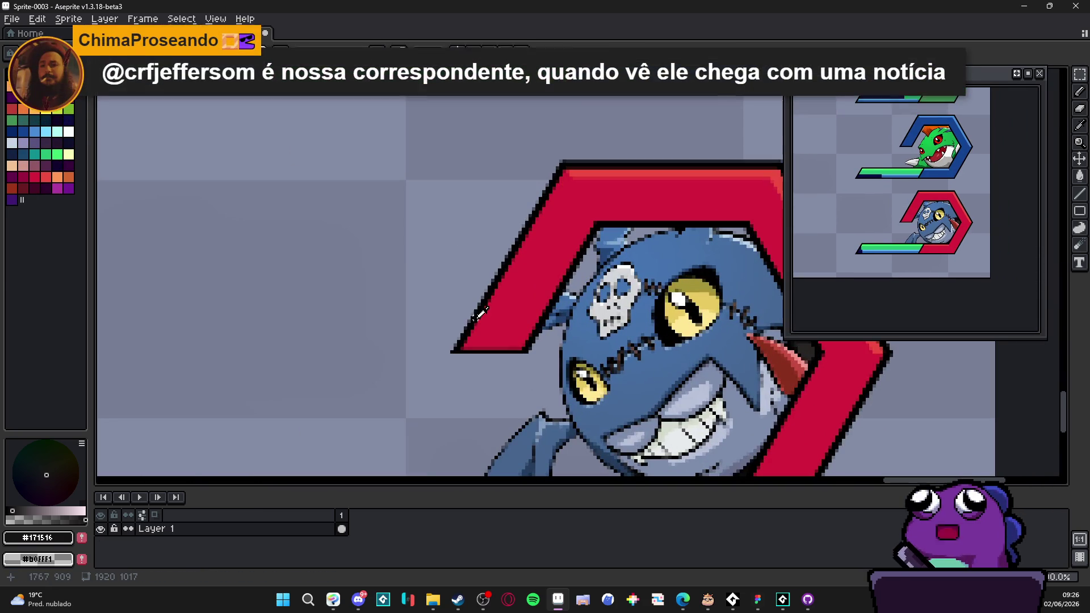
{"action": "left_click", "coordinate": [479, 314], "text": "alt"}
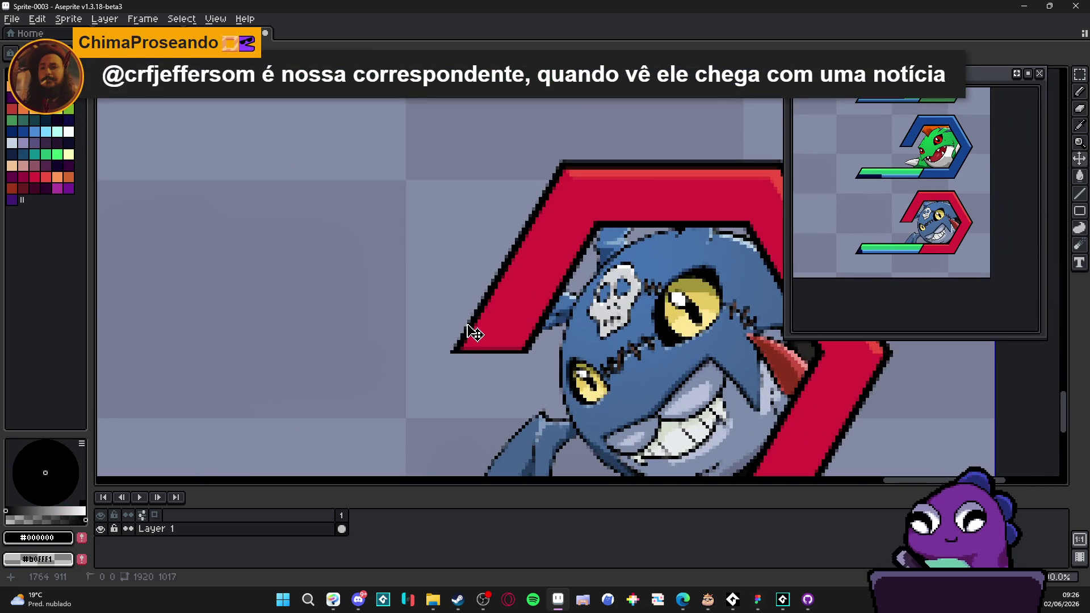
{"action": "scroll", "coordinate": [468, 332], "scroll_direction": "up", "scroll_amount": 1}
{"action": "scroll", "coordinate": [468, 332], "scroll_direction": "up", "scroll_amount": 1}
{"action": "scroll", "coordinate": [461, 330], "scroll_direction": "down", "scroll_amount": 3}
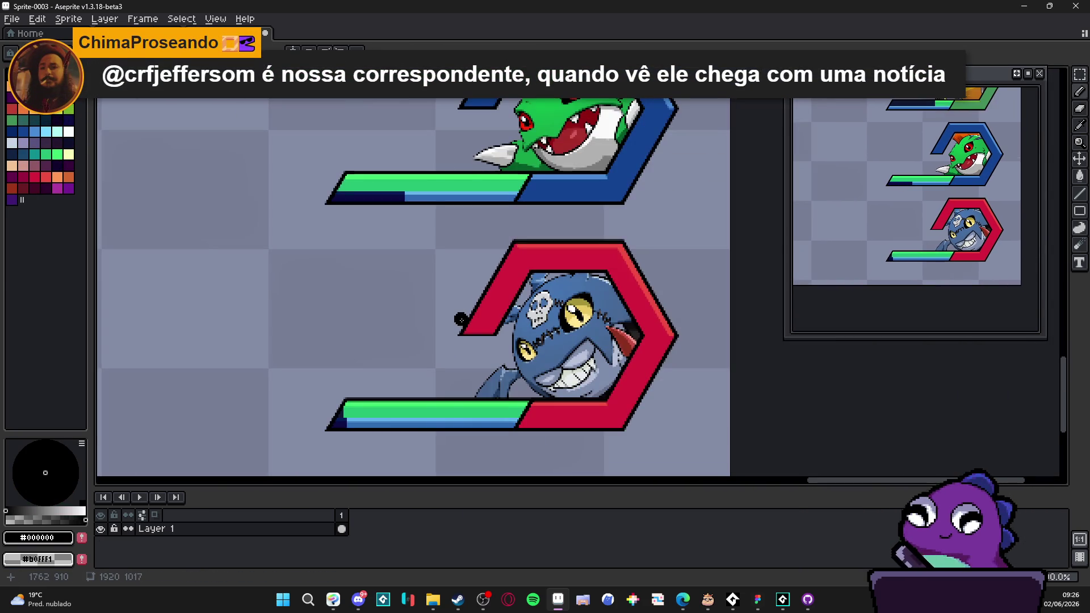
{"action": "mouse_move", "coordinate": [457, 331]}
{"action": "left_mouse_down"}
{"action": "mouse_move", "coordinate": [514, 240]}
{"action": "mouse_move", "coordinate": [588, 241]}
{"action": "mouse_move", "coordinate": [624, 243]}
{"action": "mouse_move", "coordinate": [679, 335]}
{"action": "mouse_move", "coordinate": [622, 432]}
{"action": "mouse_move", "coordinate": [316, 435]}
{"action": "mouse_move", "coordinate": [348, 394]}
{"action": "left_mouse_up"}
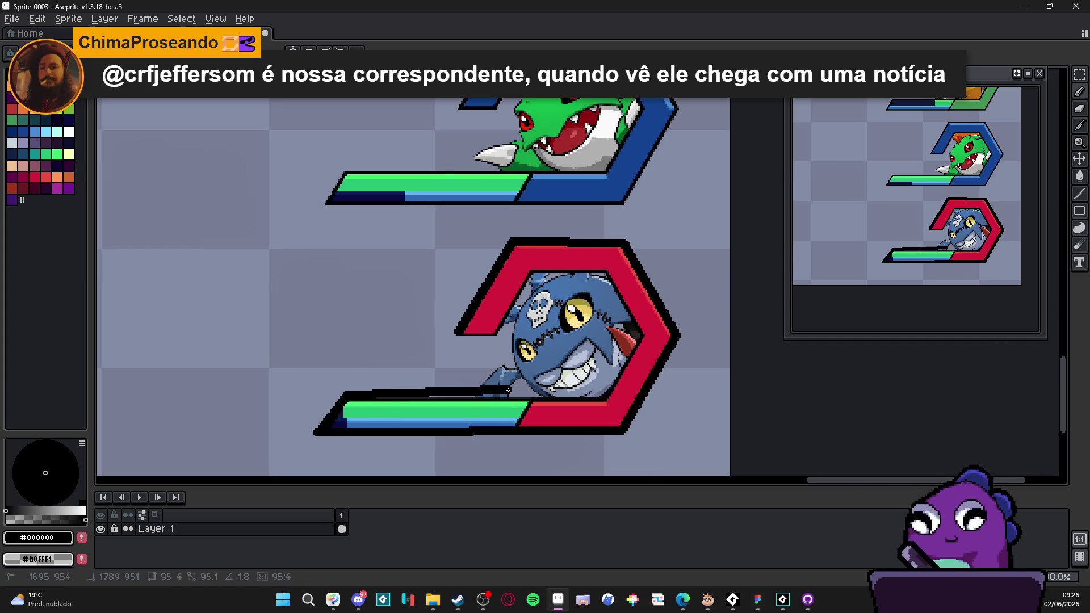
Step: Draw a grey shadow stroke beneath the red badge's bottom bar
{"action": "scroll", "coordinate": [418, 342], "scroll_direction": "down", "scroll_amount": 2}
{"action": "key", "text": "ctrl+a"}
{"action": "key", "text": "ctrl+d"}
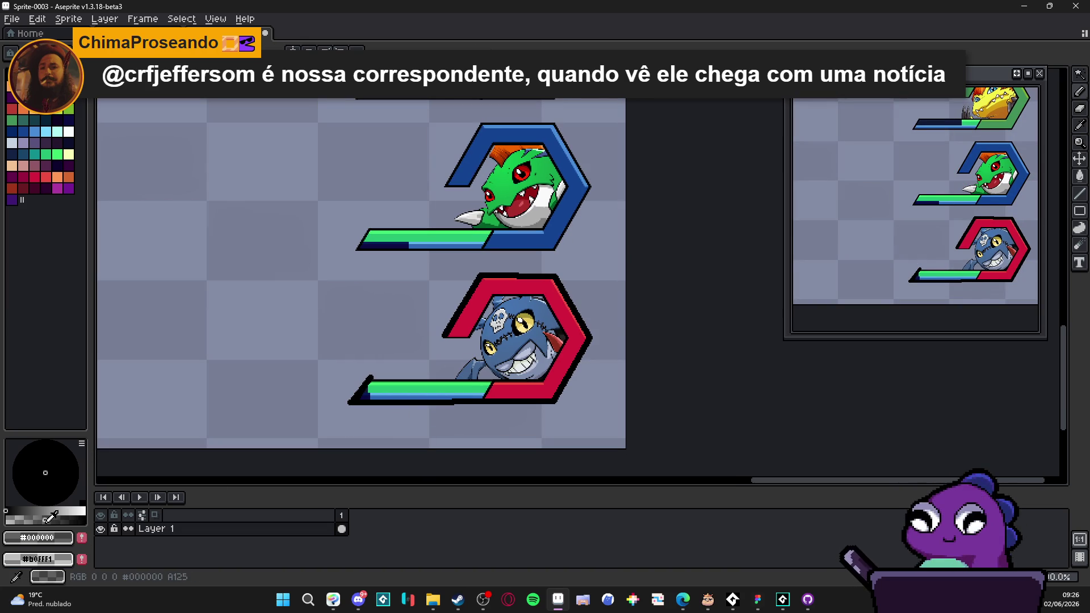
{"action": "scroll", "coordinate": [409, 394], "scroll_direction": "up", "scroll_amount": 2}
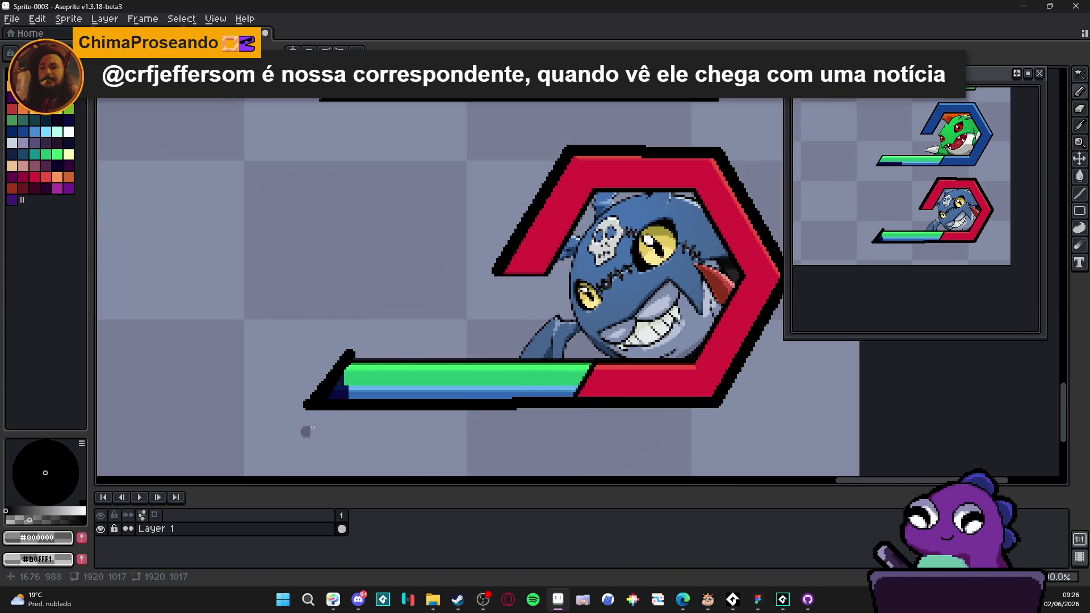
{"action": "scroll", "coordinate": [314, 418], "scroll_direction": "down", "scroll_amount": 1}
{"action": "left_click_drag", "start_coordinate": [314, 417], "coordinate": [564, 419]}
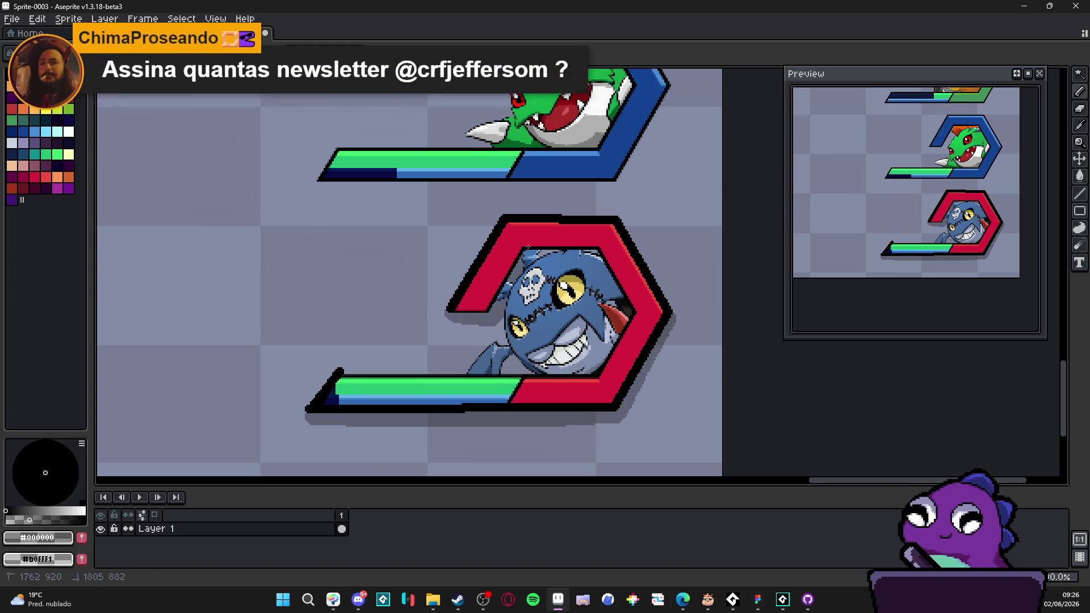
{"action": "scroll", "coordinate": [537, 277], "scroll_direction": "down", "scroll_amount": 2}
{"action": "scroll", "coordinate": [538, 277], "scroll_direction": "down", "scroll_amount": 2}
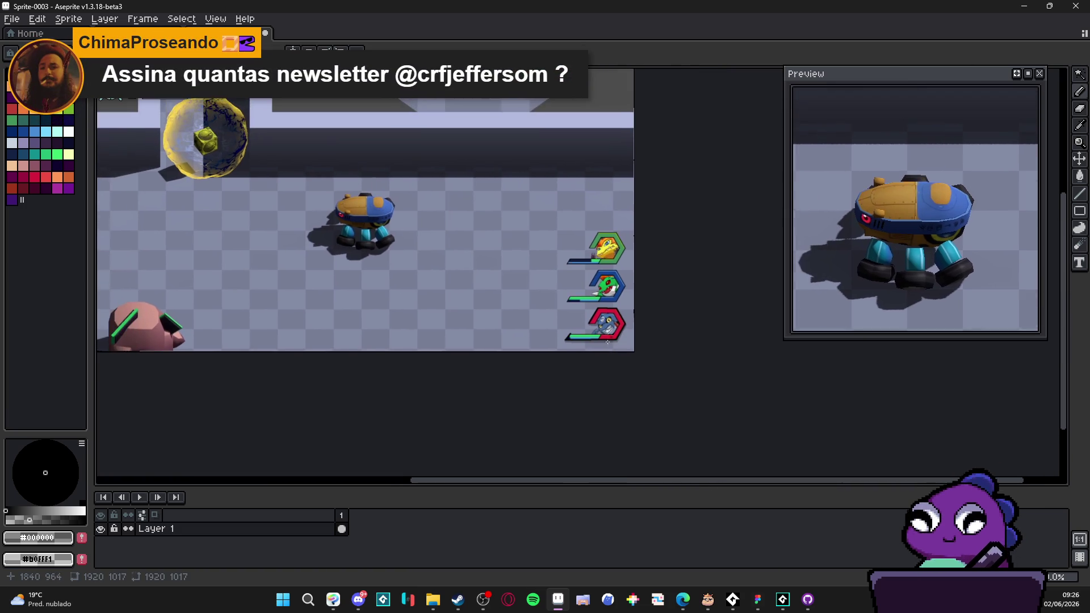
{"action": "scroll", "coordinate": [565, 348], "scroll_direction": "up", "scroll_amount": 2}
{"action": "scroll", "coordinate": [565, 348], "scroll_direction": "down", "scroll_amount": 1}
{"action": "scroll", "coordinate": [536, 379], "scroll_direction": "up", "scroll_amount": 1}
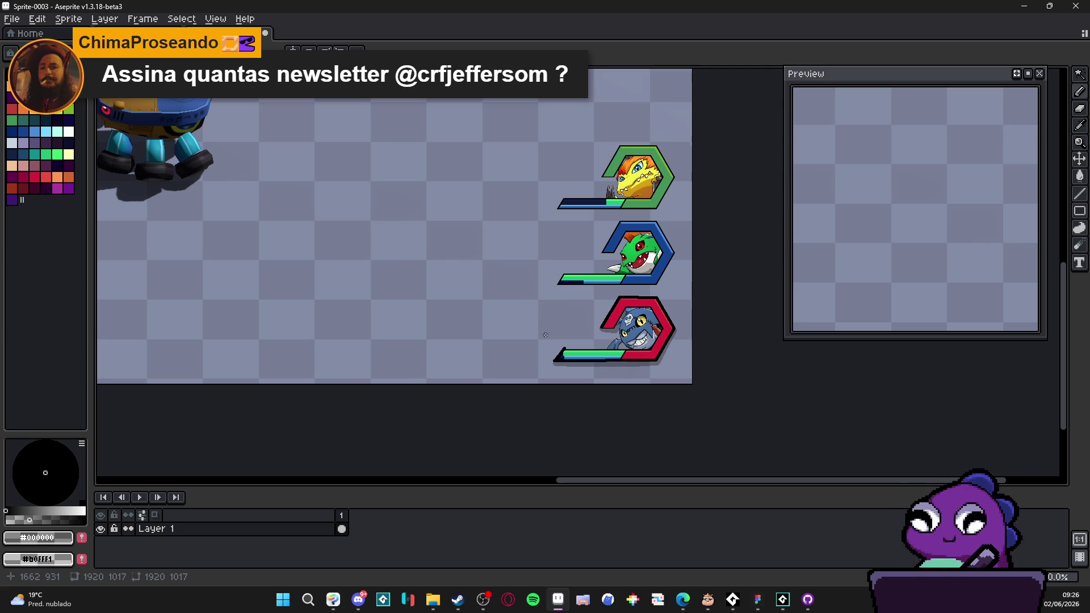
{"action": "scroll", "coordinate": [539, 333], "scroll_direction": "down", "scroll_amount": 1}
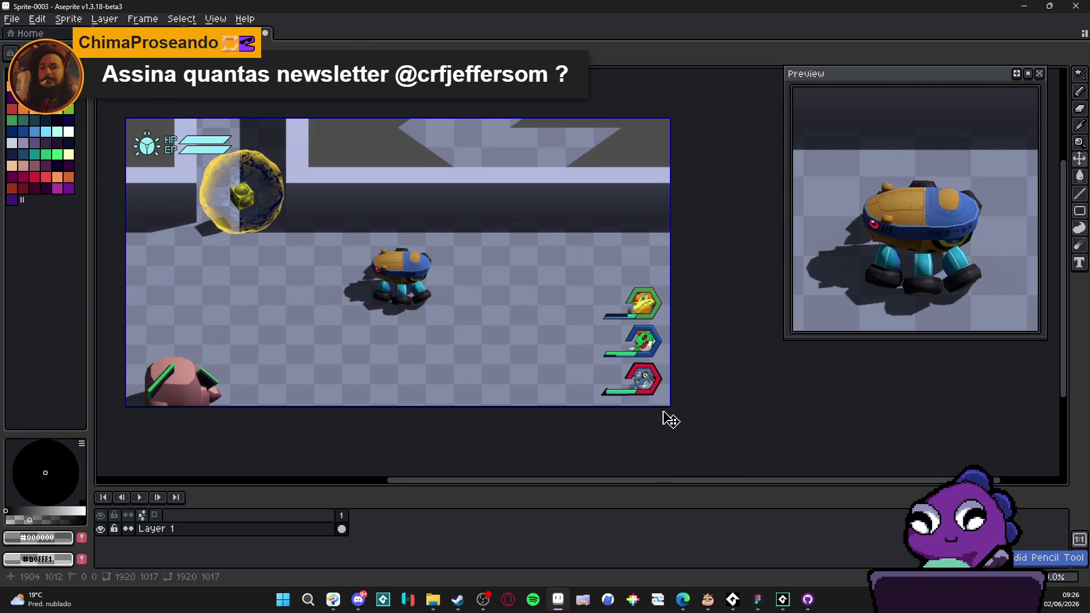
{"action": "scroll", "coordinate": [673, 362], "scroll_direction": "up", "scroll_amount": 1}
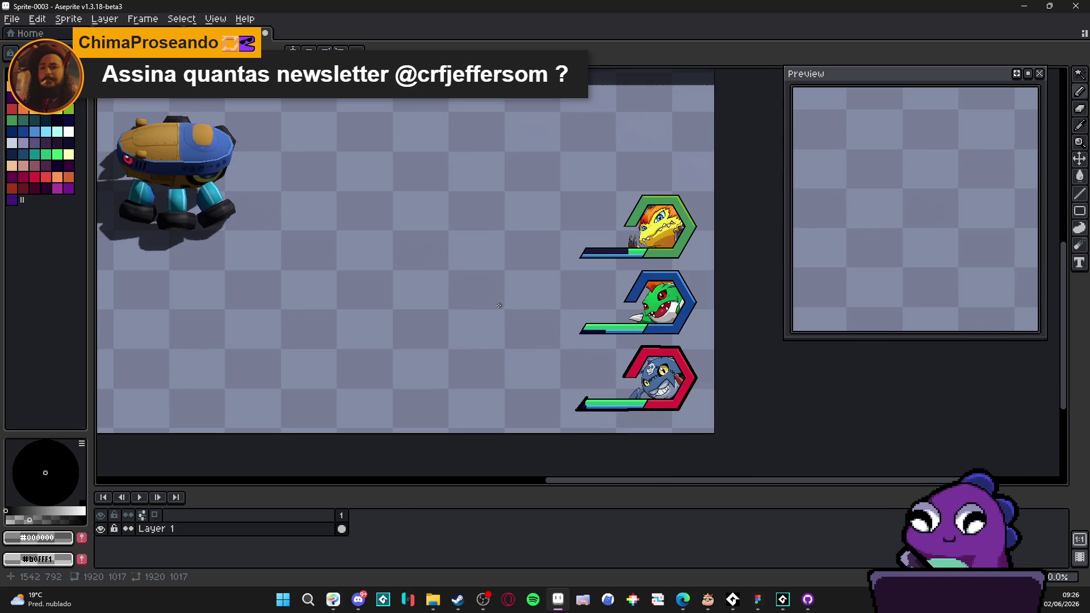
{"action": "scroll", "coordinate": [417, 298], "scroll_direction": "left", "scroll_amount": 2}
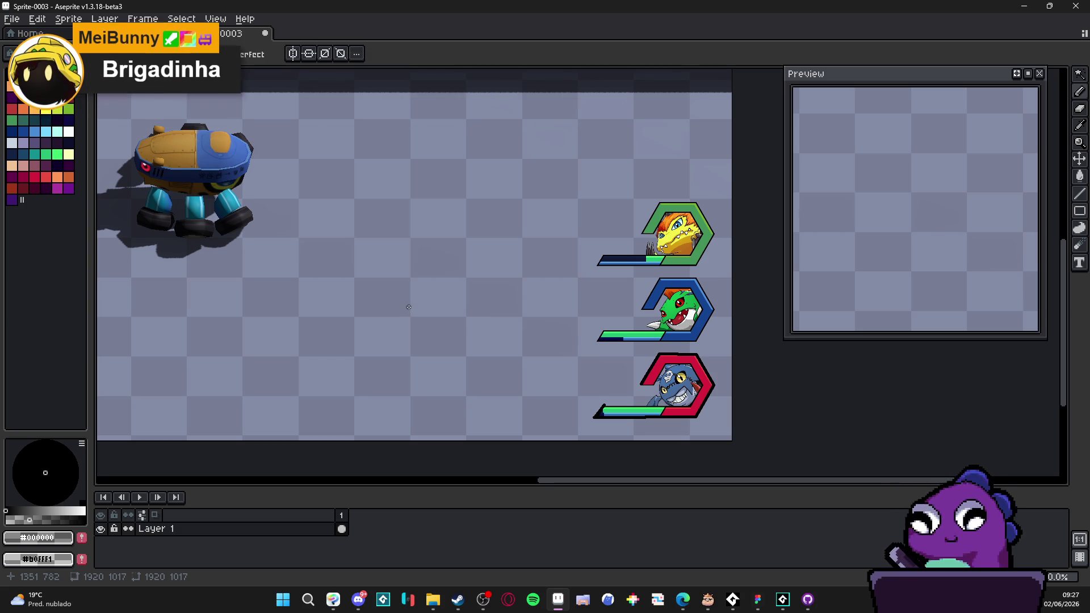
{"action": "scroll", "coordinate": [435, 329], "scroll_direction": "down", "scroll_amount": 1}
{"action": "scroll", "coordinate": [369, 338], "scroll_direction": "up", "scroll_amount": 1}
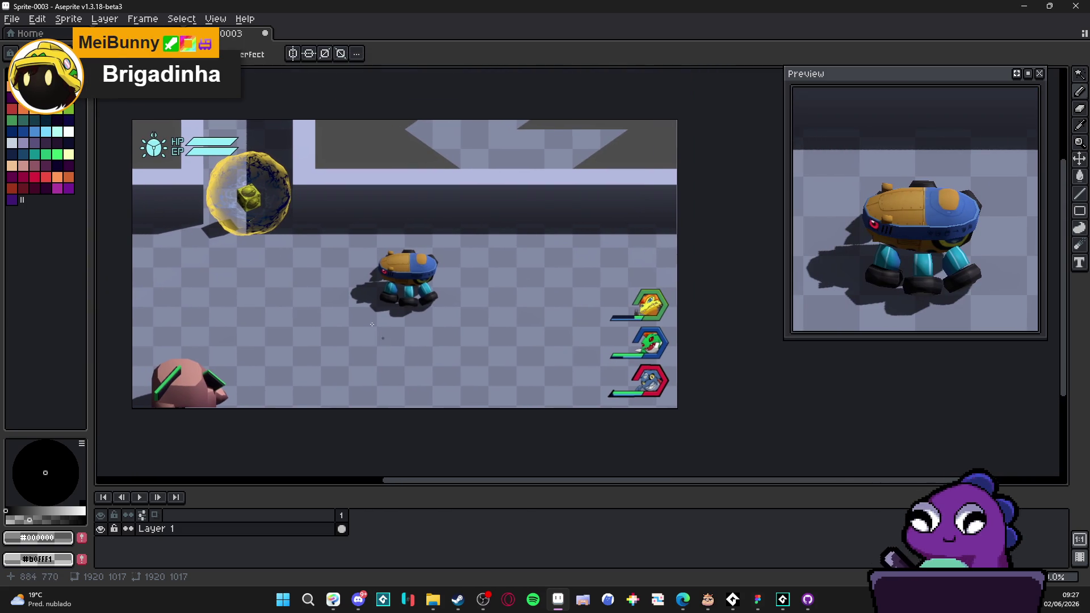
{"action": "scroll", "coordinate": [247, 179], "scroll_direction": "up", "scroll_amount": 2}
{"action": "scroll", "coordinate": [247, 180], "scroll_direction": "down", "scroll_amount": 1}
{"action": "scroll", "coordinate": [591, 227], "scroll_direction": "down", "scroll_amount": 2}
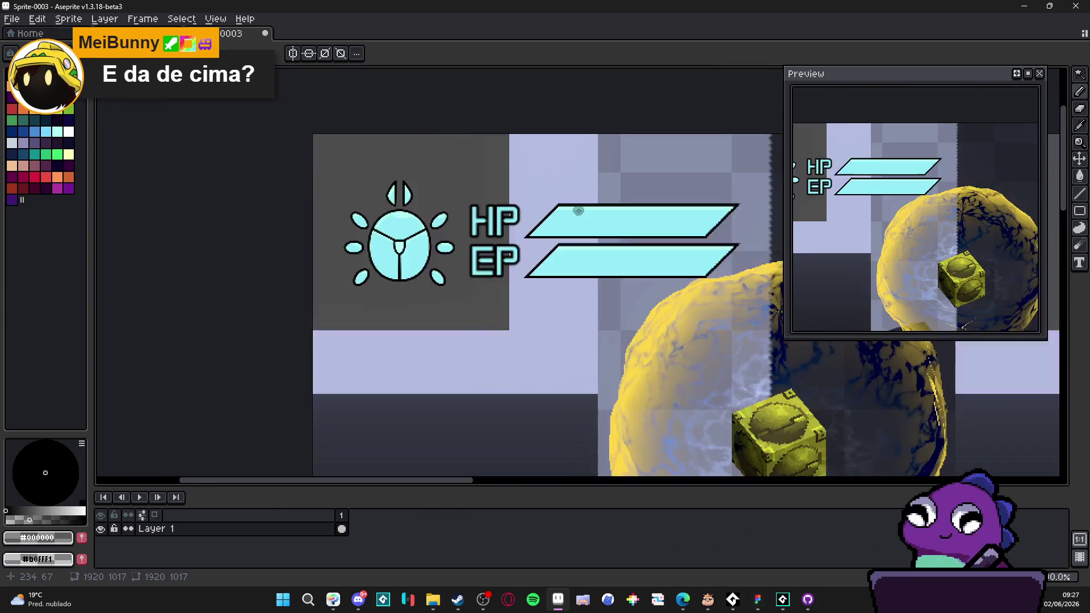
{"action": "scroll", "coordinate": [593, 230], "scroll_direction": "up", "scroll_amount": 2}
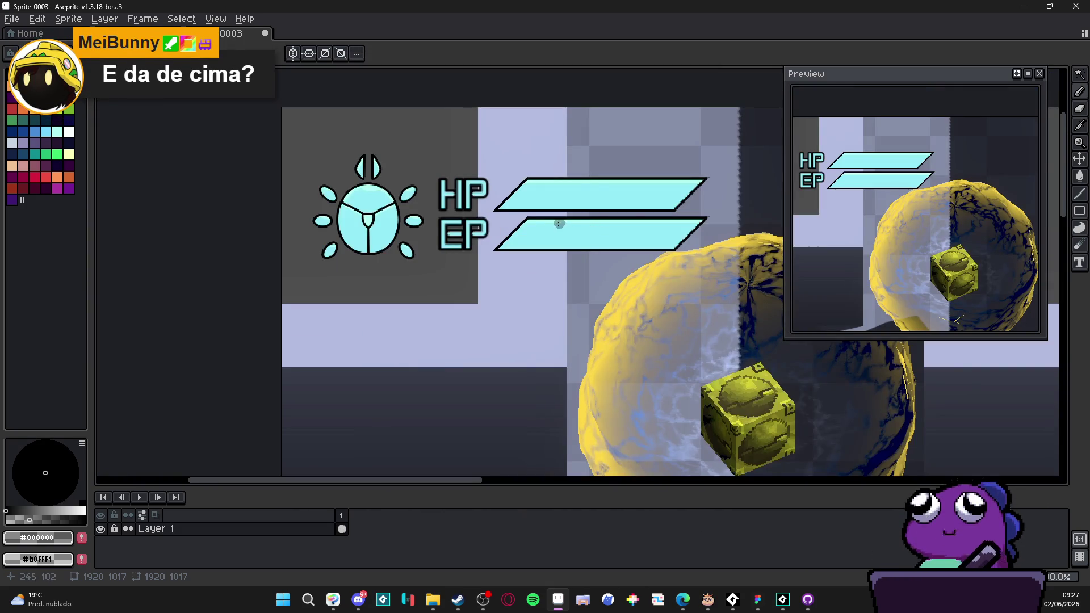
{"action": "scroll", "coordinate": [561, 223], "scroll_direction": "down", "scroll_amount": 2}
{"action": "scroll", "coordinate": [551, 226], "scroll_direction": "up", "scroll_amount": 2}
{"action": "scroll", "coordinate": [551, 227], "scroll_direction": "down", "scroll_amount": 2}
{"action": "left_click_drag", "start_coordinate": [564, 232], "coordinate": [467, 217]}
{"action": "scroll", "coordinate": [467, 217], "scroll_direction": "down", "scroll_amount": 2}
{"action": "left_click_drag", "start_coordinate": [580, 234], "coordinate": [414, 183]}
{"action": "left_click_drag", "start_coordinate": [599, 266], "coordinate": [570, 258]}
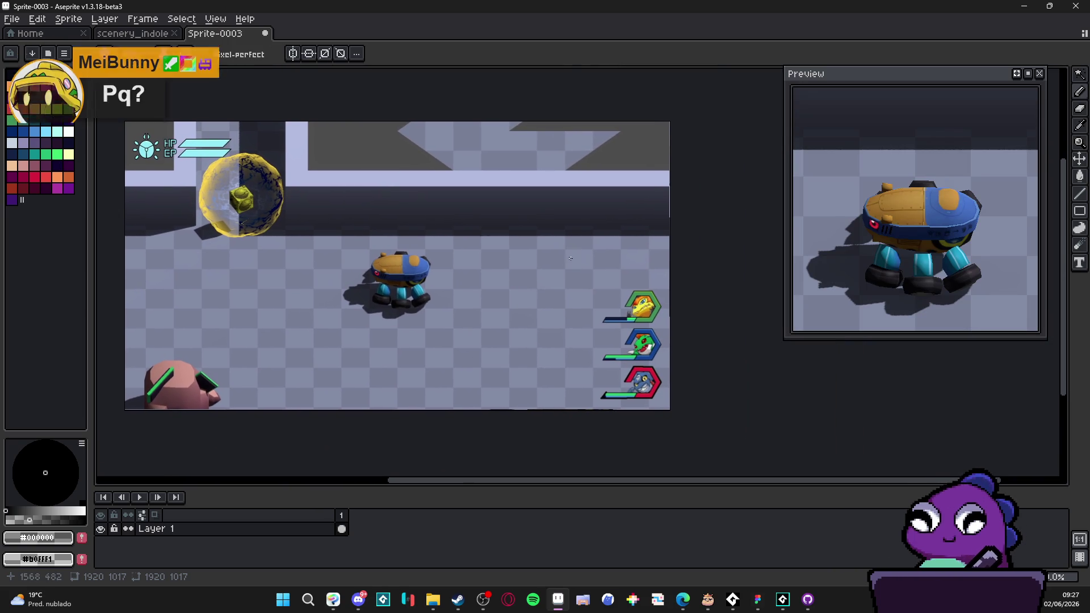
{"action": "left_click_drag", "start_coordinate": [452, 260], "coordinate": [461, 246]}
{"action": "left_click_drag", "start_coordinate": [304, 253], "coordinate": [400, 296]}
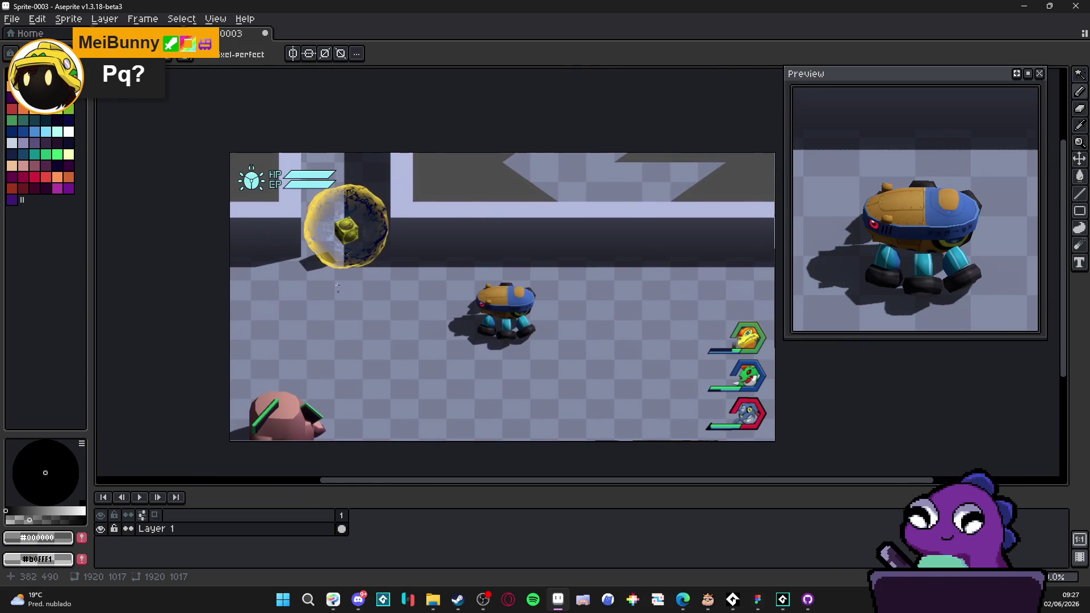
{"action": "scroll", "coordinate": [259, 185], "scroll_direction": "up", "scroll_amount": 2}
{"action": "scroll", "coordinate": [325, 195], "scroll_direction": "down", "scroll_amount": 1}
{"action": "left_click_drag", "start_coordinate": [325, 196], "coordinate": [361, 223]}
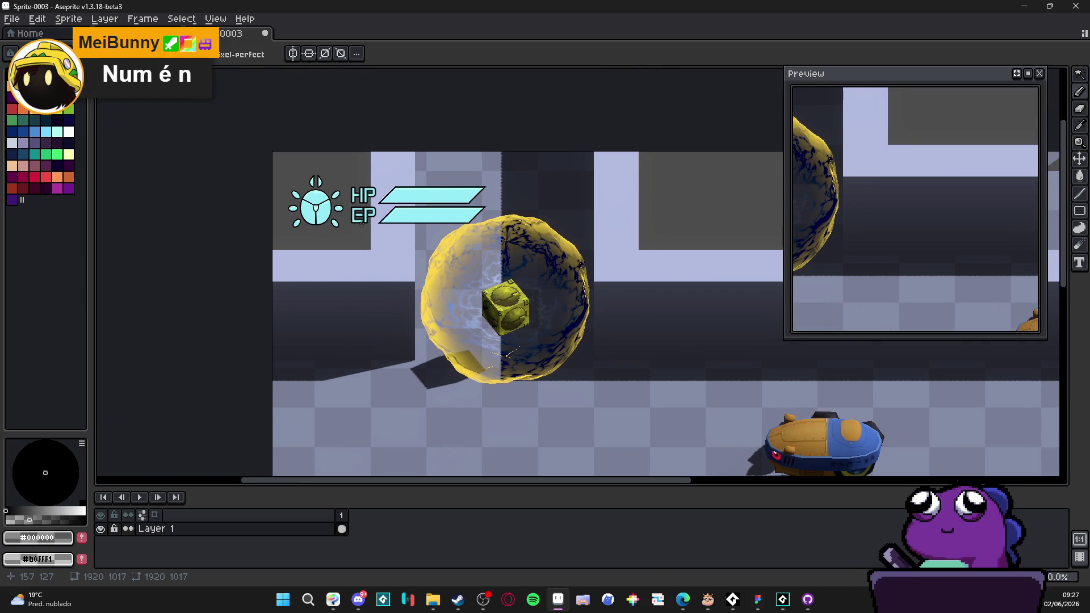
{"action": "scroll", "coordinate": [326, 197], "scroll_direction": "up", "scroll_amount": 2}
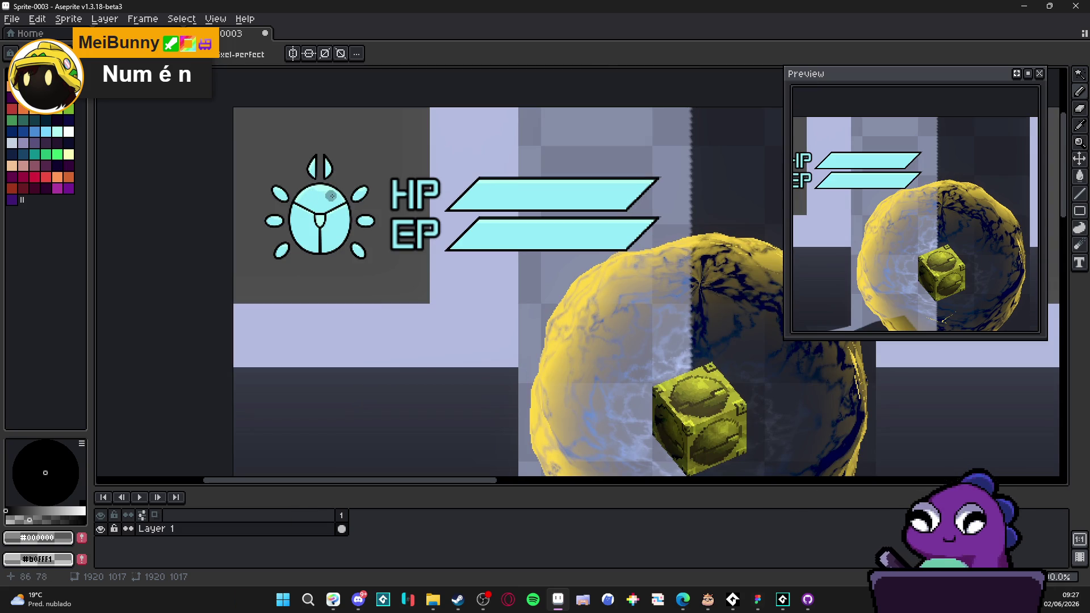
{"action": "scroll", "coordinate": [331, 195], "scroll_direction": "down", "scroll_amount": 2}
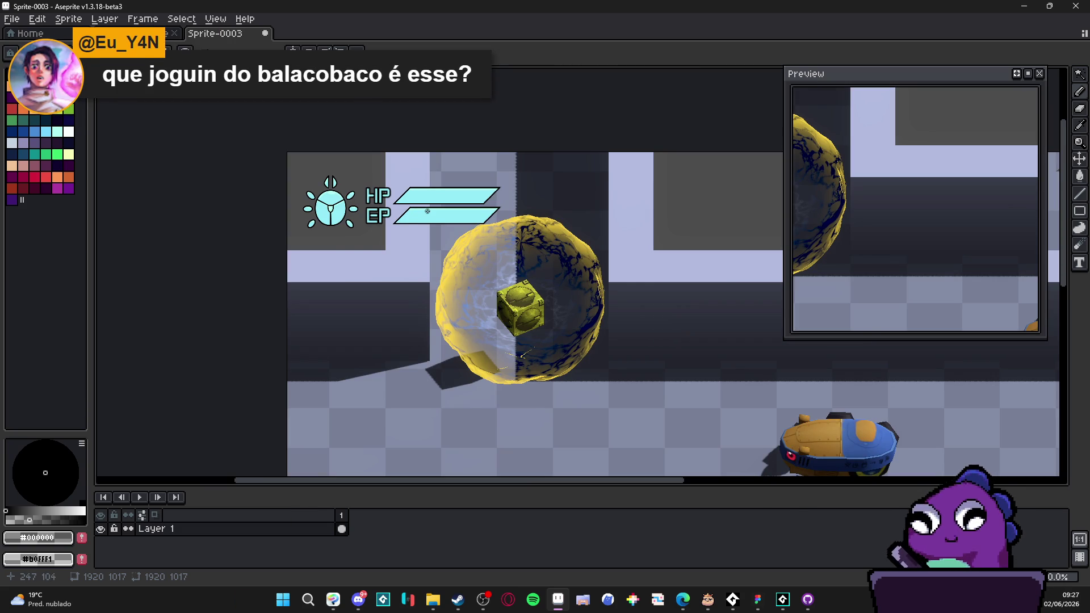
{"action": "scroll", "coordinate": [427, 211], "scroll_direction": "up", "scroll_amount": 3}
{"action": "scroll", "coordinate": [428, 211], "scroll_direction": "down", "scroll_amount": 3}
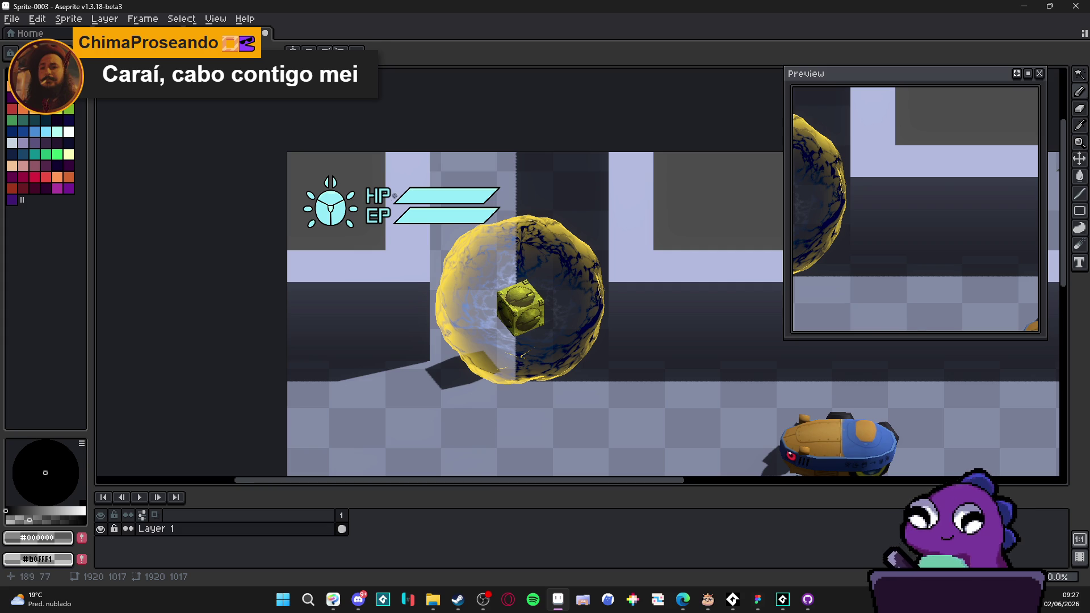
{"action": "scroll", "coordinate": [395, 195], "scroll_direction": "up", "scroll_amount": 3}
{"action": "scroll", "coordinate": [462, 238], "scroll_direction": "down", "scroll_amount": 3}
{"action": "scroll", "coordinate": [460, 248], "scroll_direction": "up", "scroll_amount": 3}
Step: Magic-wand the lavender background around the HUD and delete it to transparency
{"action": "key", "text": "w"}
{"action": "left_click", "coordinate": [460, 247]}
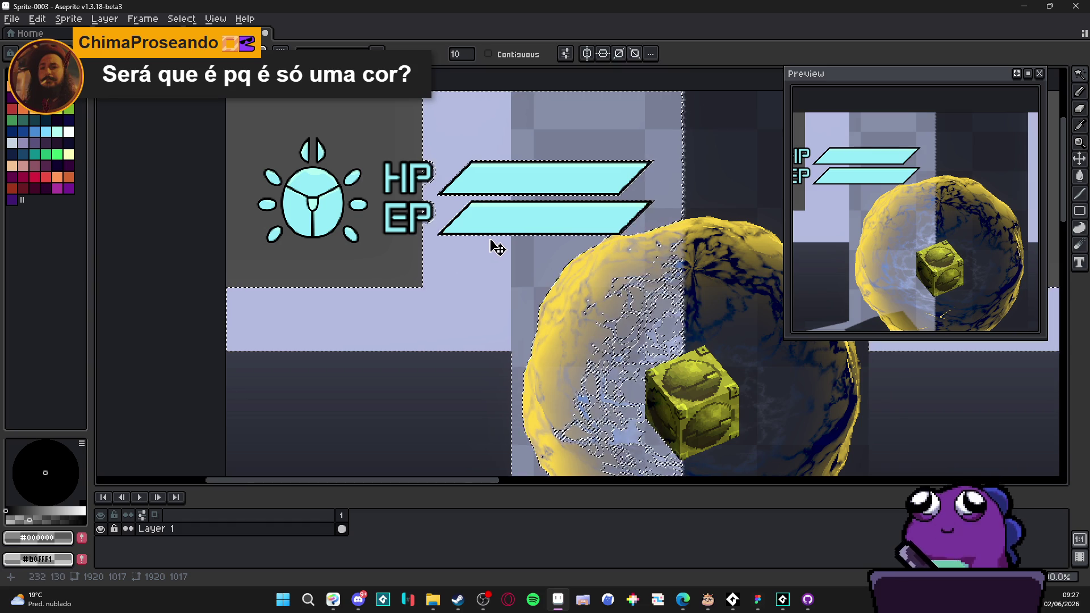
{"action": "left_click_drag", "start_coordinate": [497, 244], "coordinate": [458, 233]}
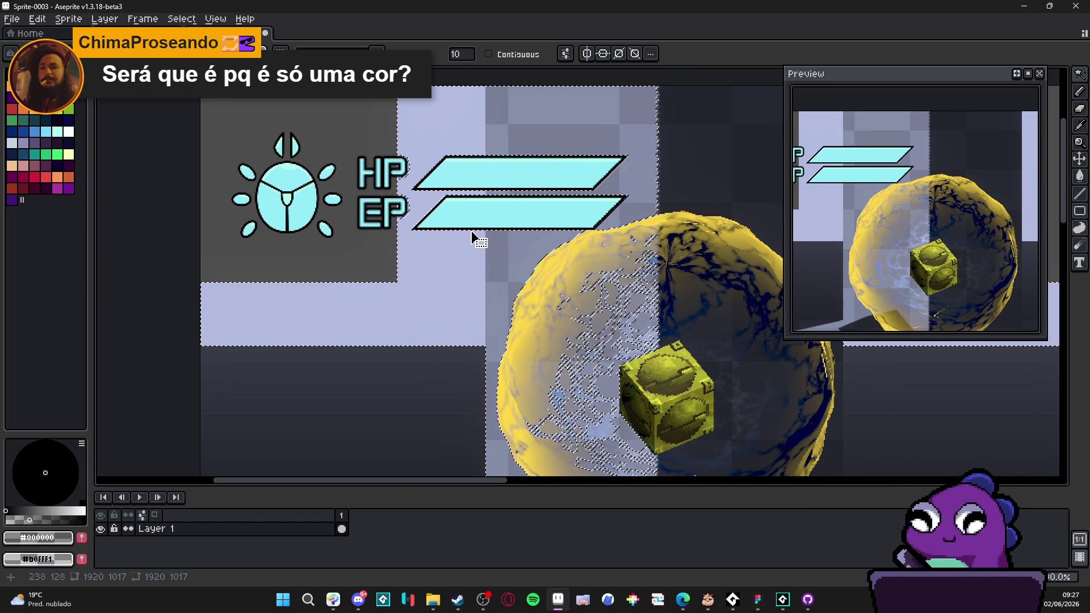
{"action": "scroll", "coordinate": [470, 234], "scroll_direction": "down", "scroll_amount": 3}
{"action": "scroll", "coordinate": [466, 227], "scroll_direction": "up", "scroll_amount": 2}
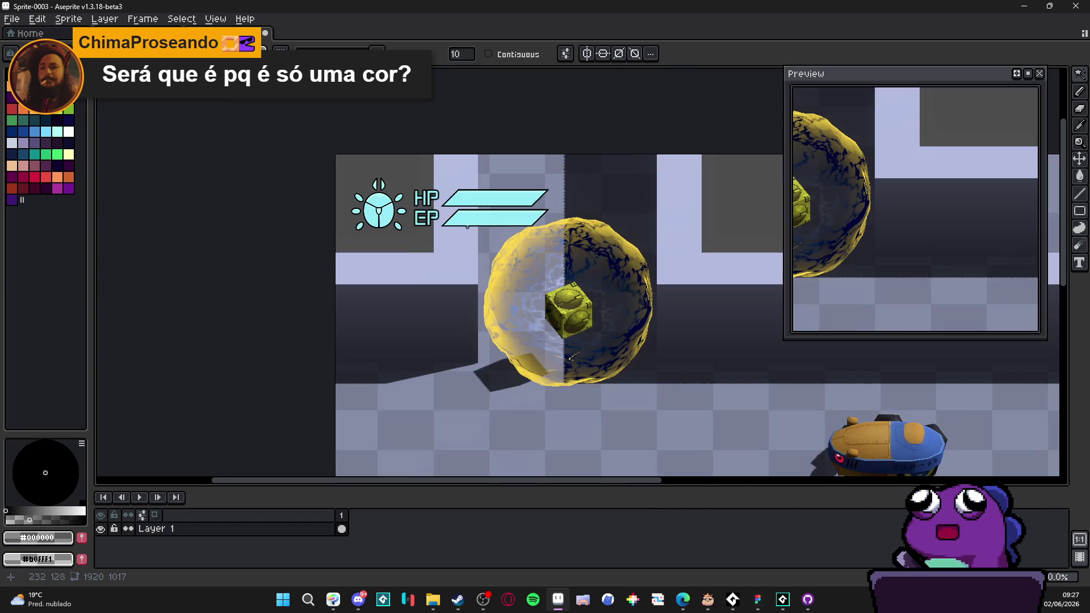
{"action": "left_click_drag", "start_coordinate": [474, 225], "coordinate": [427, 221]}
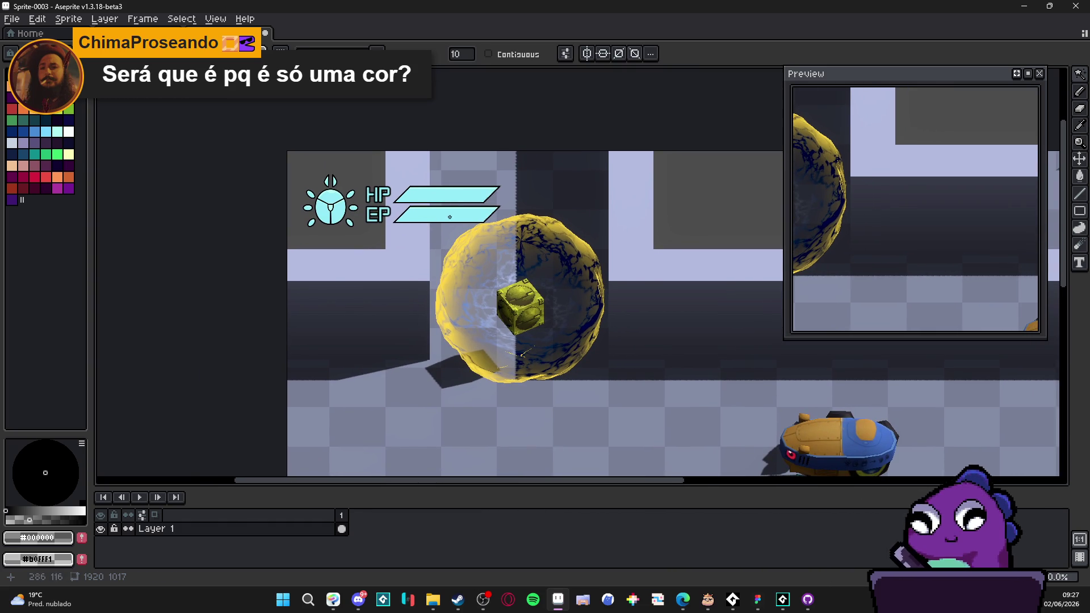
{"action": "scroll", "coordinate": [489, 216], "scroll_direction": "down", "scroll_amount": 2}
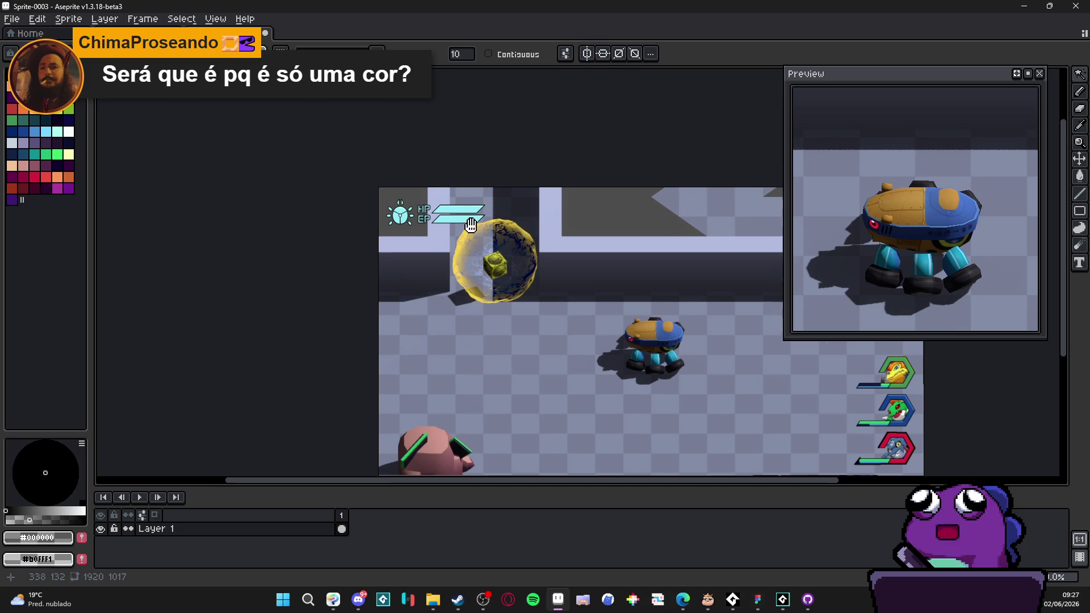
{"action": "scroll", "coordinate": [469, 223], "scroll_direction": "up", "scroll_amount": 4}
{"action": "scroll", "coordinate": [469, 223], "scroll_direction": "down", "scroll_amount": 3}
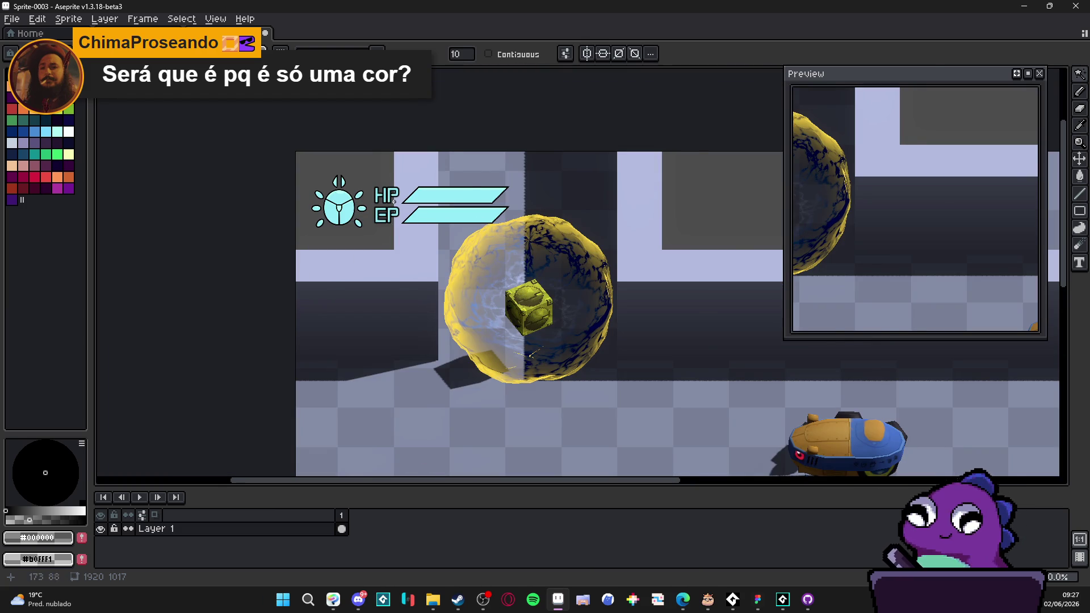
{"action": "scroll", "coordinate": [395, 201], "scroll_direction": "up", "scroll_amount": 2}
{"action": "scroll", "coordinate": [353, 202], "scroll_direction": "down", "scroll_amount": 2}
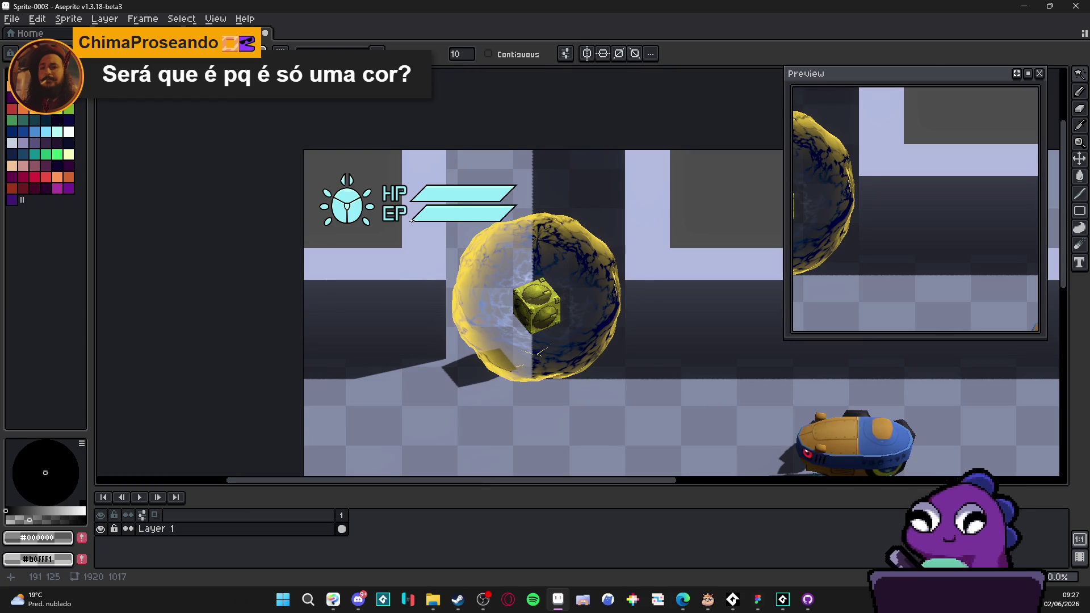
{"action": "scroll", "coordinate": [419, 226], "scroll_direction": "up", "scroll_amount": 2}
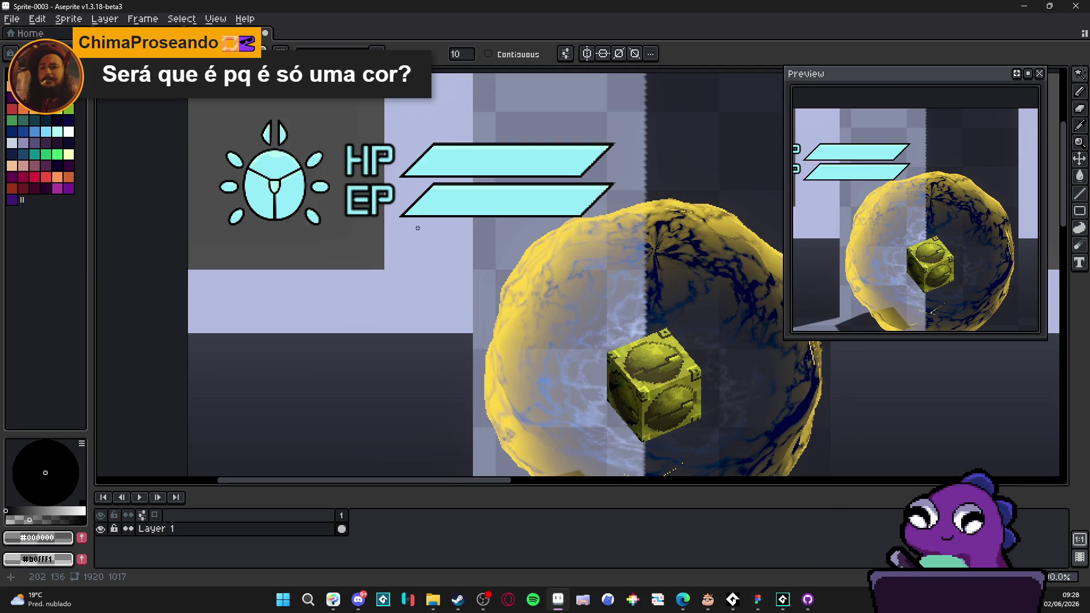
{"action": "left_click", "coordinate": [462, 253]}
{"action": "key", "text": "Delete"}
Step: Delete the dark grey rectangle and the remaining lavender patches to transparency
{"action": "left_click", "coordinate": [326, 251]}
{"action": "key", "text": "Delete"}
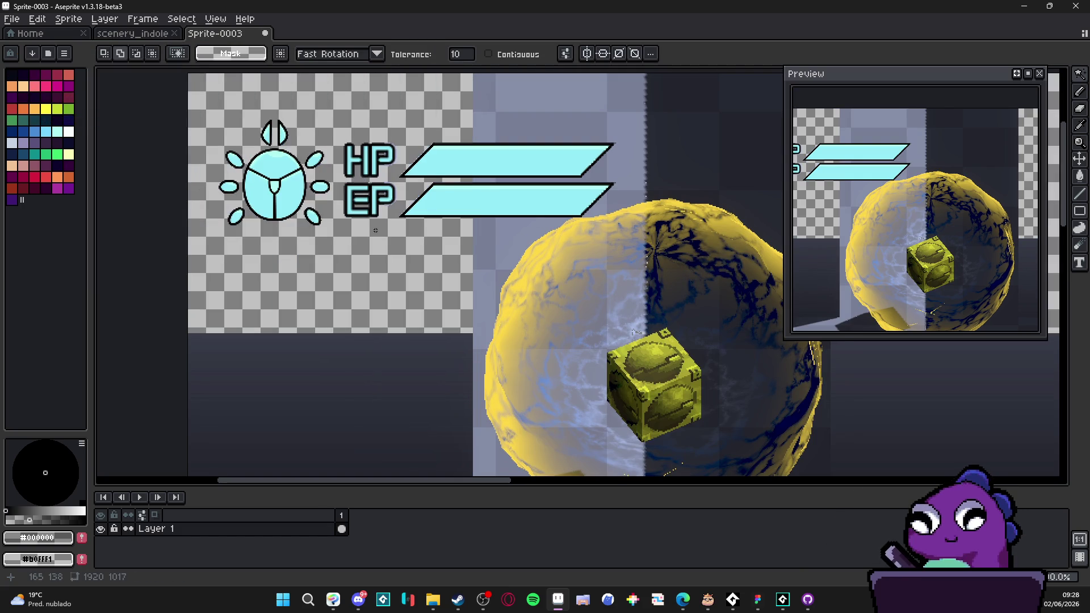
{"action": "left_click", "coordinate": [502, 256]}
{"action": "key", "text": "Delete"}
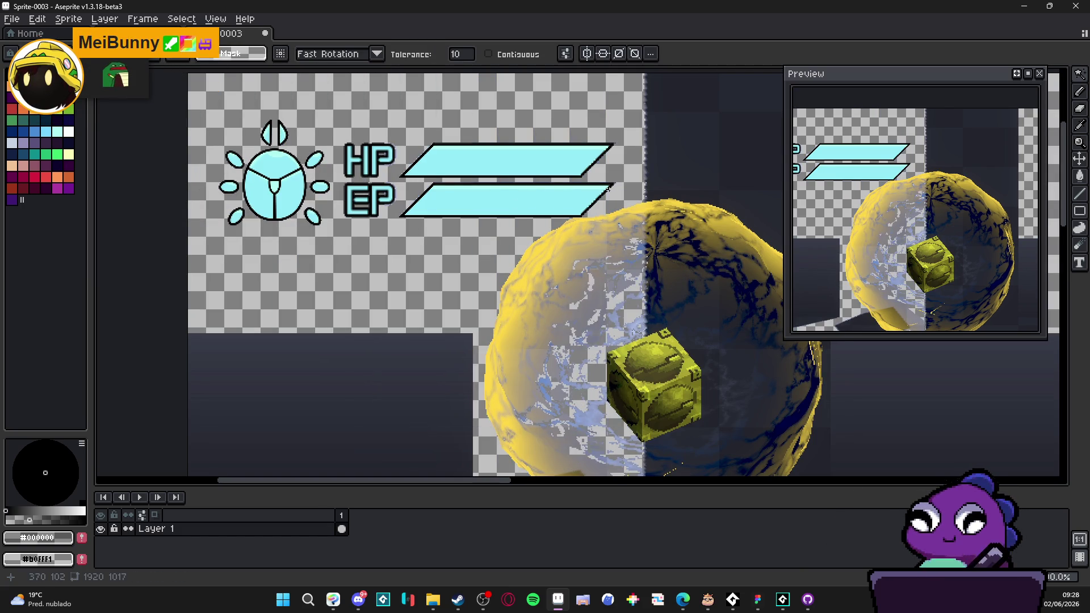
{"action": "left_click", "coordinate": [565, 234]}
{"action": "key", "text": "ctrl+d"}
Step: Marquee and delete the yellow planet pixels beside and above the HP/EP bars
{"action": "scroll", "coordinate": [530, 239], "scroll_direction": "up", "scroll_amount": 3}
{"action": "key", "text": "m"}
{"action": "left_click_drag", "start_coordinate": [571, 199], "coordinate": [741, 347]}
{"action": "key", "text": "Delete"}
{"action": "key", "text": "ctrl+d"}
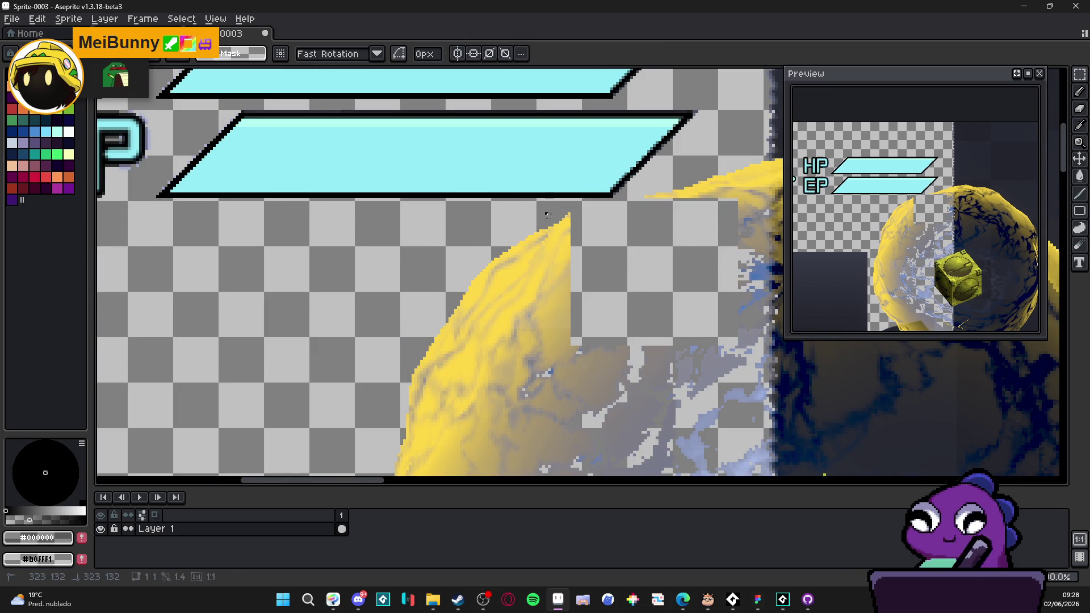
{"action": "left_click_drag", "start_coordinate": [546, 213], "coordinate": [637, 366]}
{"action": "key", "text": "Delete"}
{"action": "mouse_move", "coordinate": [645, 176]}
{"action": "left_mouse_down"}
{"action": "mouse_move", "coordinate": [689, 226]}
{"action": "mouse_move", "coordinate": [747, 245]}
{"action": "left_mouse_up"}
{"action": "key", "text": "Delete"}
{"action": "scroll", "coordinate": [571, 321], "scroll_direction": "down", "scroll_amount": 3}
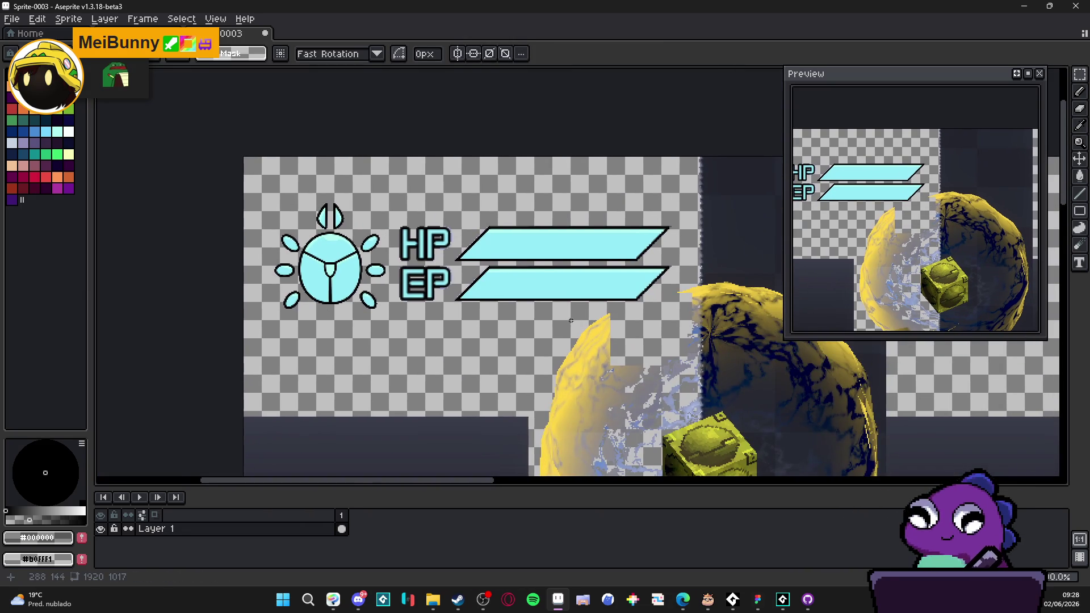
Step: Marquee the beetle icon as a 105×103 selection
{"action": "mouse_move", "coordinate": [277, 193]}
{"action": "left_mouse_down"}
{"action": "mouse_move", "coordinate": [368, 320]}
{"action": "mouse_move", "coordinate": [392, 330]}
{"action": "mouse_move", "coordinate": [386, 315]}
{"action": "left_mouse_up"}
{"action": "left_click", "coordinate": [295, 234]}
{"action": "mouse_move", "coordinate": [270, 197]}
{"action": "left_mouse_down"}
{"action": "mouse_move", "coordinate": [390, 346]}
{"action": "mouse_move", "coordinate": [394, 318]}
{"action": "left_mouse_up"}
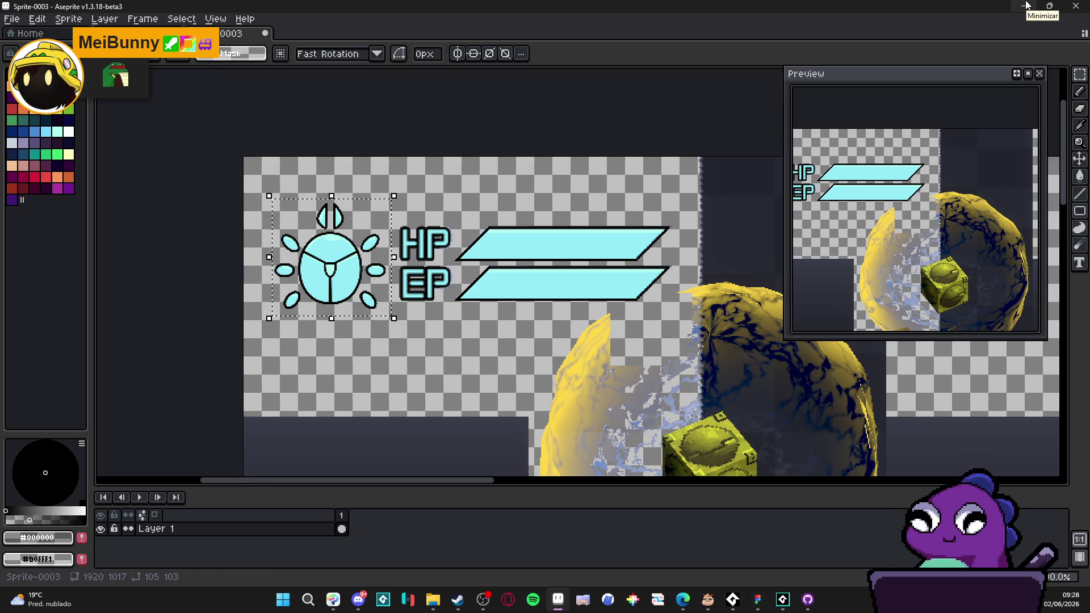
Step: Create a new sprite, paste the beetle icon into it and trim it to 98×93
{"action": "left_click", "coordinate": [12, 19]}
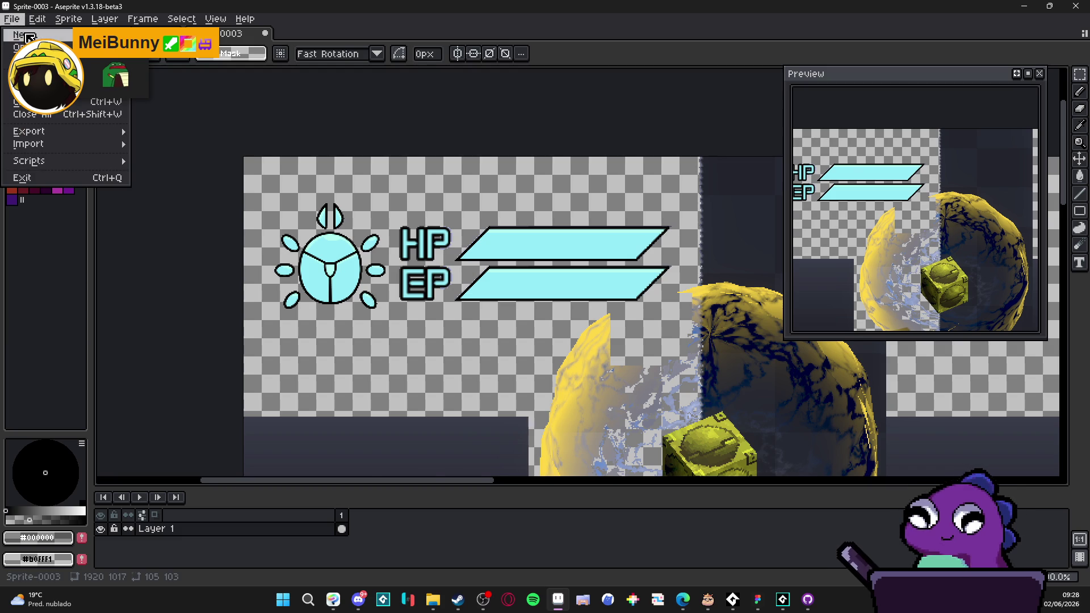
{"action": "left_click", "coordinate": [28, 37]}
{"action": "left_click", "coordinate": [511, 420]}
{"action": "key", "text": "ctrl+v"}
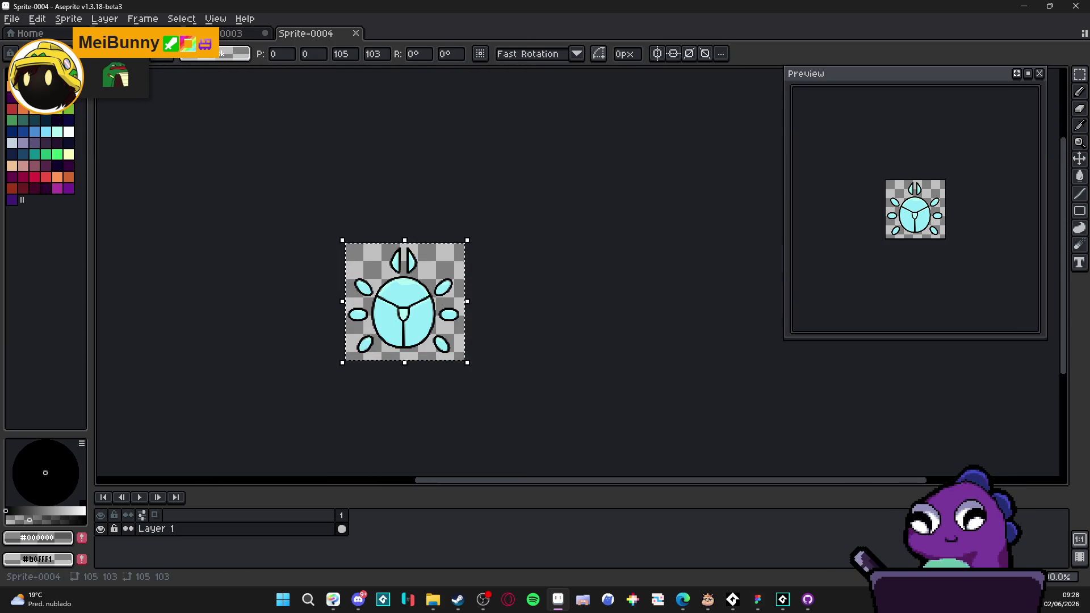
{"action": "left_click", "coordinate": [69, 19]}
{"action": "left_click", "coordinate": [128, 136]}
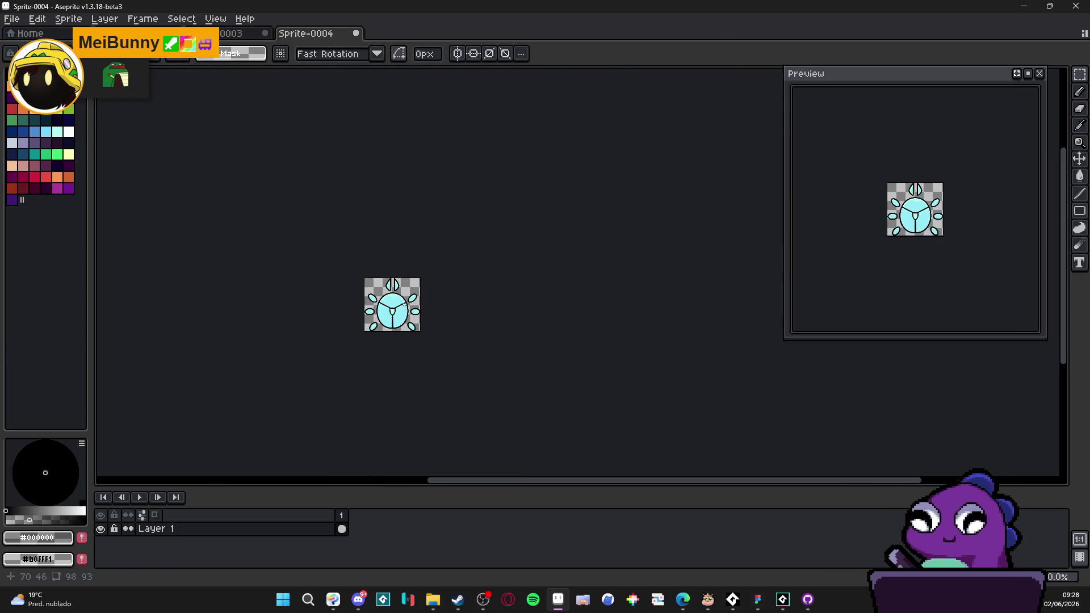
Step: Back in Sprite-0003, eyedrop the bars' cyan #95ecf7
{"action": "key", "text": "ctrl+Tab"}
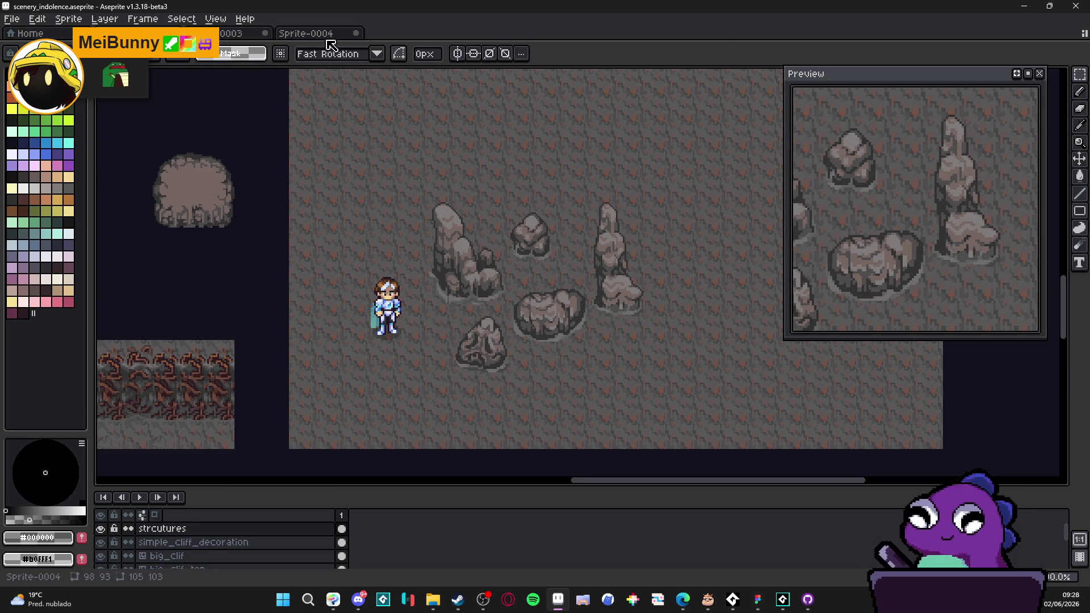
{"action": "key", "text": "ctrl+Tab"}
{"action": "key", "text": "ctrl+Tab"}
{"action": "scroll", "coordinate": [326, 247], "scroll_direction": "up", "scroll_amount": 2}
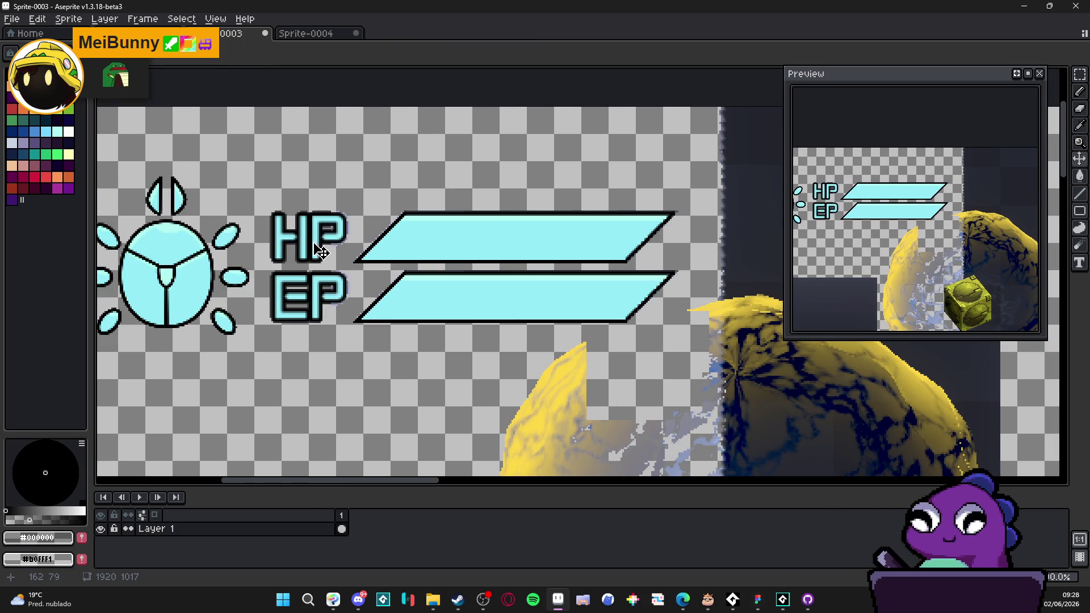
{"action": "scroll", "coordinate": [321, 252], "scroll_direction": "up", "scroll_amount": 1}
{"action": "key", "text": "i"}
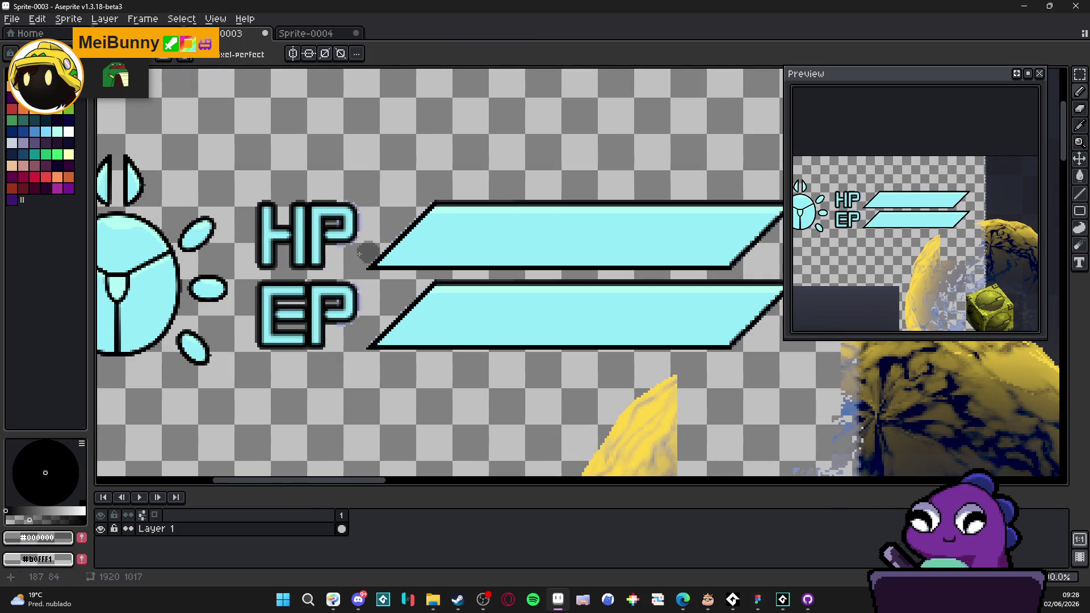
{"action": "left_click", "coordinate": [306, 244]}
{"action": "key", "text": "b"}
Step: Marquee-select the HP bar in Sprite-0003 and copy it
{"action": "scroll", "coordinate": [351, 253], "scroll_direction": "down", "scroll_amount": 2}
{"action": "scroll", "coordinate": [352, 252], "scroll_direction": "up", "scroll_amount": 1}
{"action": "scroll", "coordinate": [351, 252], "scroll_direction": "down", "scroll_amount": 1}
{"action": "scroll", "coordinate": [351, 252], "scroll_direction": "down", "scroll_amount": 2}
{"action": "scroll", "coordinate": [364, 253], "scroll_direction": "up", "scroll_amount": 2}
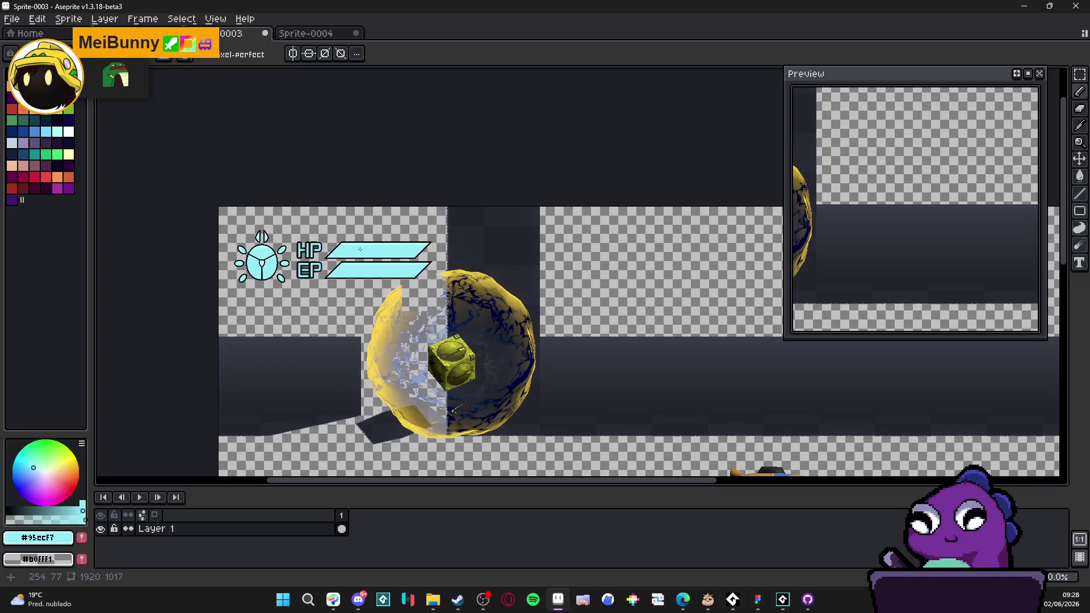
{"action": "left_click_drag", "start_coordinate": [346, 242], "coordinate": [310, 211]}
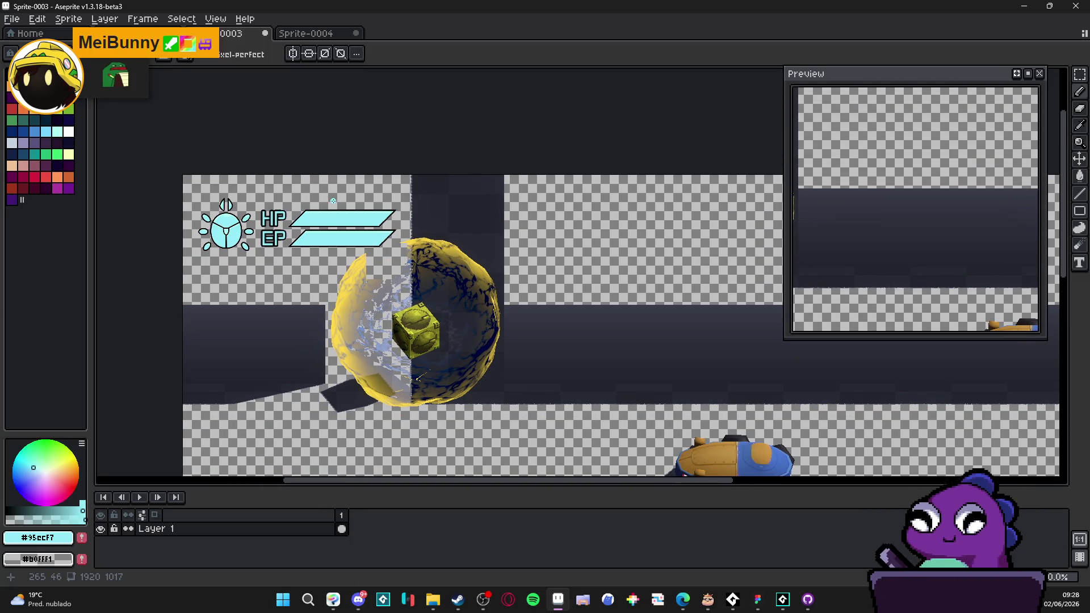
{"action": "scroll", "coordinate": [359, 216], "scroll_direction": "down", "scroll_amount": 1}
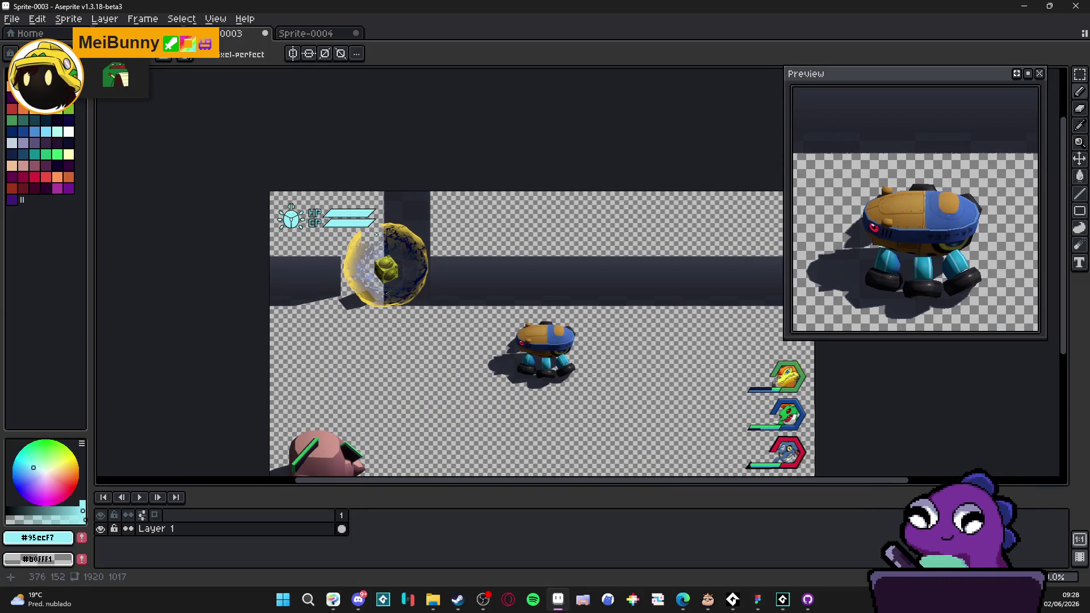
{"action": "scroll", "coordinate": [310, 203], "scroll_direction": "up", "scroll_amount": 2}
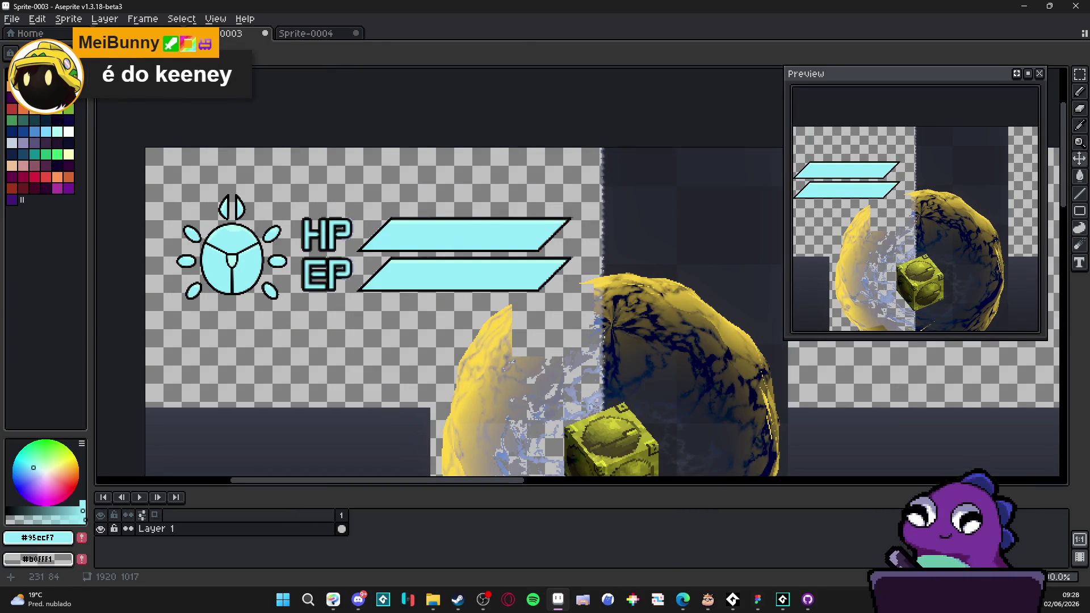
{"action": "key", "text": "m"}
{"action": "scroll", "coordinate": [499, 225], "scroll_direction": "up", "scroll_amount": 1}
{"action": "scroll", "coordinate": [607, 212], "scroll_direction": "up", "scroll_amount": 1}
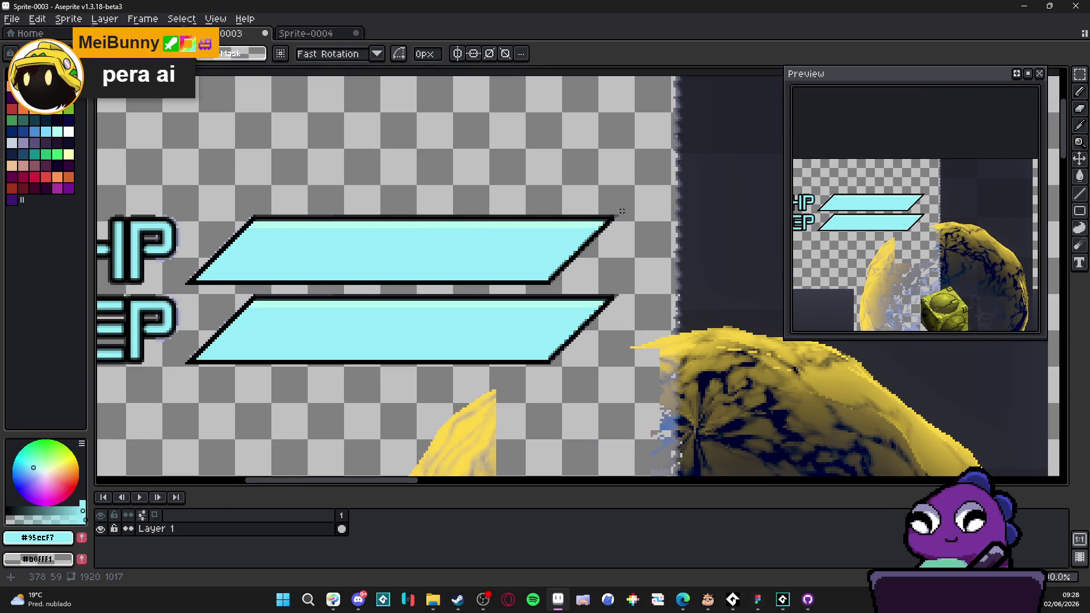
{"action": "mouse_move", "coordinate": [620, 214]}
{"action": "left_mouse_down"}
{"action": "mouse_move", "coordinate": [255, 253]}
{"action": "mouse_move", "coordinate": [186, 287]}
{"action": "left_mouse_up"}
{"action": "scroll", "coordinate": [224, 292], "scroll_direction": "down", "scroll_amount": 1}
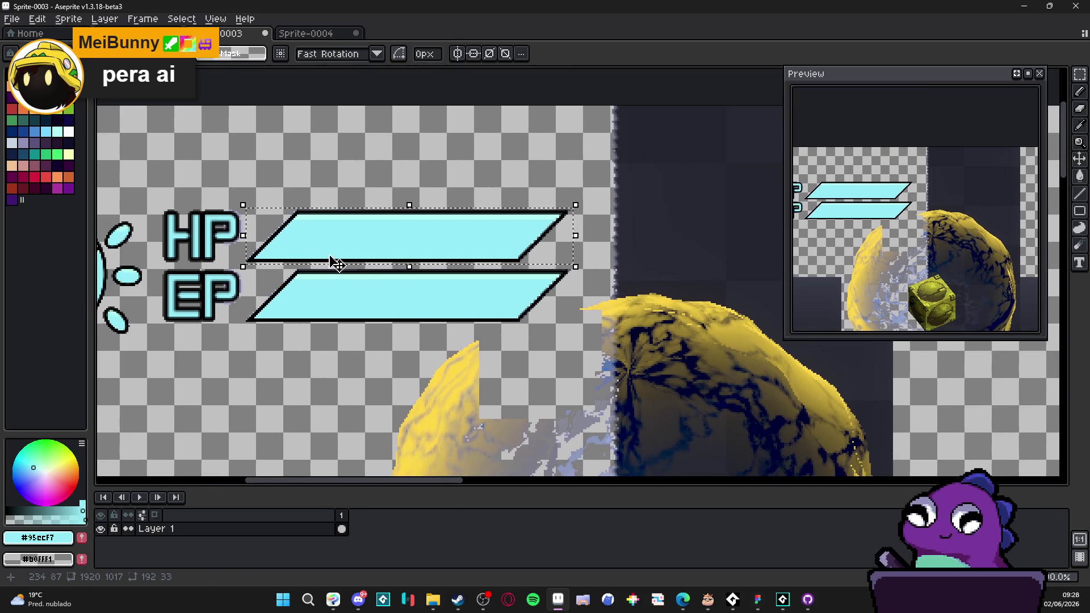
{"action": "key", "text": "ctrl+d"}
{"action": "scroll", "coordinate": [381, 259], "scroll_direction": "down", "scroll_amount": 1}
{"action": "left_click_drag", "start_coordinate": [317, 268], "coordinate": [350, 259]}
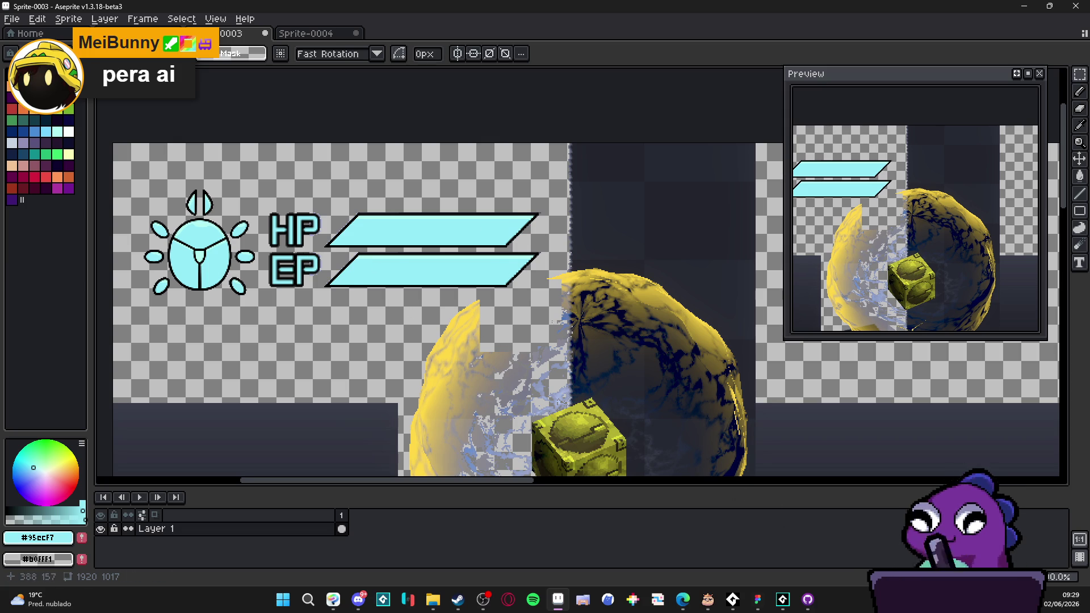
{"action": "left_click_drag", "start_coordinate": [481, 305], "coordinate": [458, 291]}
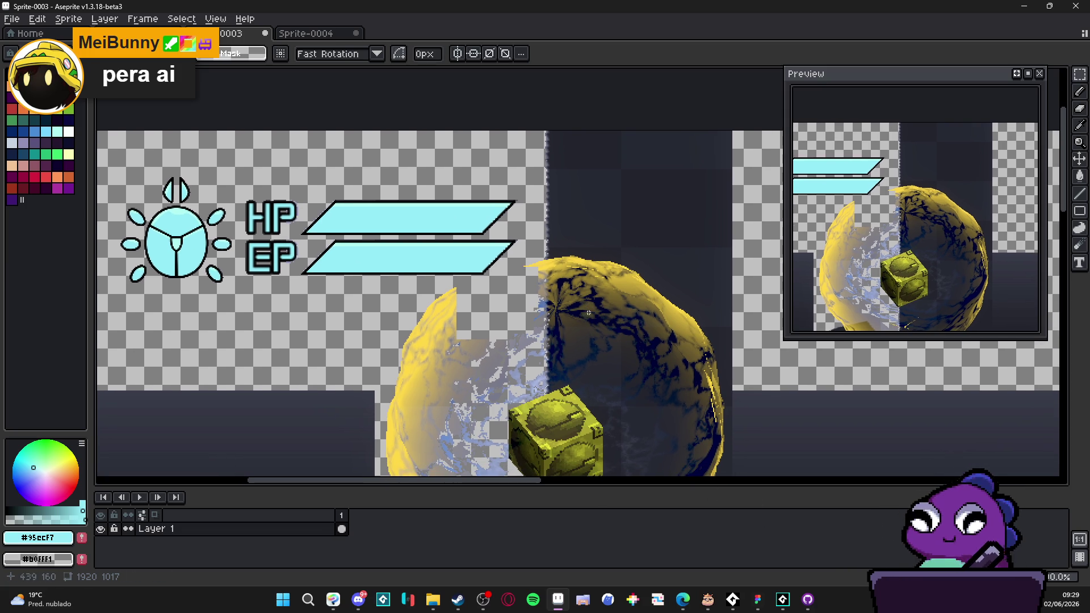
{"action": "left_click", "coordinate": [758, 600]}
Step: Add a new frame sized 1920×1080
{"action": "left_click_drag", "start_coordinate": [664, 380], "coordinate": [433, 366]}
{"action": "left_click", "coordinate": [454, 564]}
{"action": "left_click", "coordinate": [545, 317]}
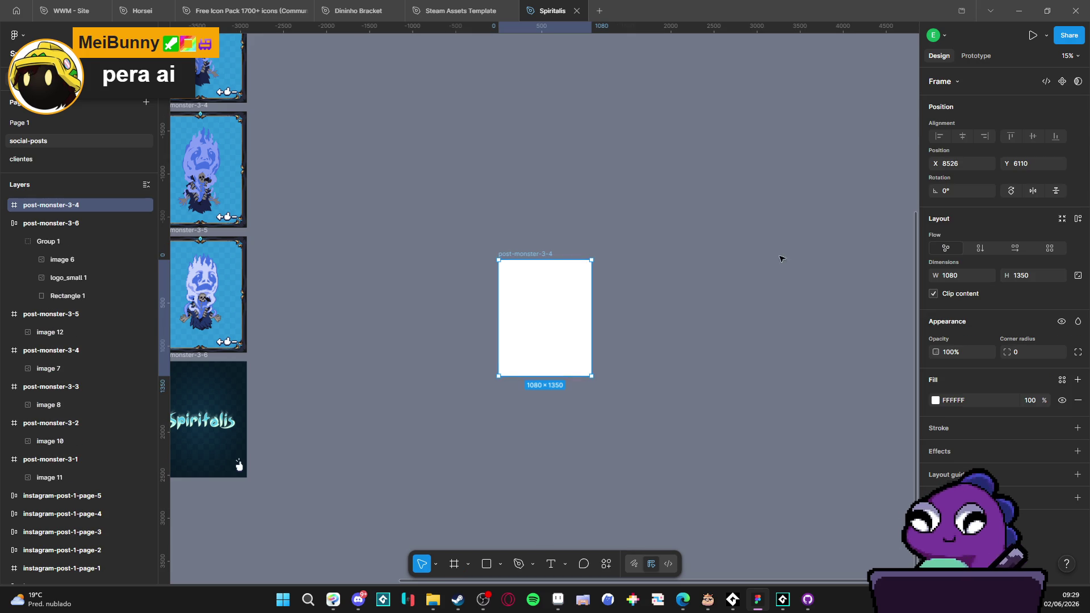
{"action": "left_click", "coordinate": [968, 275]}
{"action": "type", "text": "192"}
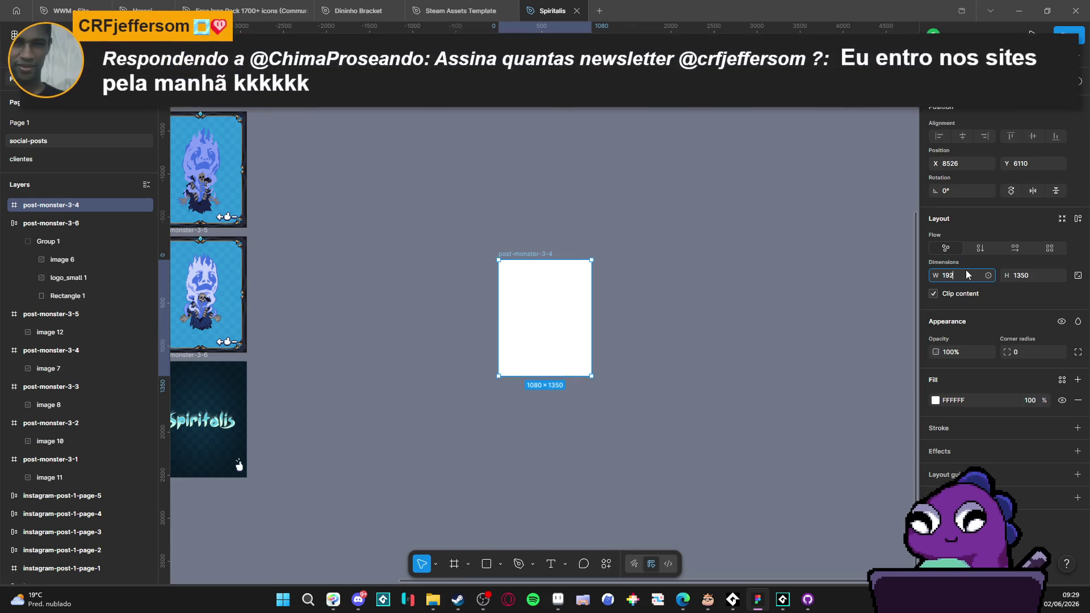
{"action": "type", "text": "0"}
{"action": "key", "text": "Tab"}
{"action": "type", "text": "1080"}
{"action": "key", "text": "Return"}
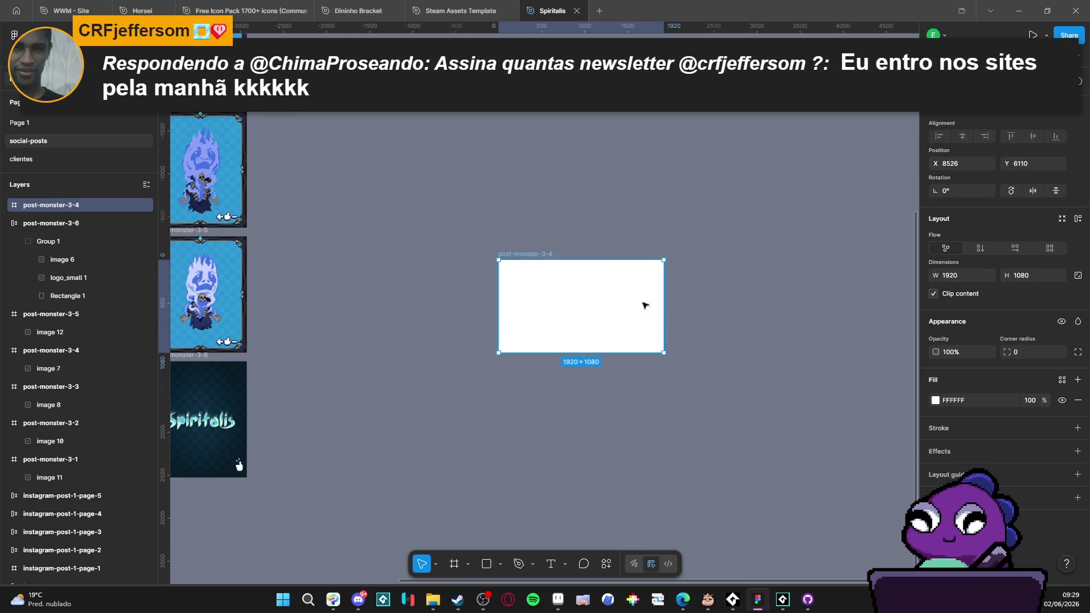
Step: Give the frame a dark blue-grey fill
{"action": "scroll", "coordinate": [645, 306], "scroll_direction": "right", "scroll_amount": 2}
{"action": "left_click", "coordinate": [936, 400]}
{"action": "mouse_move", "coordinate": [860, 431]}
{"action": "left_mouse_down"}
{"action": "mouse_move", "coordinate": [790, 423]}
{"action": "mouse_move", "coordinate": [822, 425]}
{"action": "left_mouse_up"}
{"action": "left_click", "coordinate": [875, 481]}
{"action": "left_click", "coordinate": [811, 419]}
{"action": "left_click", "coordinate": [672, 376]}
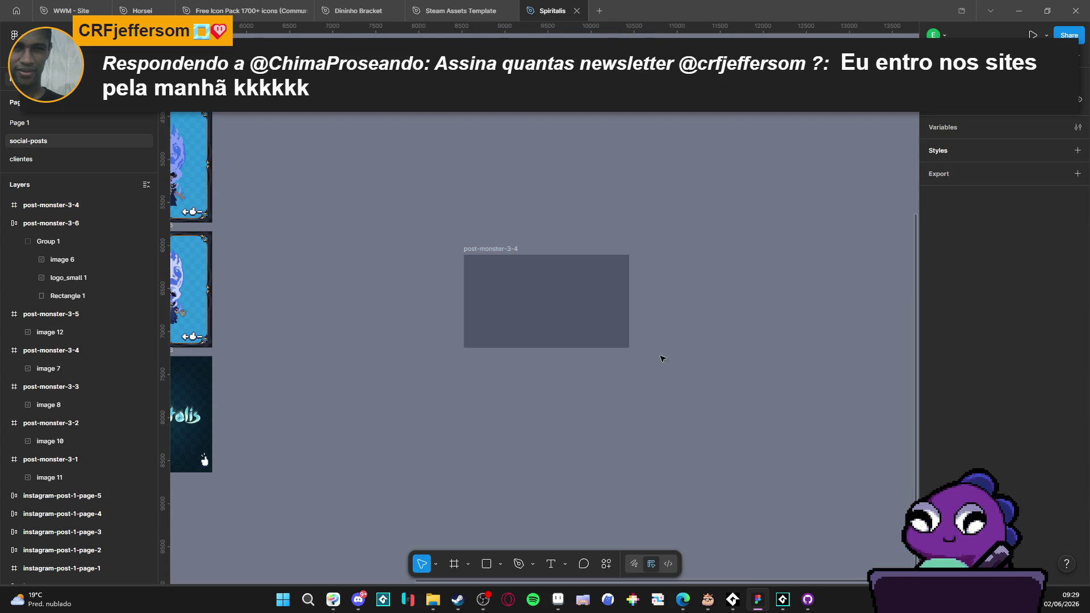
{"action": "scroll", "coordinate": [596, 305], "scroll_direction": "up", "scroll_amount": 2}
Step: Paste the HP bar into post-monster-3-4, then undo the paste
{"action": "left_click", "coordinate": [486, 299]}
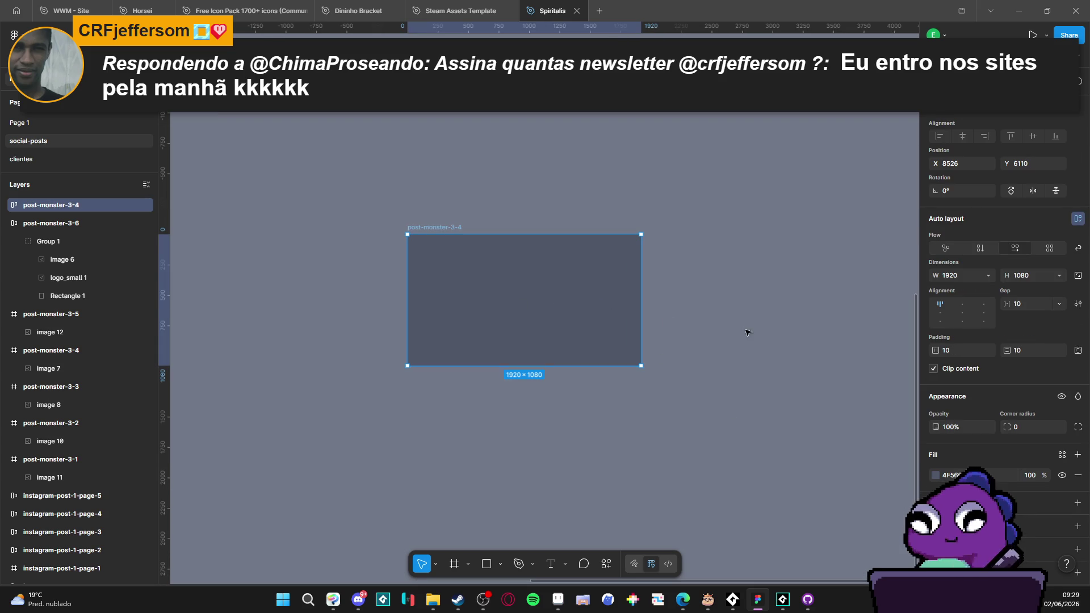
{"action": "left_click", "coordinate": [674, 451]}
{"action": "left_click", "coordinate": [512, 315]}
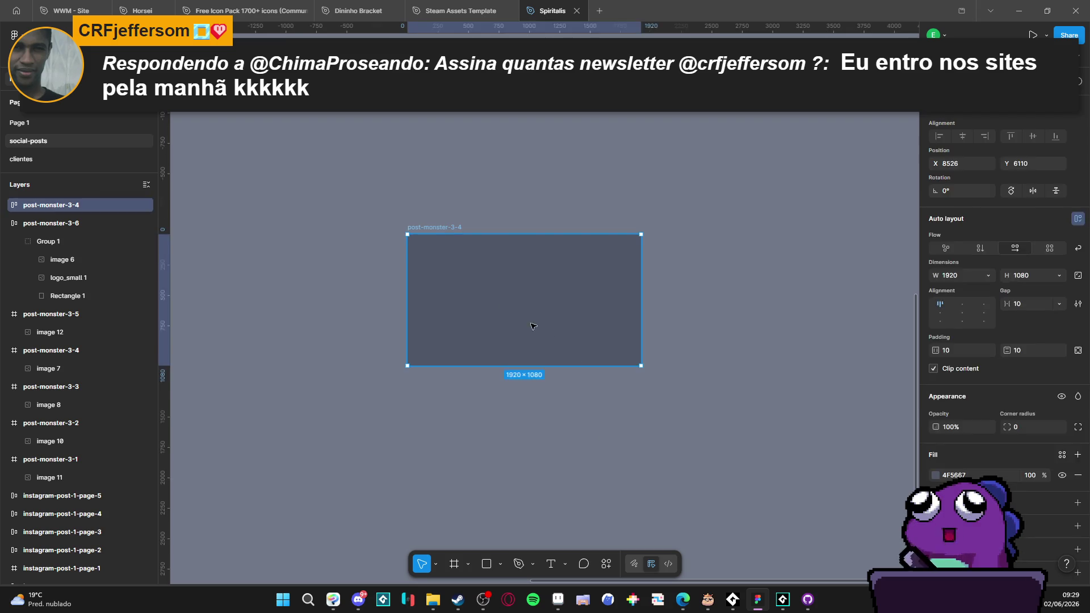
{"action": "key", "text": "ctrl+v"}
{"action": "scroll", "coordinate": [512, 314], "scroll_direction": "up", "scroll_amount": 4}
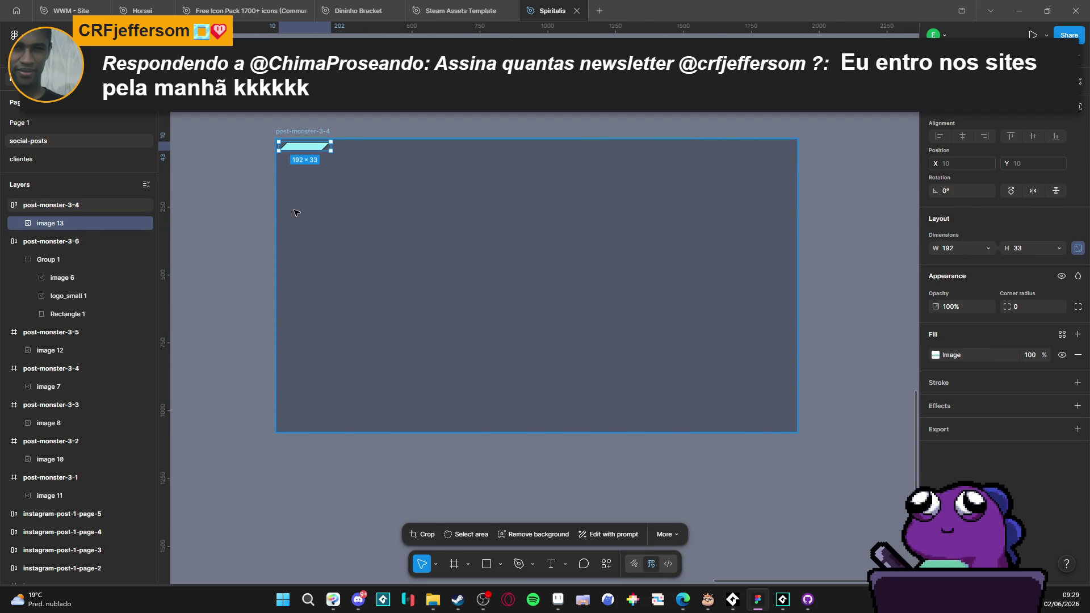
{"action": "key", "text": "ctrl+z"}
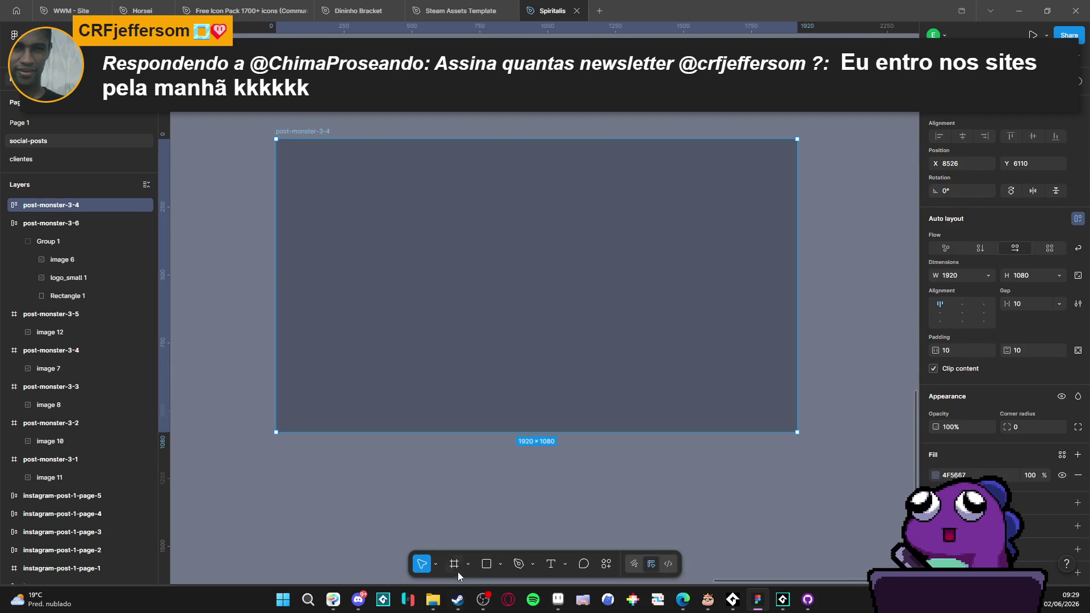
Step: Draw a roughly 444×216 frame at the top-left of post-monster-3-4 with auto layout
{"action": "left_click", "coordinate": [454, 564]}
{"action": "left_click_drag", "start_coordinate": [278, 141], "coordinate": [403, 199]}
{"action": "left_click_drag", "start_coordinate": [453, 253], "coordinate": [446, 255]}
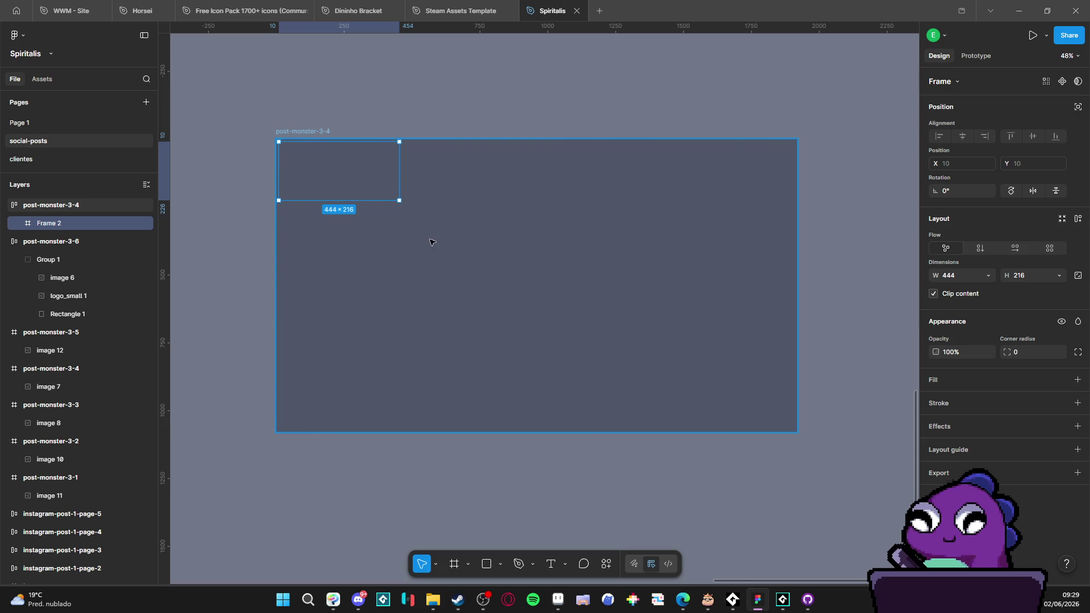
{"action": "key", "text": "shift+a"}
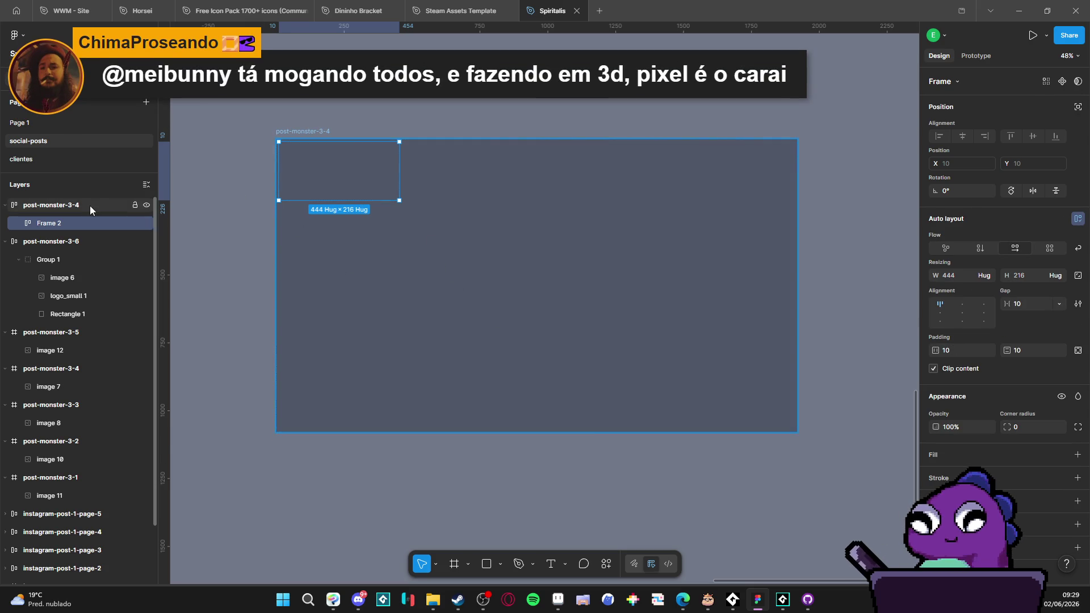
Step: Set post-monster-3-4's horizontal and vertical padding to 50
{"action": "left_click", "coordinate": [90, 205]}
{"action": "left_click", "coordinate": [947, 349]}
{"action": "type", "text": "50"}
{"action": "key", "text": "Tab"}
{"action": "type", "text": "50"}
{"action": "key", "text": "Return"}
Step: Select Frame 2, then view the Sprite-0004 beetle icon sprite in Aseprite
{"action": "left_click", "coordinate": [88, 225]}
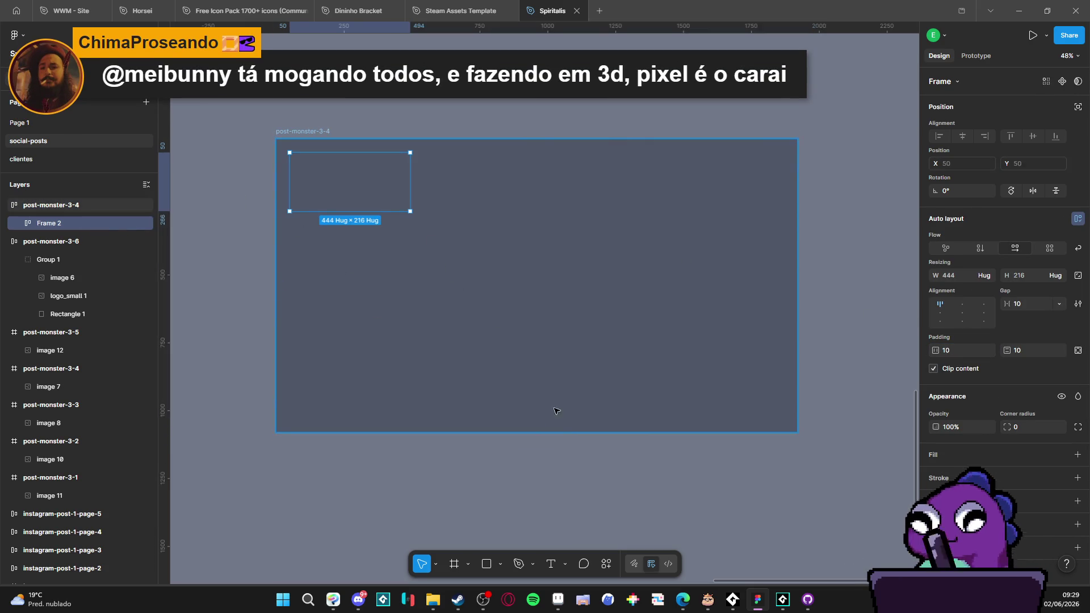
{"action": "scroll", "coordinate": [619, 433], "scroll_direction": "right", "scroll_amount": 1}
{"action": "left_click", "coordinate": [556, 599]}
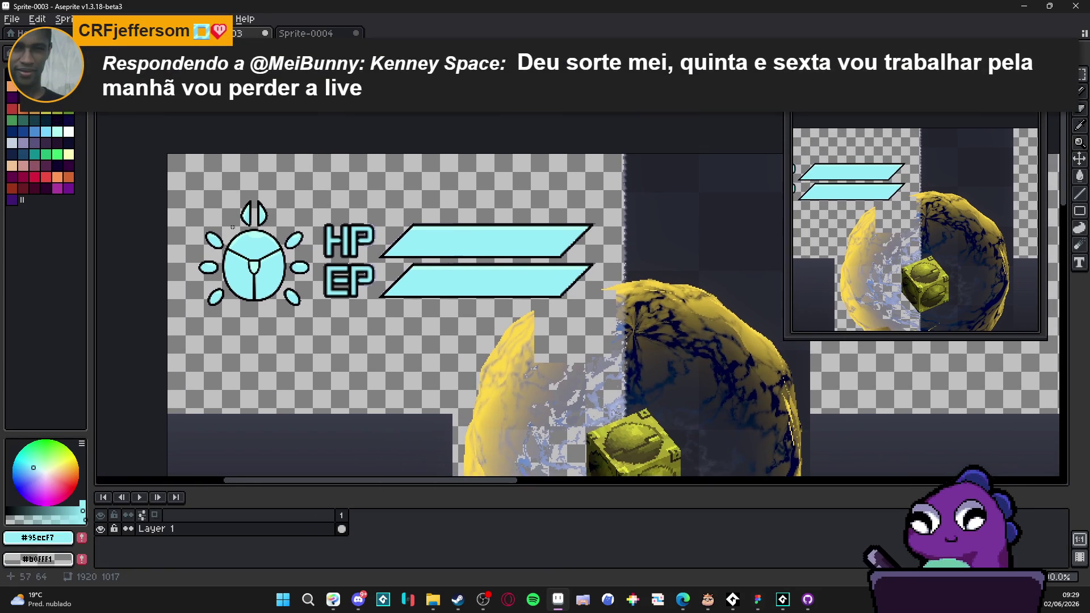
{"action": "left_click", "coordinate": [306, 31]}
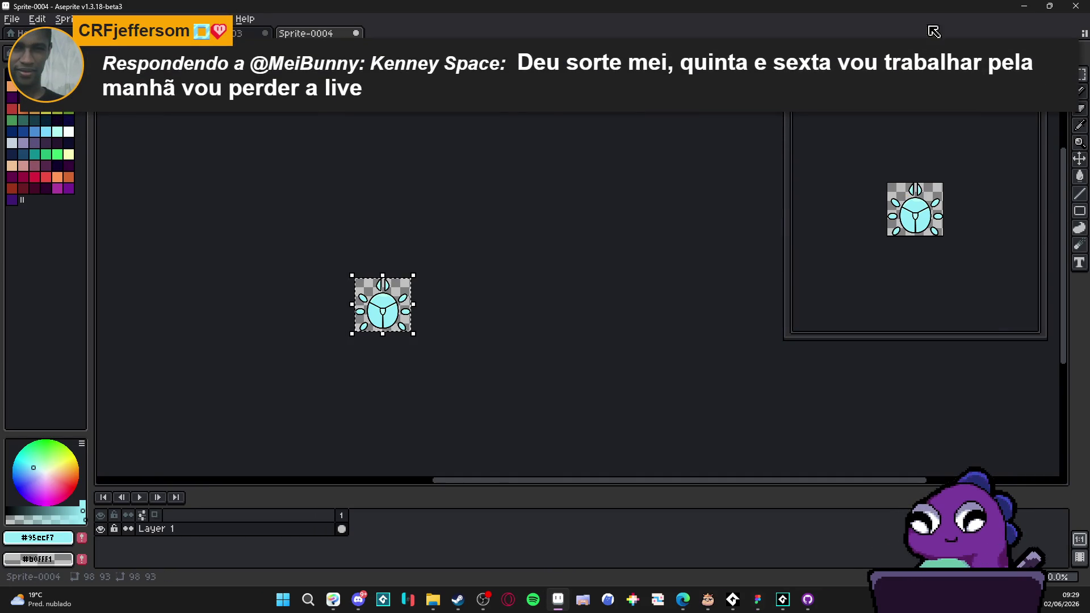
{"action": "left_click", "coordinate": [1028, 6]}
Step: Remove the first pasted beetle and set Frame 2's width and height to Fixed 444×216
{"action": "key", "text": "ctrl+v"}
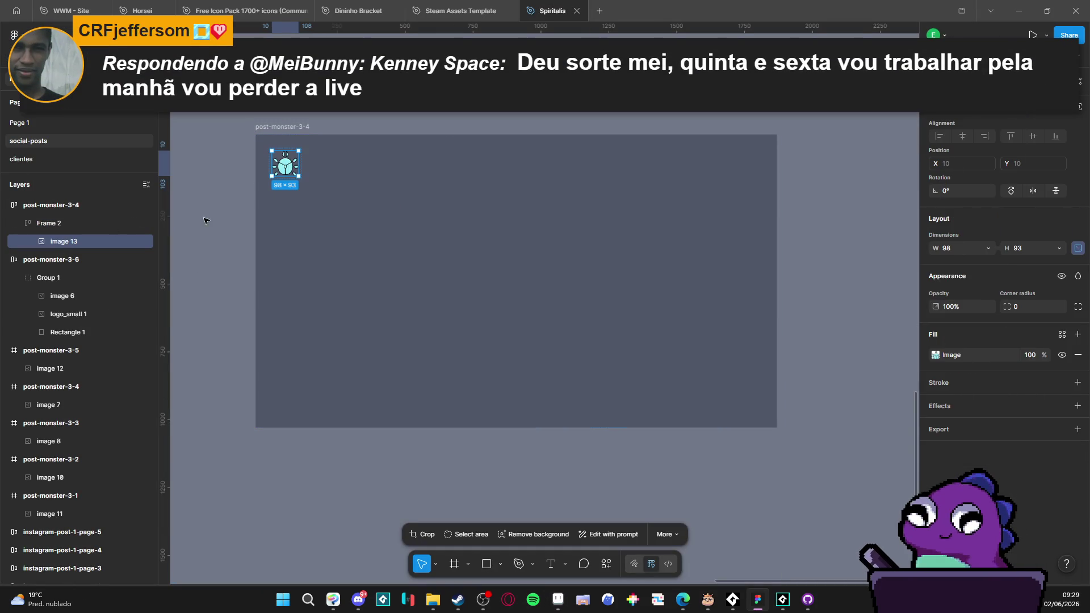
{"action": "left_click", "coordinate": [52, 225]}
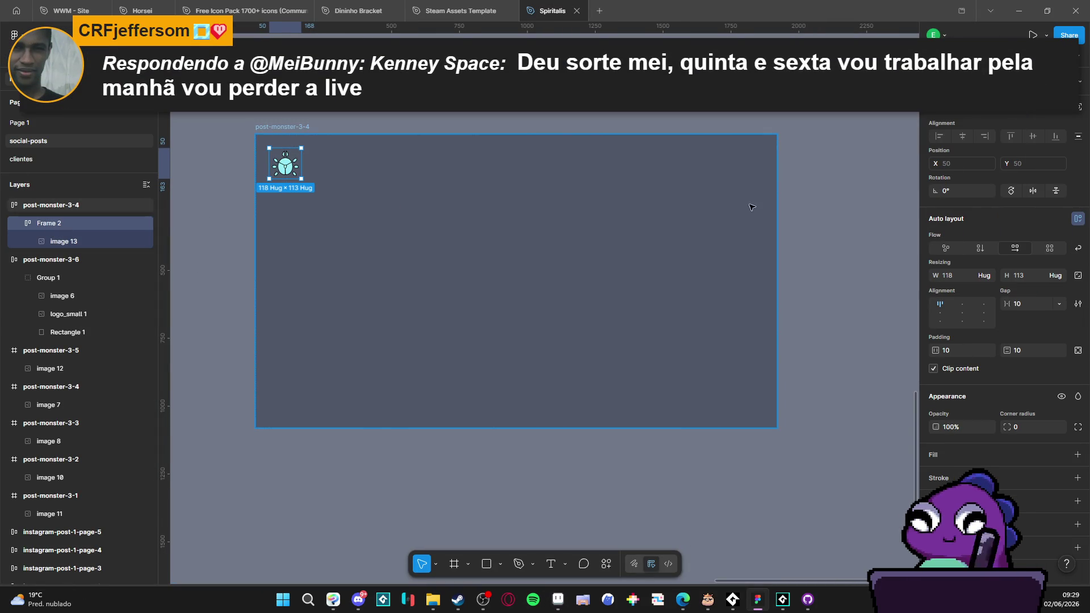
{"action": "left_click", "coordinate": [285, 167]}
{"action": "key", "text": "Delete"}
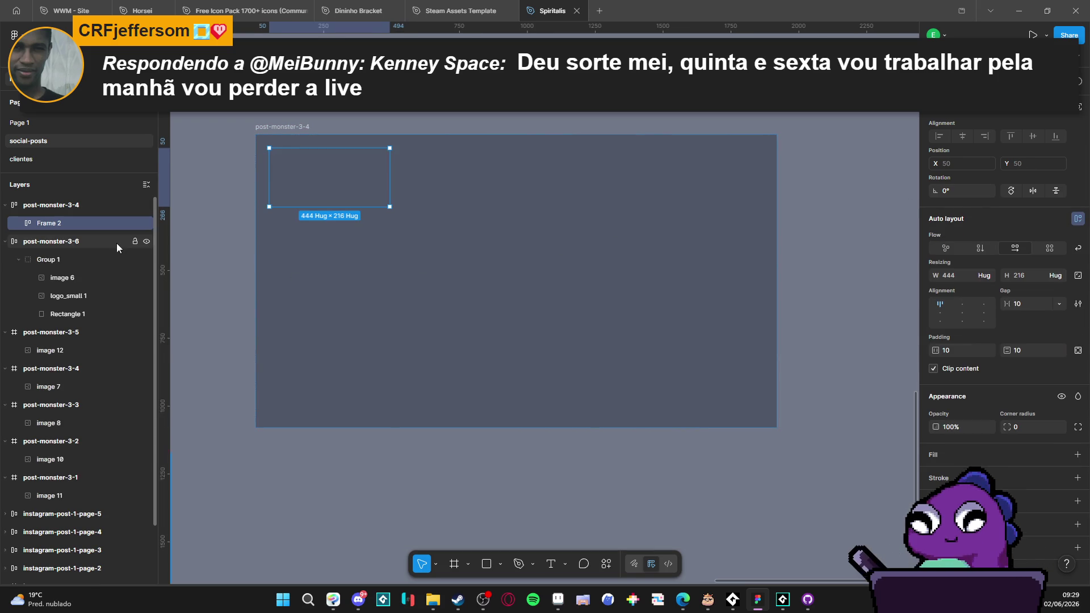
{"action": "left_click", "coordinate": [982, 279]}
{"action": "left_click", "coordinate": [977, 266]}
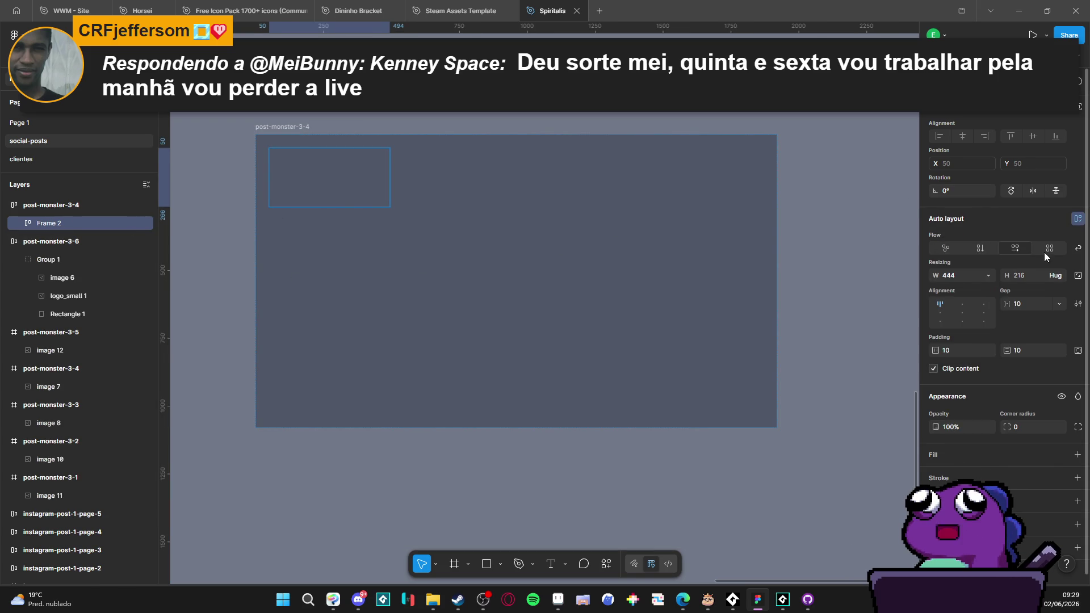
{"action": "left_click", "coordinate": [1056, 277]}
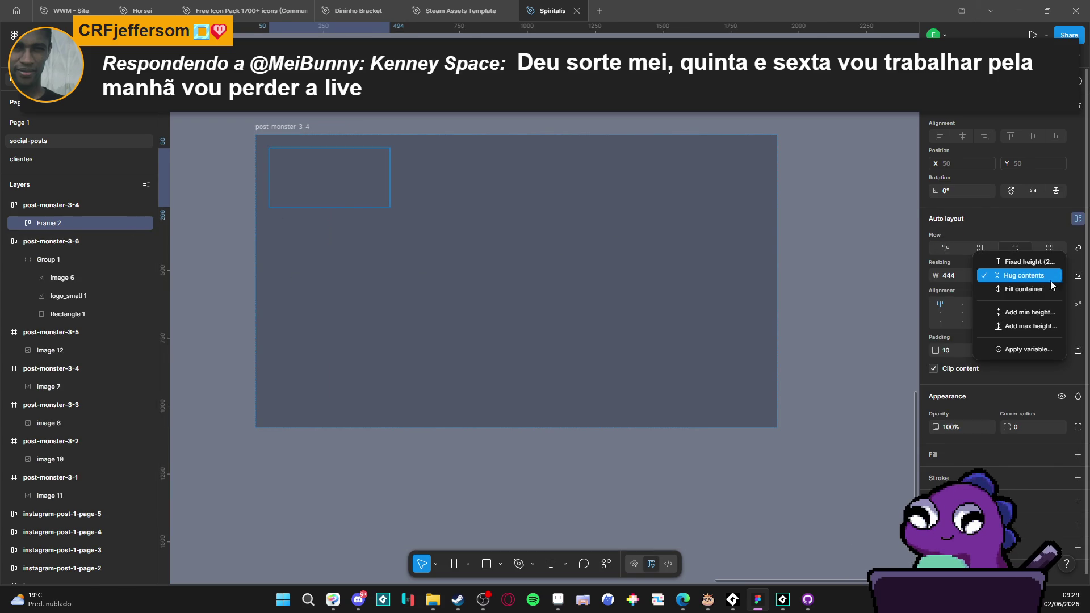
{"action": "left_click", "coordinate": [1022, 265]}
Step: Paste the beetle icon again and align it middle-left in Frame 2
{"action": "key", "text": "ctrl+v"}
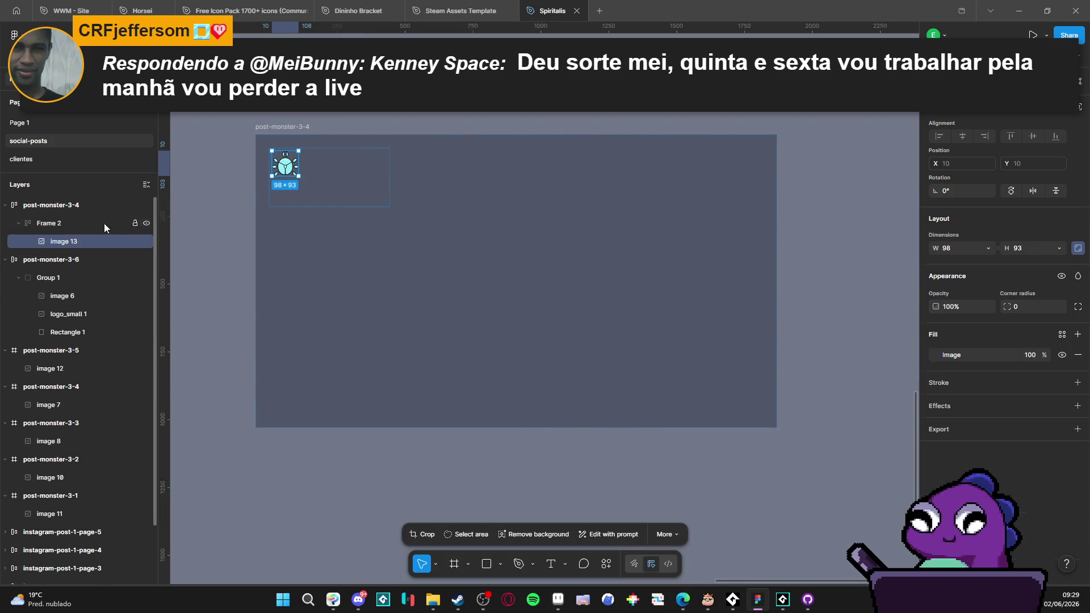
{"action": "key", "text": "Escape"}
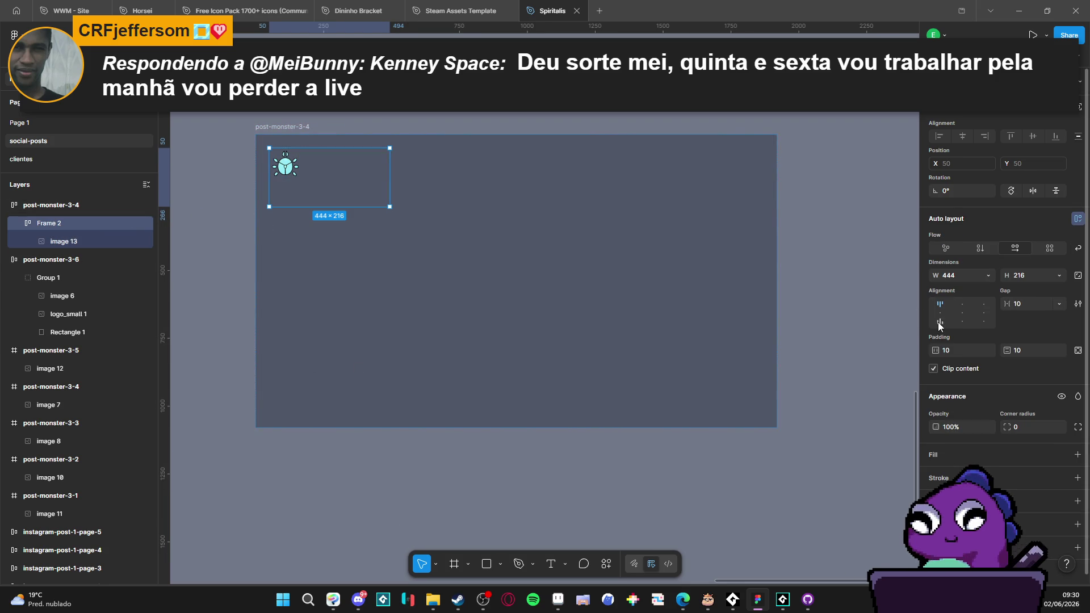
{"action": "left_click", "coordinate": [941, 313]}
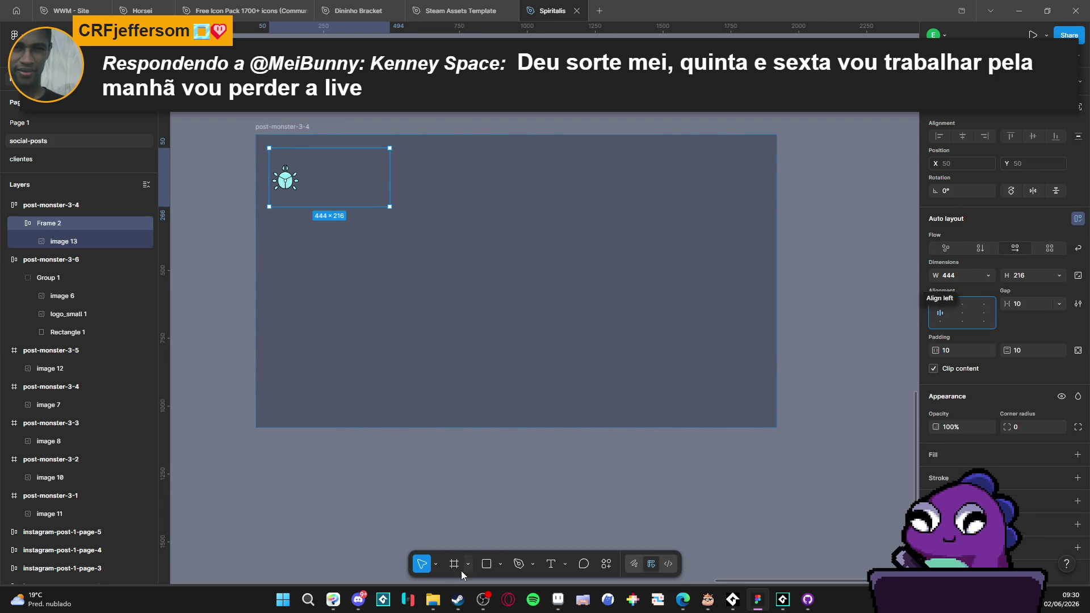
{"action": "mouse_move", "coordinate": [434, 600]}
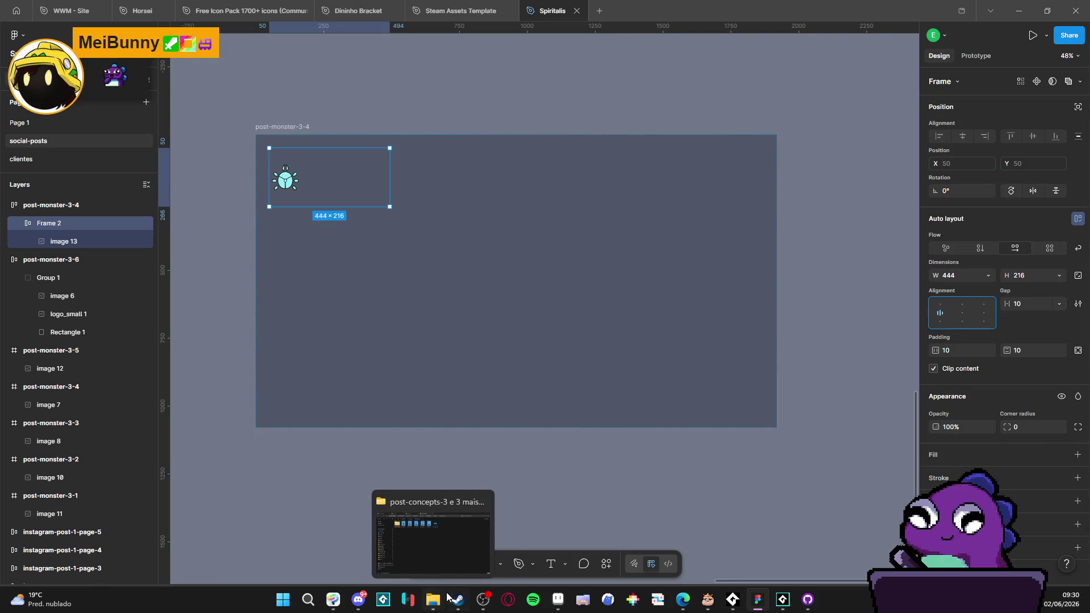
{"action": "left_click", "coordinate": [556, 604]}
Step: In Sprite-0003, zoom in and copy a marquee selection of the HP lettering
{"action": "left_click", "coordinate": [241, 33]}
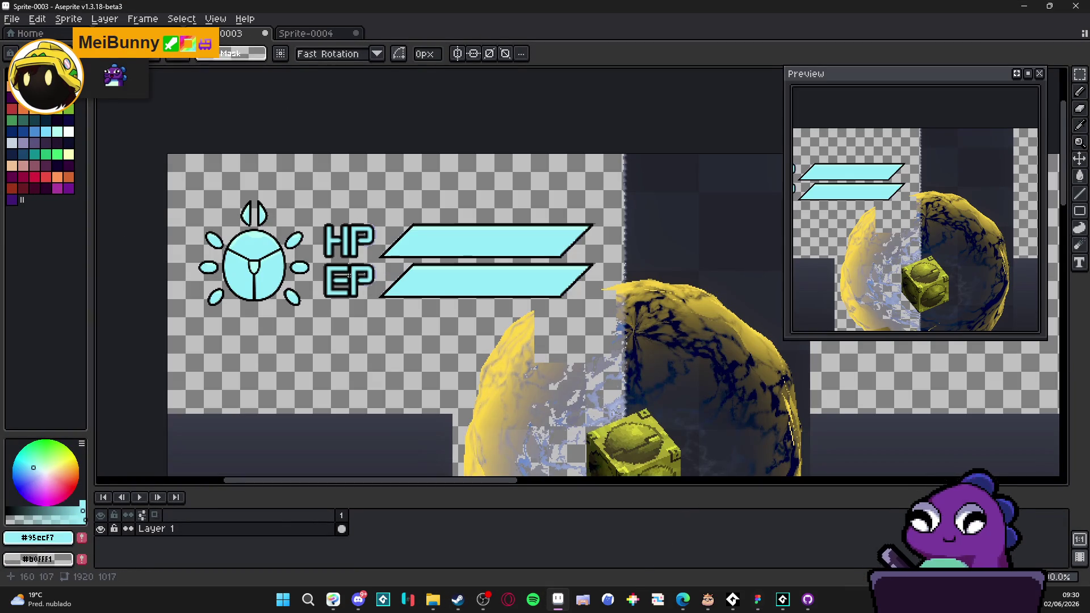
{"action": "scroll", "coordinate": [386, 253], "scroll_direction": "up", "scroll_amount": 2}
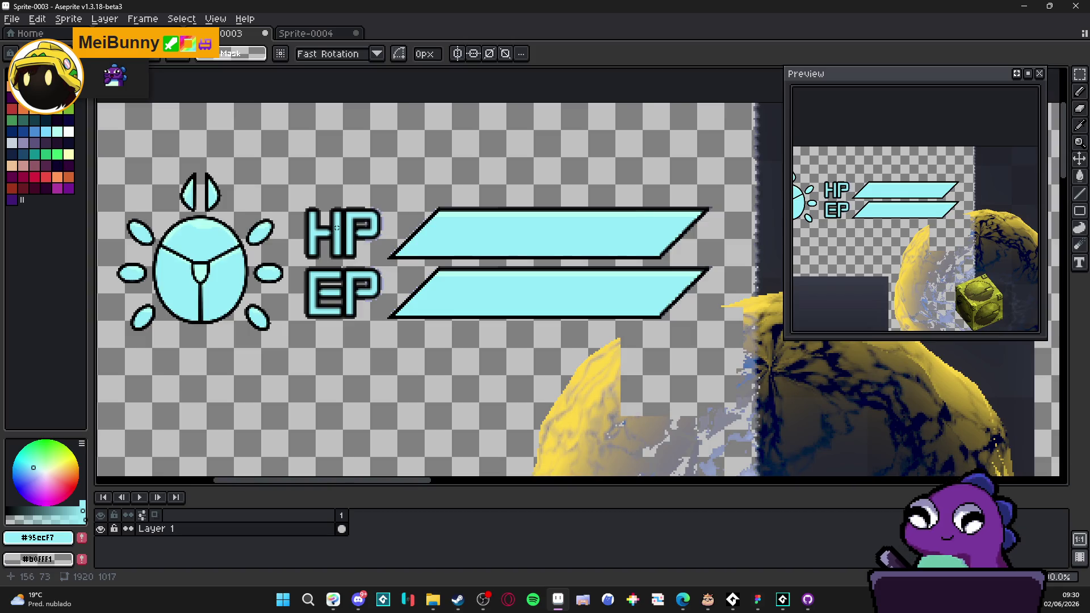
{"action": "scroll", "coordinate": [323, 237], "scroll_direction": "down", "scroll_amount": 1}
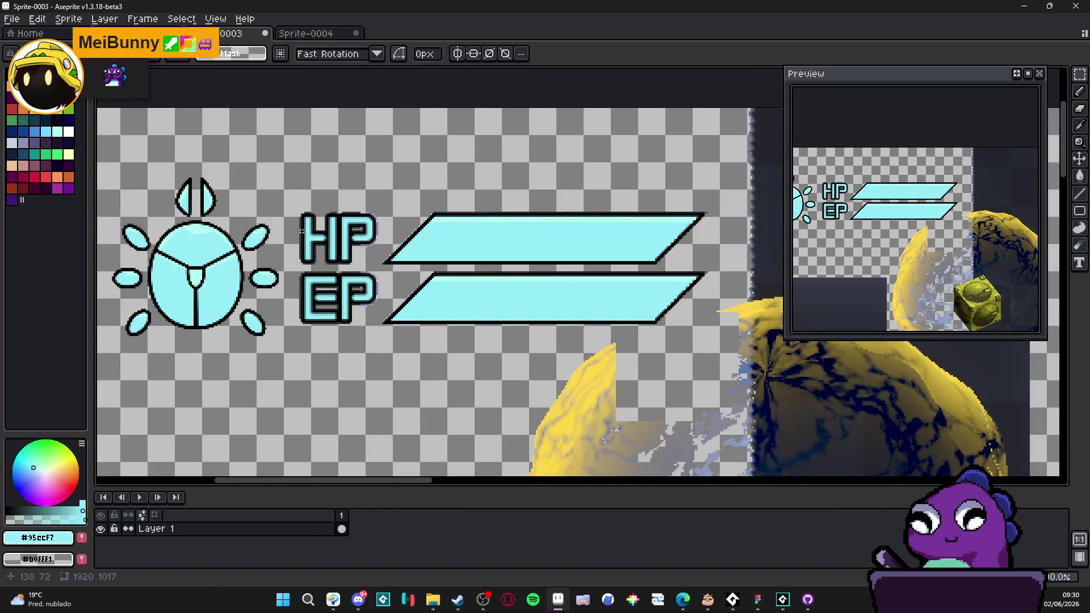
{"action": "scroll", "coordinate": [301, 230], "scroll_direction": "up", "scroll_amount": 1}
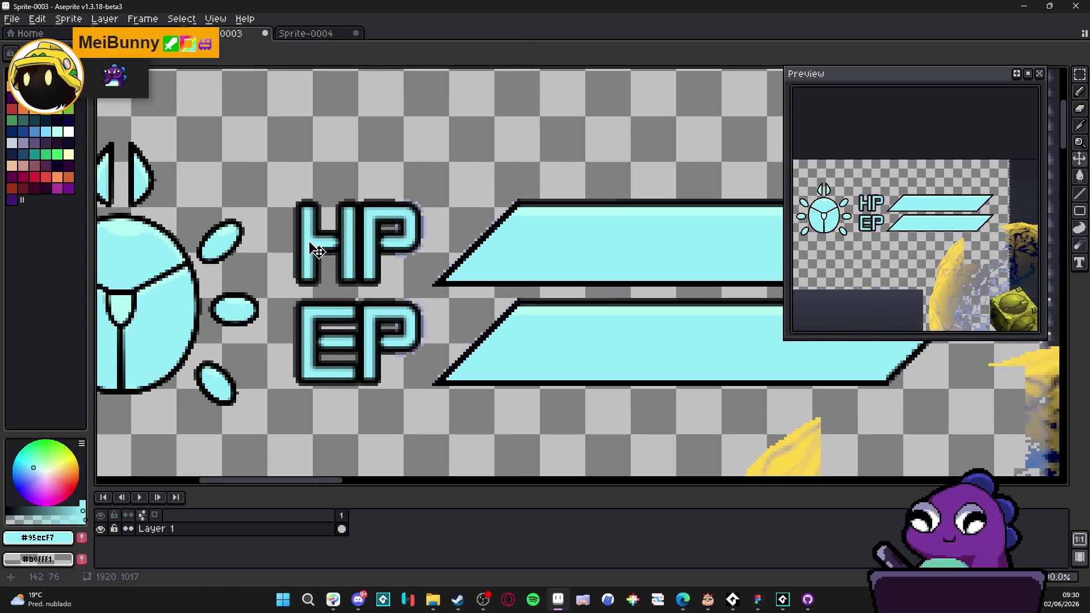
{"action": "scroll", "coordinate": [307, 211], "scroll_direction": "up", "scroll_amount": 1}
{"action": "left_click_drag", "start_coordinate": [290, 197], "coordinate": [490, 335]}
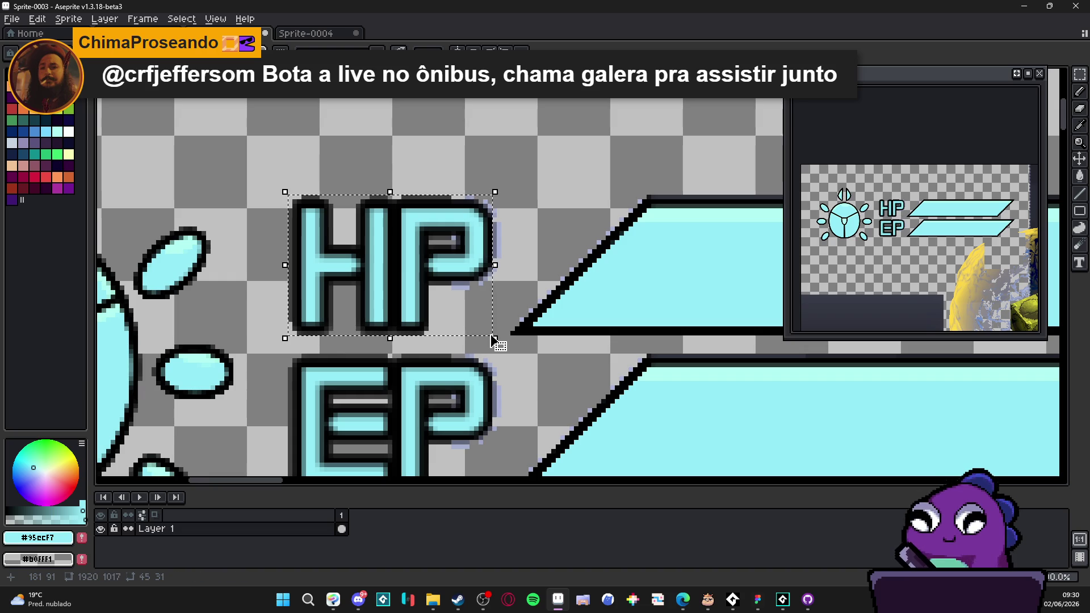
{"action": "key", "text": "ctrl+d"}
{"action": "left_click", "coordinate": [1028, 6]}
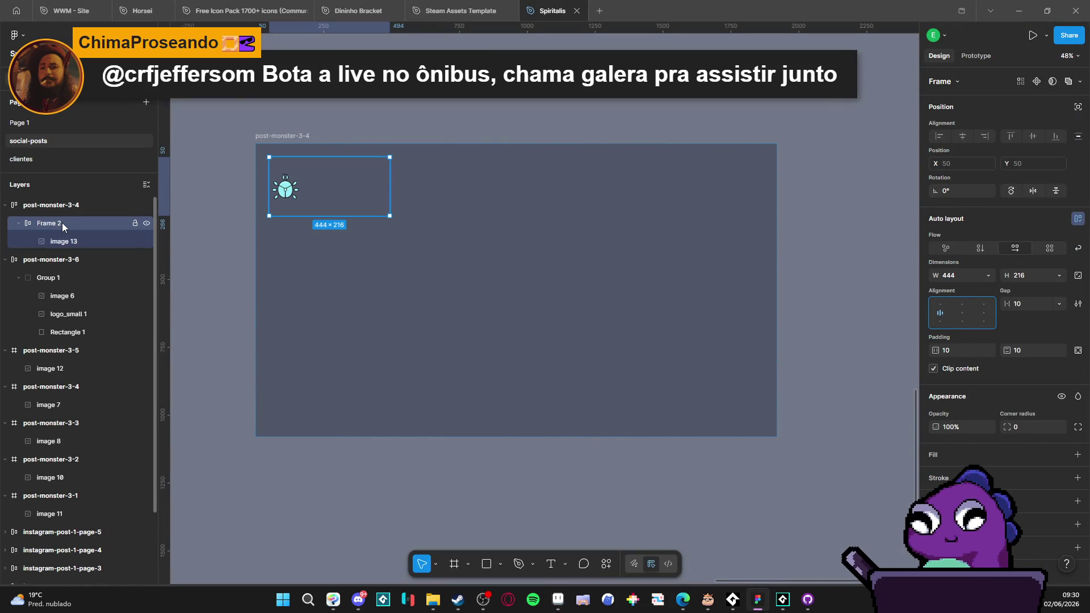
Step: Draw auto-layout Frame 3 beside the beetle and paste the HP lettering into it
{"action": "left_click", "coordinate": [72, 241]}
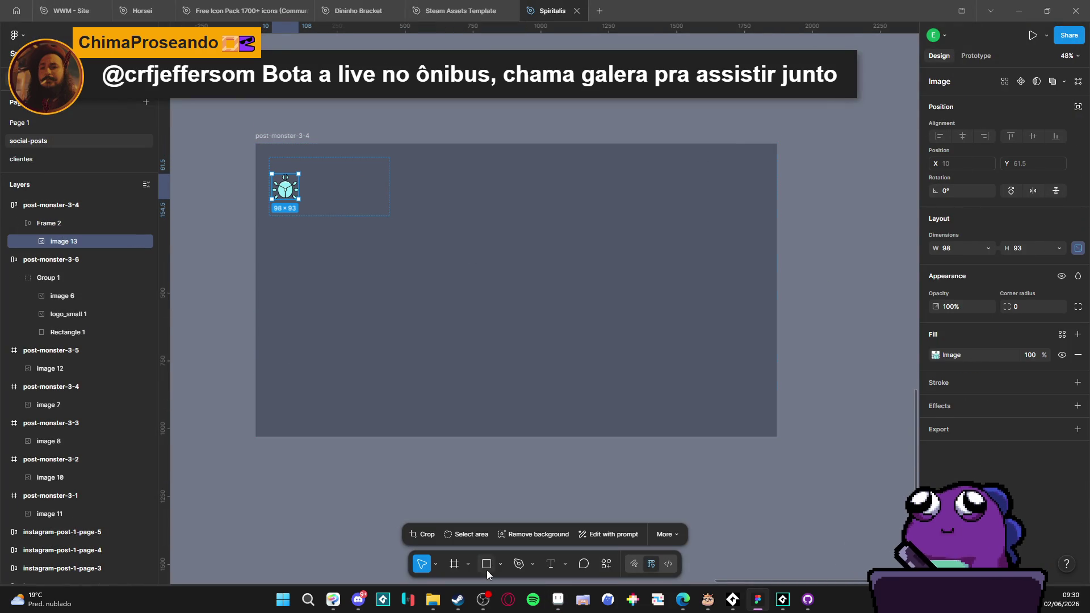
{"action": "left_click", "coordinate": [455, 565]}
{"action": "left_click_drag", "start_coordinate": [301, 163], "coordinate": [392, 213]}
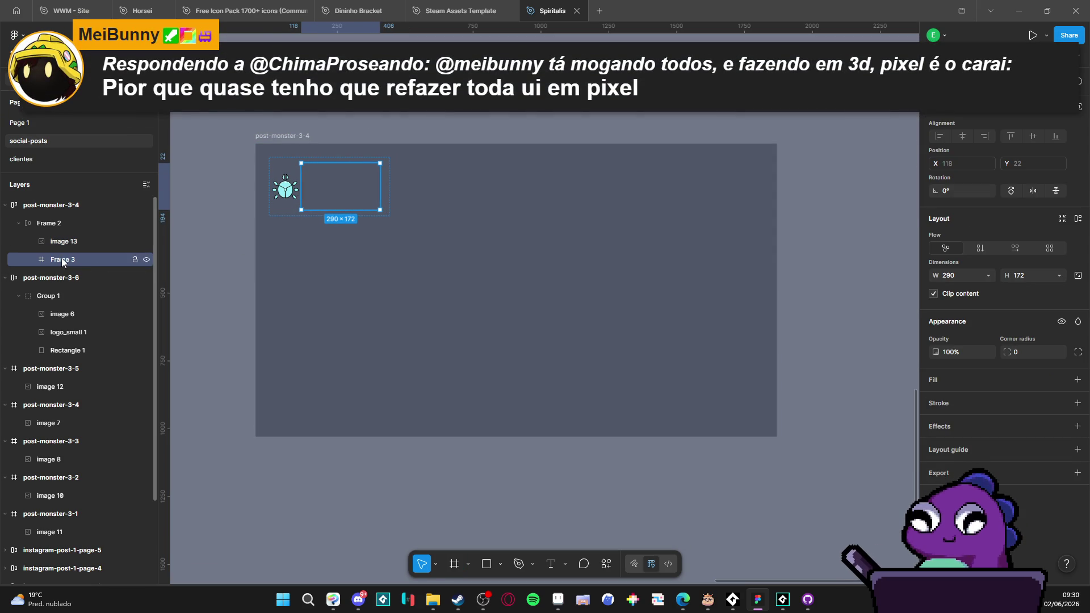
{"action": "key", "text": "shift+a"}
{"action": "key", "text": "ctrl+v"}
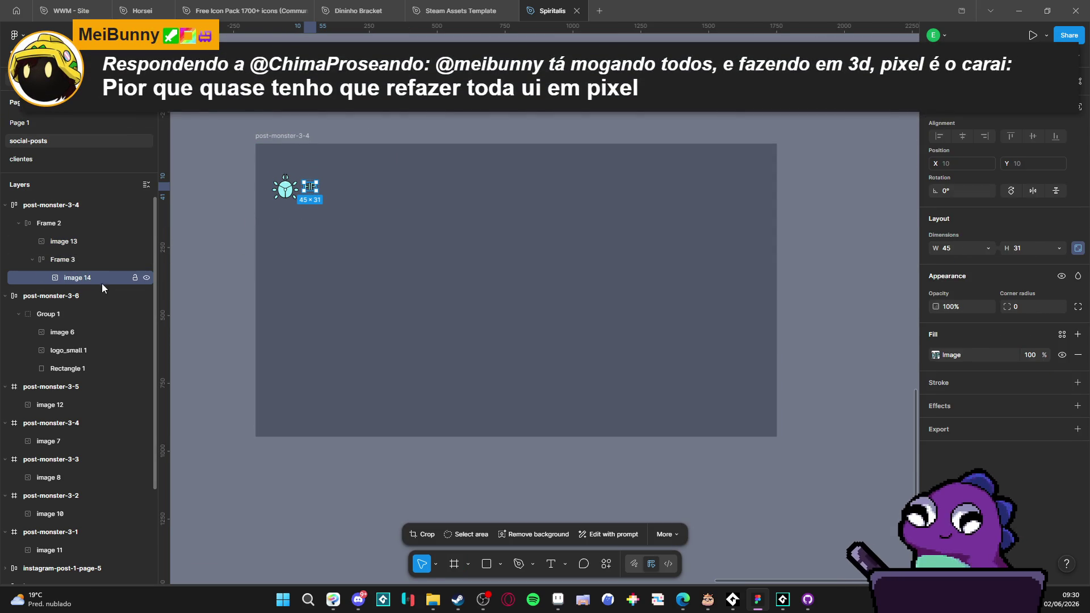
Step: In Aseprite, marquee-select and copy the HP bar parallelogram
{"action": "key", "text": "alt+Tab"}
{"action": "scroll", "coordinate": [337, 278], "scroll_direction": "down", "scroll_amount": 3}
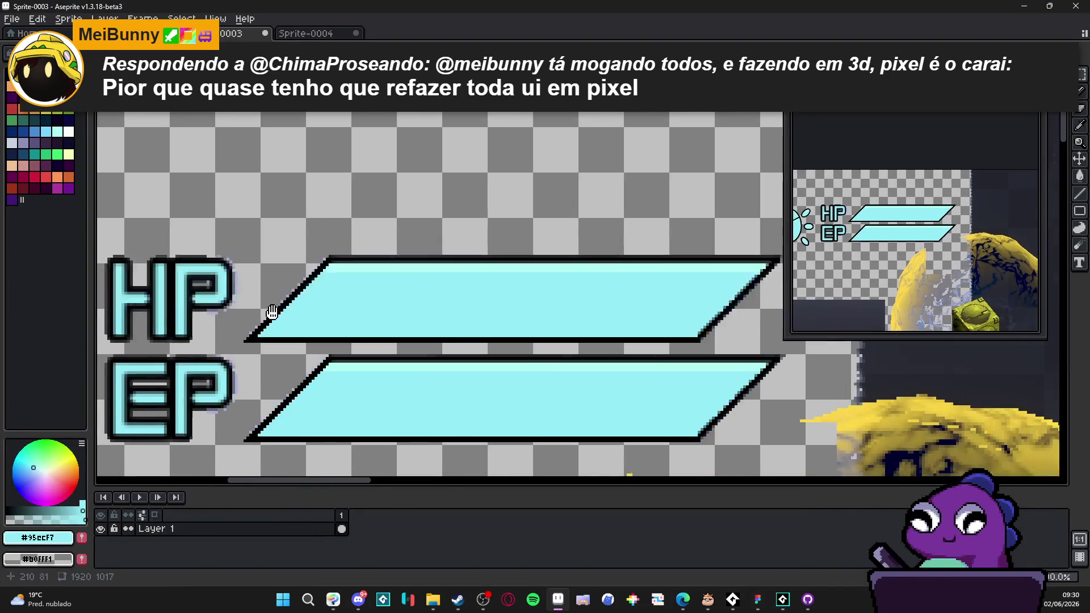
{"action": "scroll", "coordinate": [606, 259], "scroll_direction": "up", "scroll_amount": 1}
{"action": "left_click_drag", "start_coordinate": [606, 259], "coordinate": [175, 324]}
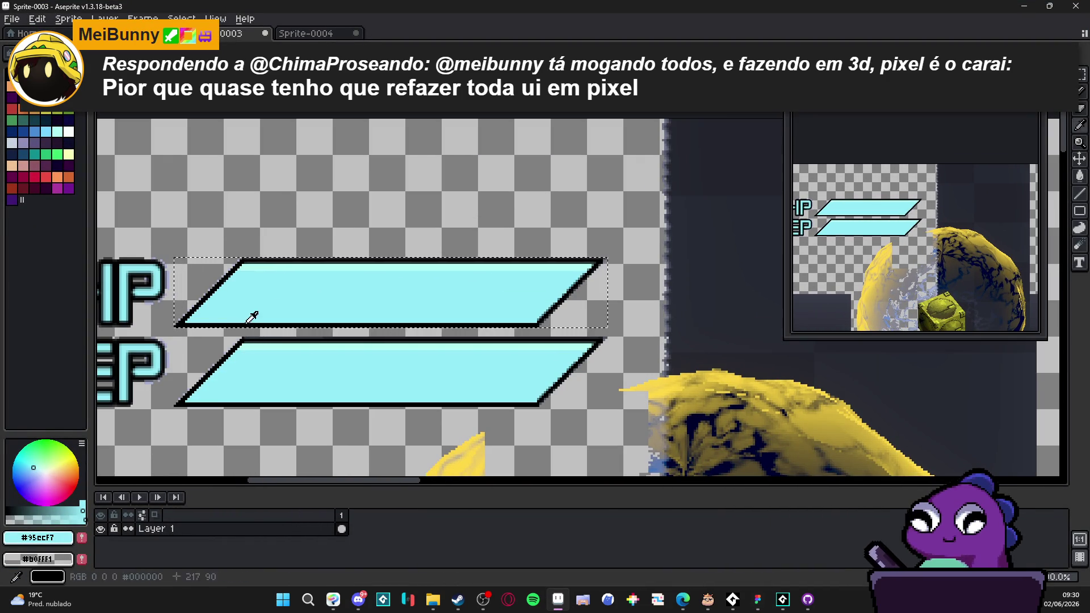
{"action": "key", "text": "alt+Tab"}
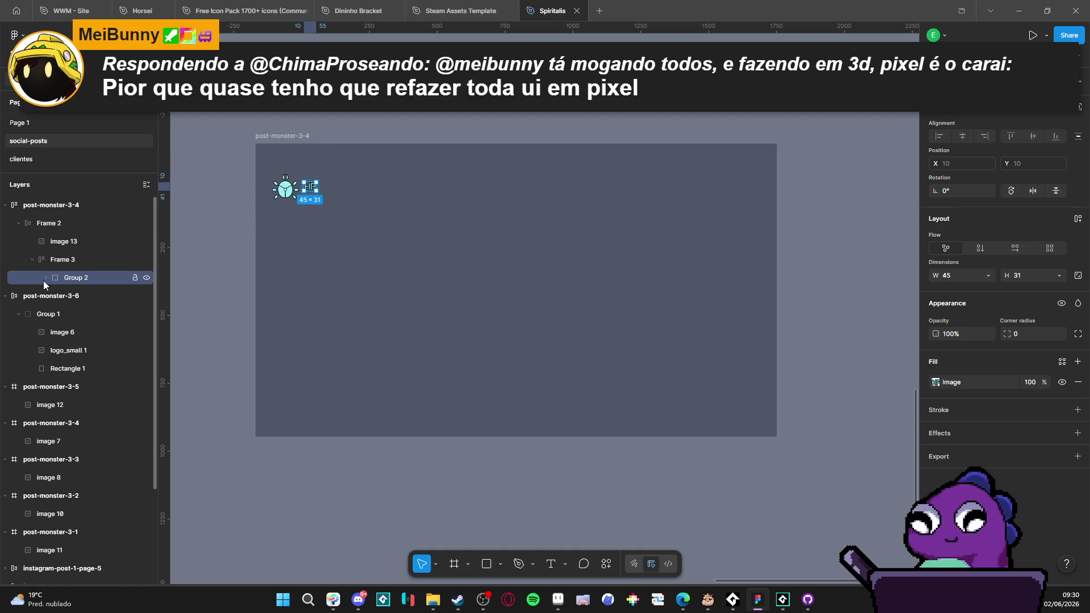
Step: Paste the HP bar into Group 2 below the lettering and make Group 2 auto layout
{"action": "left_click", "coordinate": [45, 278]}
{"action": "key", "text": "alt"}
{"action": "key", "text": "alt+Tab"}
{"action": "key", "text": "alt+Tab"}
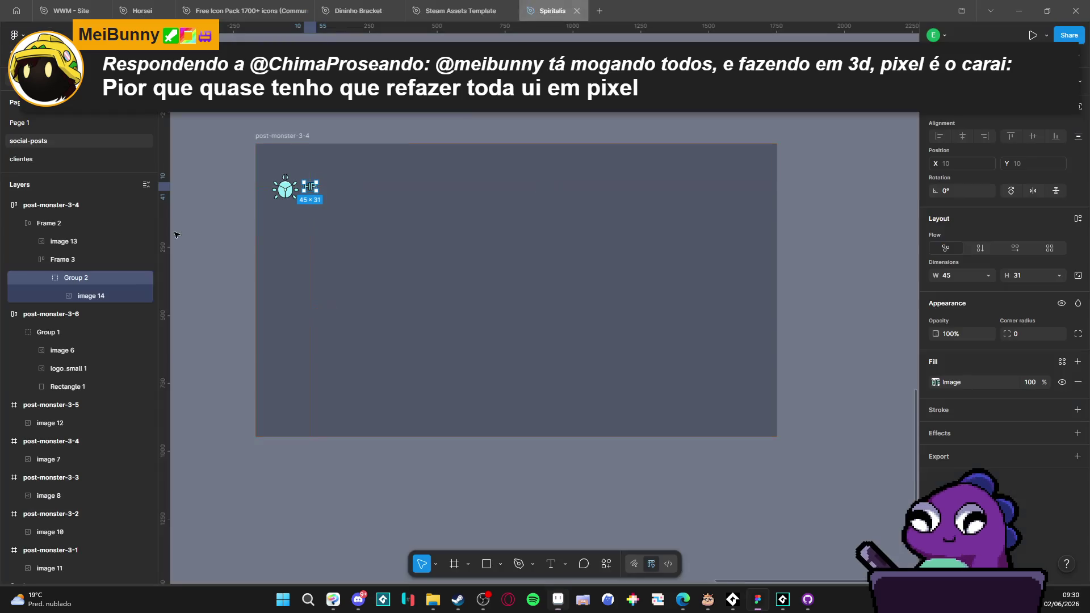
{"action": "key", "text": "ctrl+v"}
{"action": "left_click_drag", "start_coordinate": [104, 300], "coordinate": [103, 316]}
{"action": "left_click", "coordinate": [88, 282]}
{"action": "key", "text": "shift+a"}
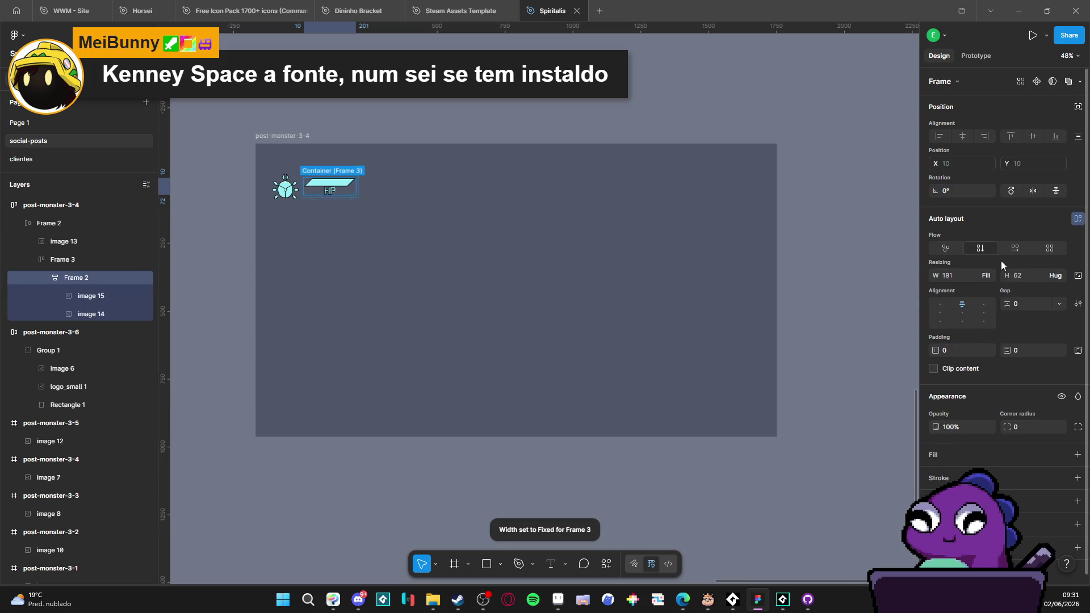
Step: Lay the HP label and bar side by side with the label first
{"action": "left_click", "coordinate": [1015, 248]}
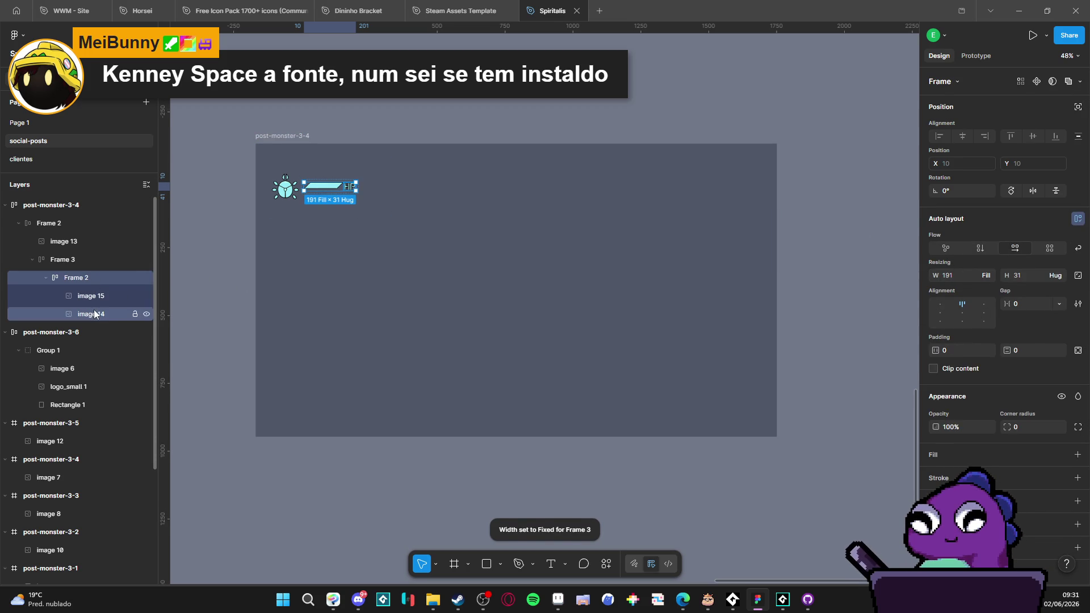
{"action": "left_click_drag", "start_coordinate": [104, 315], "coordinate": [104, 295]}
{"action": "scroll", "coordinate": [223, 167], "scroll_direction": "up", "scroll_amount": 3}
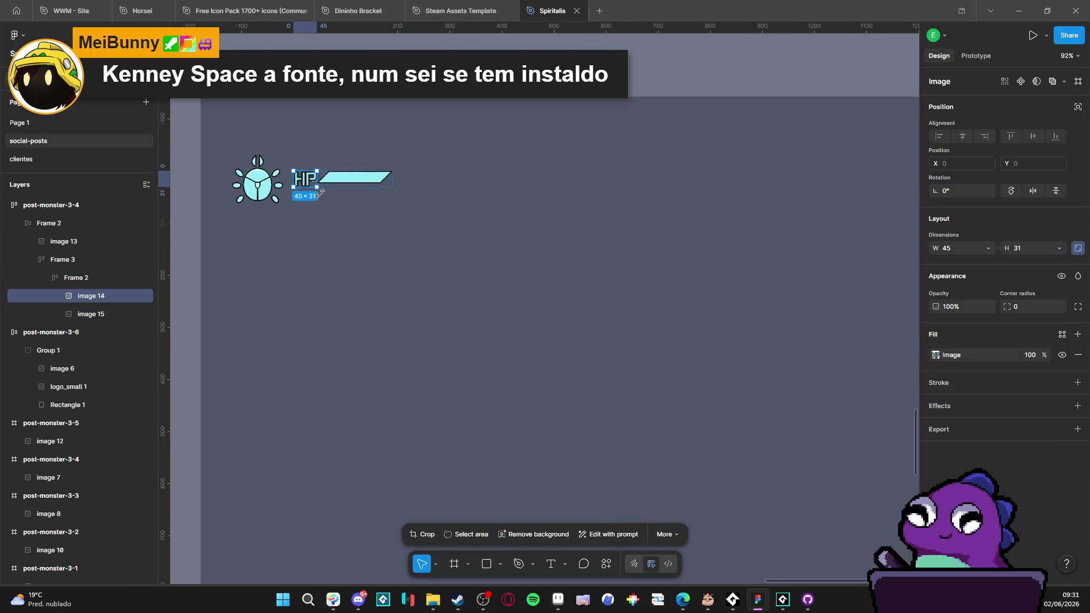
Step: Rename the bar frame to hp, duplicate it, and make Frame 3 vertical
{"action": "left_click", "coordinate": [84, 277]}
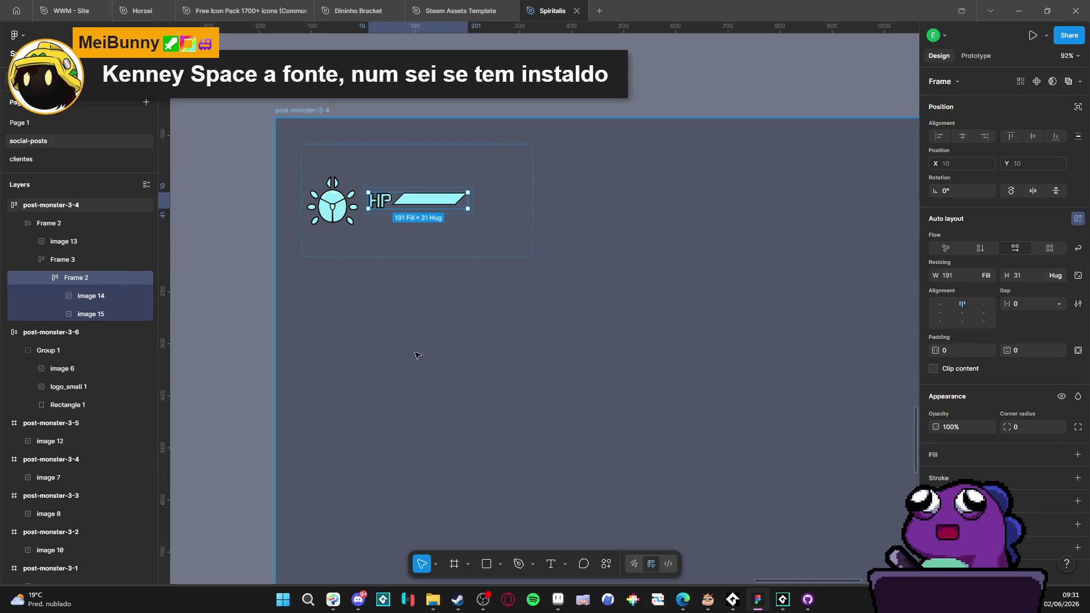
{"action": "double_click", "coordinate": [81, 277]}
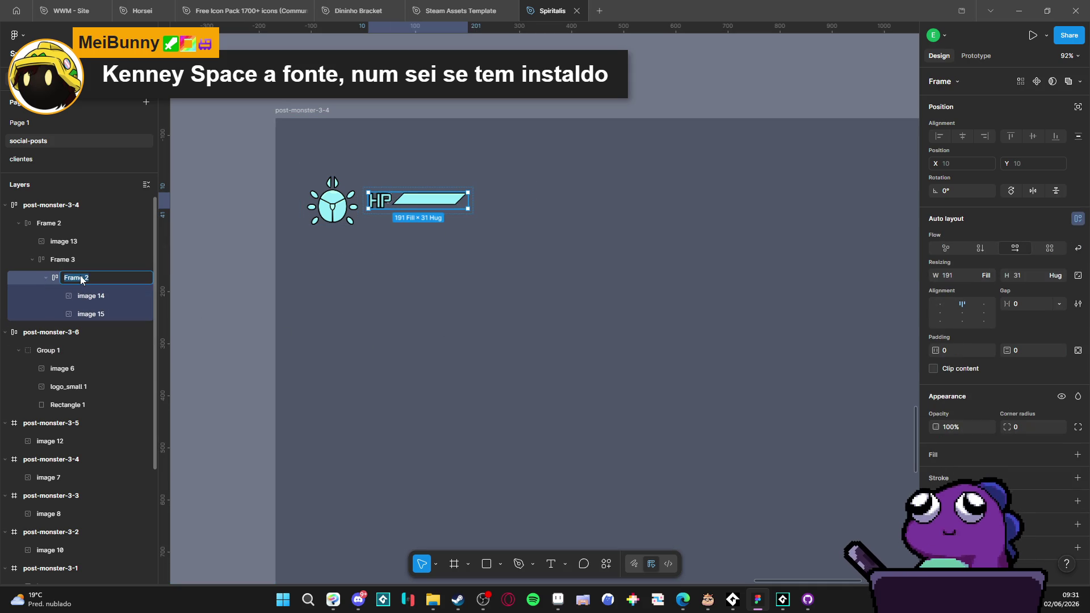
{"action": "type", "text": "Hp"}
{"action": "key", "text": "Return"}
{"action": "key", "text": "ctrl+d"}
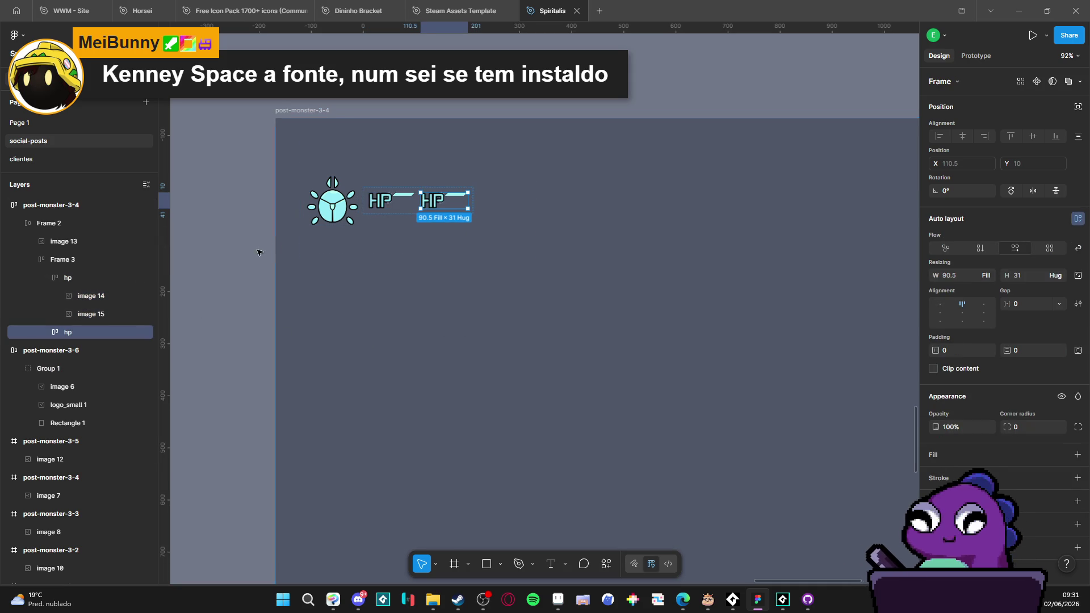
{"action": "left_click", "coordinate": [76, 263]}
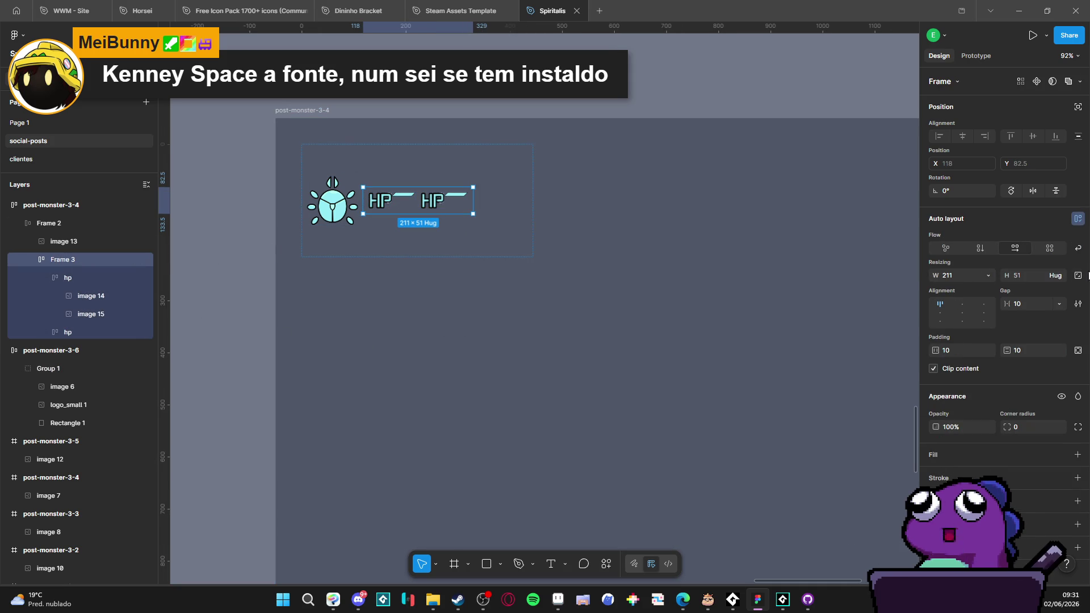
{"action": "left_click", "coordinate": [985, 251]}
{"action": "key", "text": "alt+Tab"}
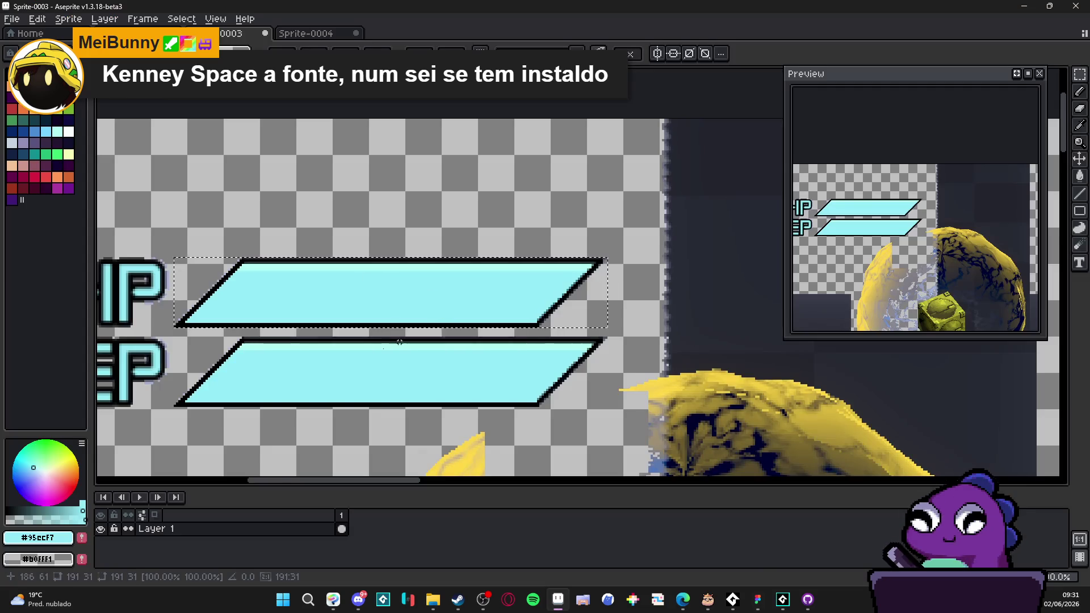
Step: Clear the selection and marquee-select the 45×31 EP lettering in Sprite-0003
{"action": "key", "text": "ctrl+d"}
{"action": "scroll", "coordinate": [275, 338], "scroll_direction": "up", "scroll_amount": 2}
{"action": "mouse_move", "coordinate": [247, 320]}
{"action": "left_mouse_down"}
{"action": "mouse_move", "coordinate": [437, 443]}
{"action": "mouse_move", "coordinate": [448, 463]}
{"action": "left_mouse_up"}
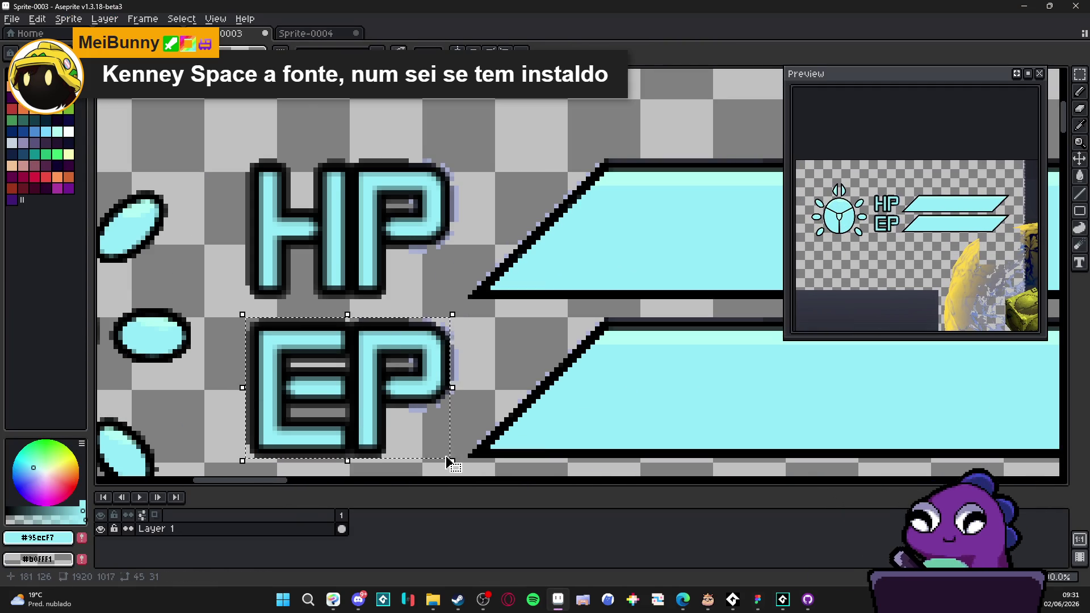
{"action": "key", "text": "alt+Tab"}
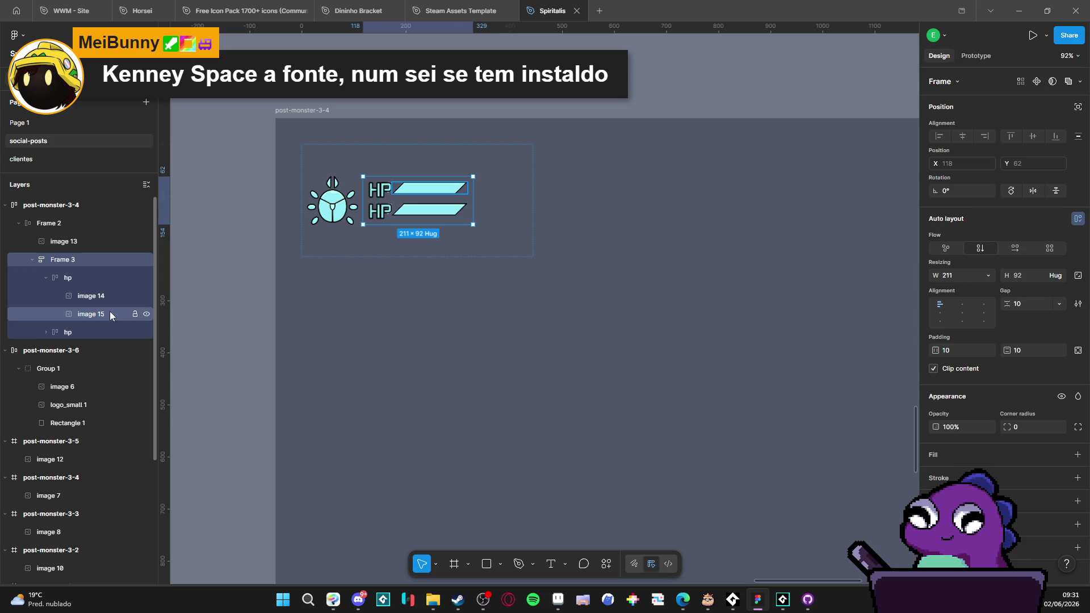
Step: Centre the label and bar in each hp row with a 10 gap between them
{"action": "left_click", "coordinate": [47, 332]}
{"action": "left_click", "coordinate": [87, 353]}
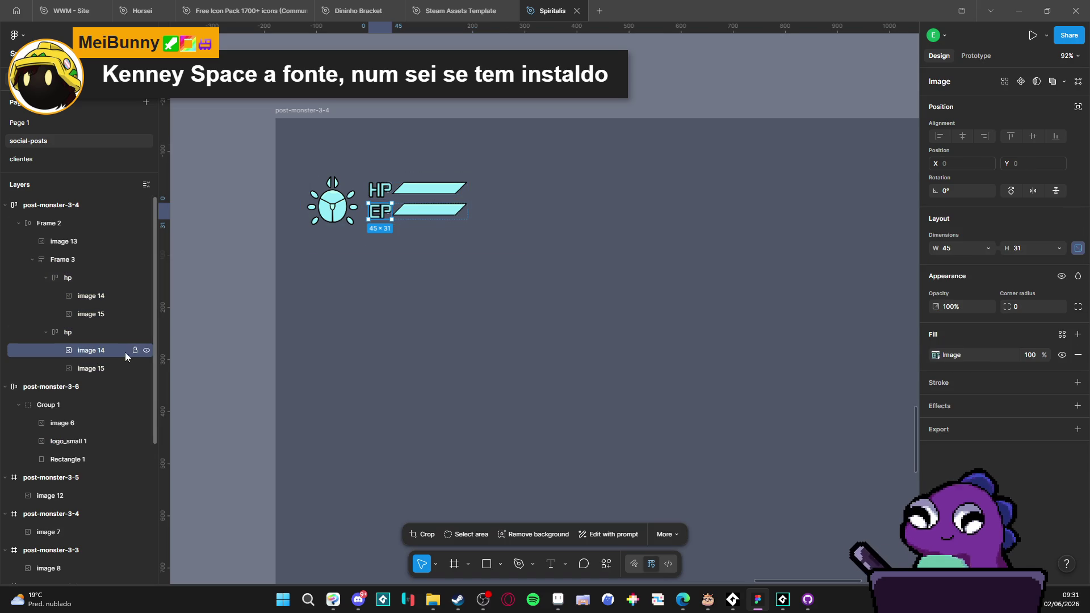
{"action": "left_click", "coordinate": [83, 330]}
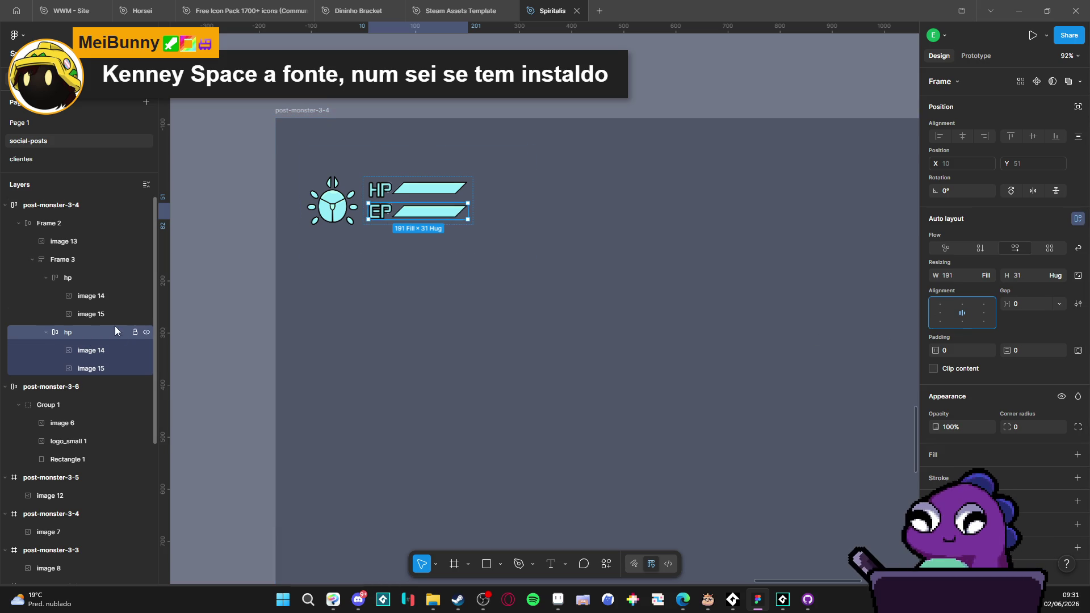
{"action": "left_click", "coordinate": [90, 277]}
{"action": "left_click", "coordinate": [959, 314]}
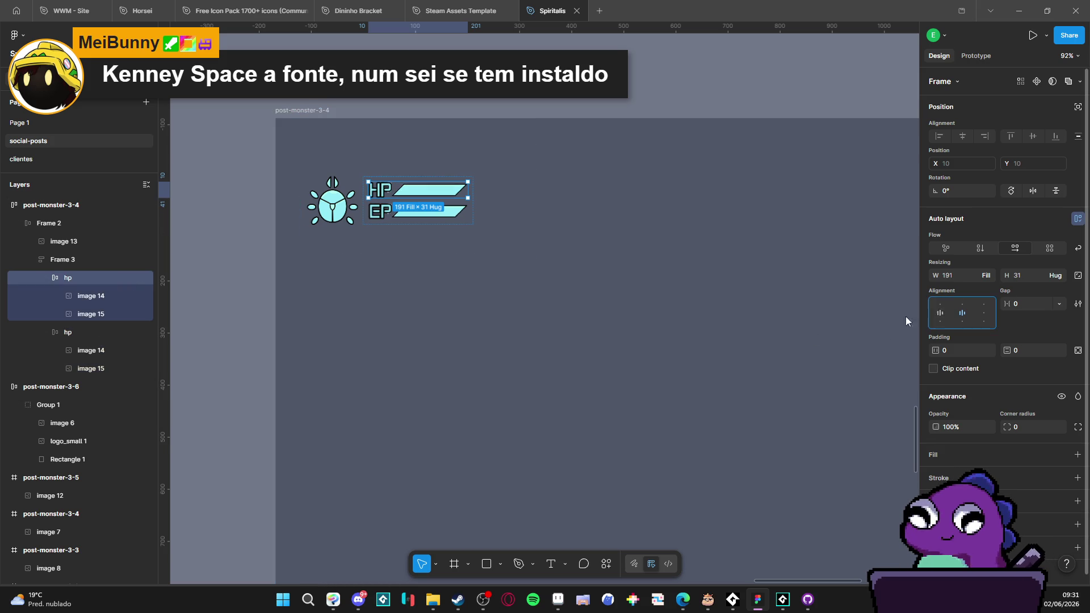
{"action": "left_click", "coordinate": [1024, 305]}
{"action": "type", "text": "10"}
{"action": "key", "text": "Return"}
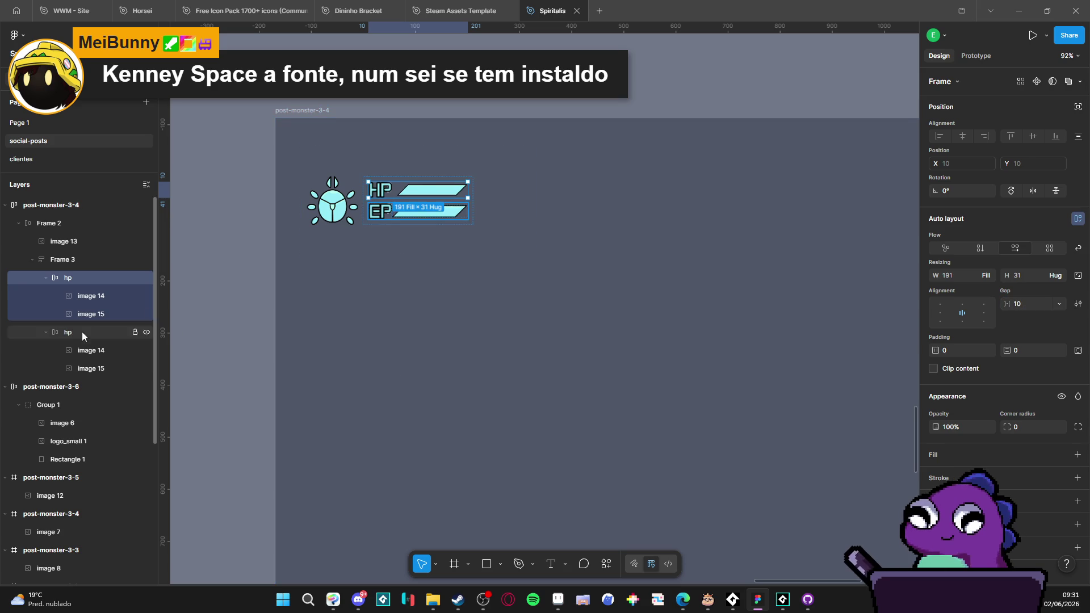
{"action": "left_click", "coordinate": [85, 332]}
{"action": "key", "text": "Return"}
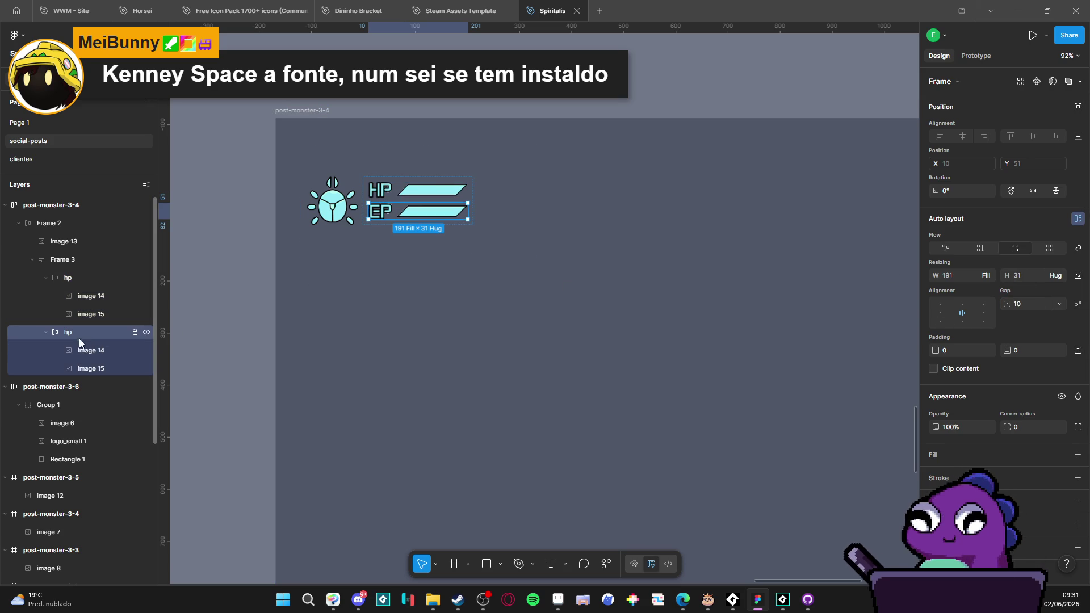
Step: Centre both bar rows within Frame 3 beside the beetle icon
{"action": "left_click", "coordinate": [94, 353]}
{"action": "left_click", "coordinate": [91, 368]}
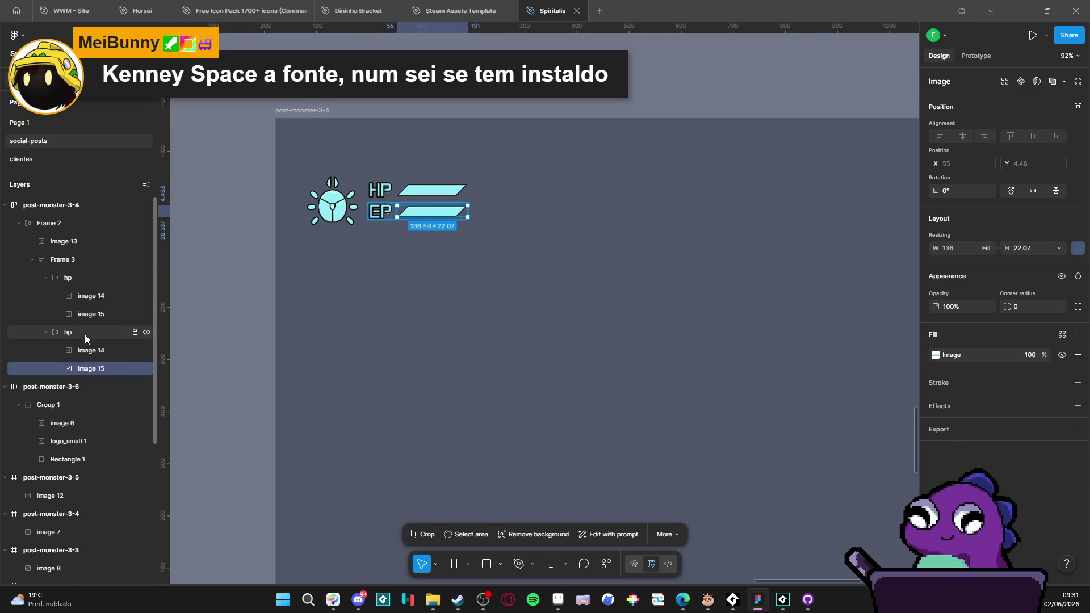
{"action": "left_click", "coordinate": [84, 333]}
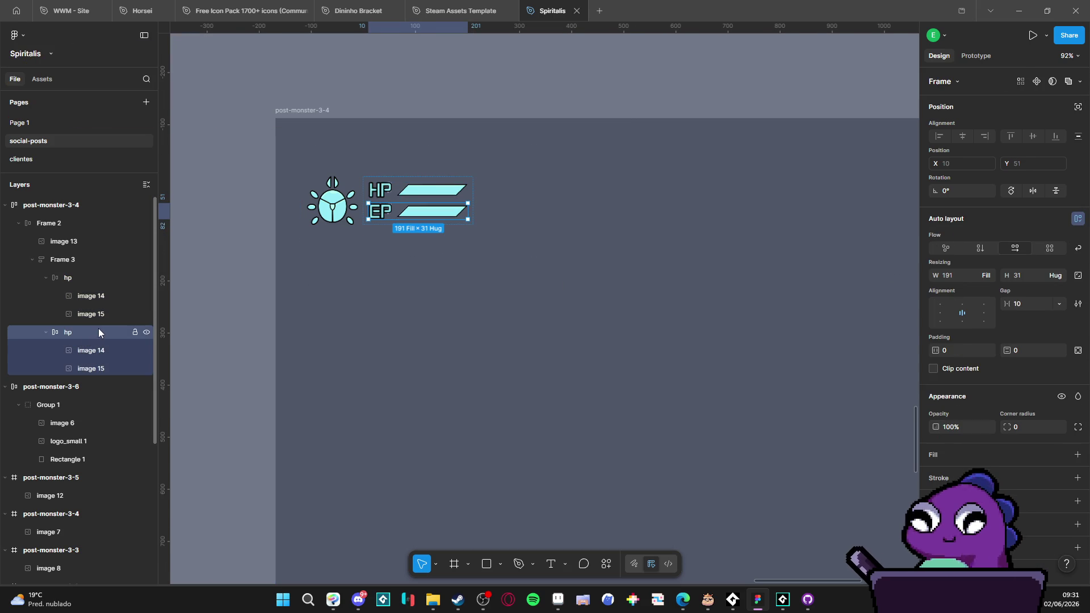
{"action": "left_click", "coordinate": [82, 262]}
{"action": "left_click", "coordinate": [964, 313]}
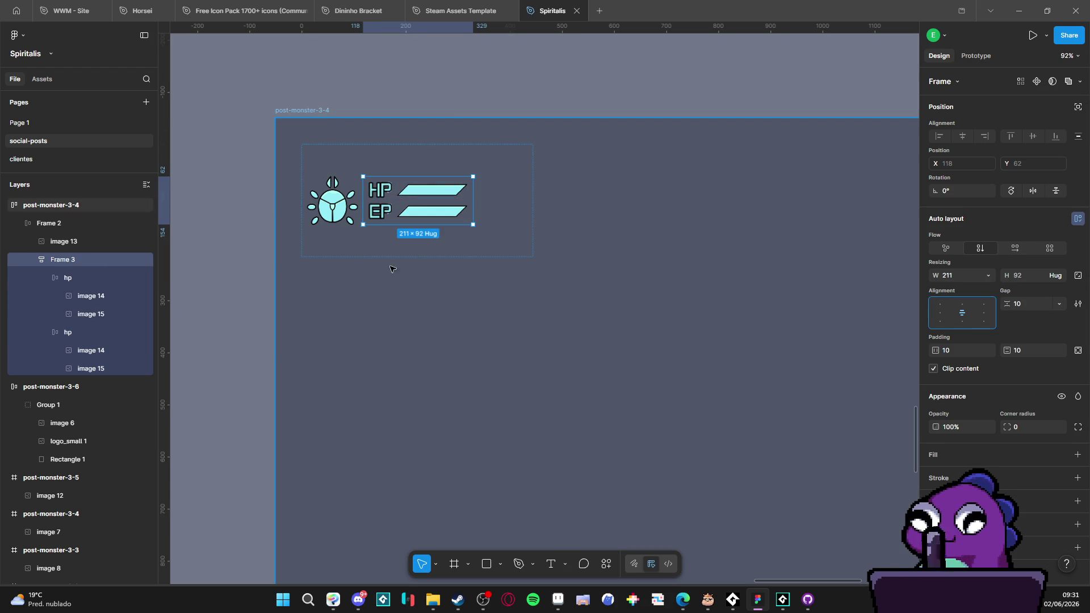
{"action": "left_click", "coordinate": [76, 279]}
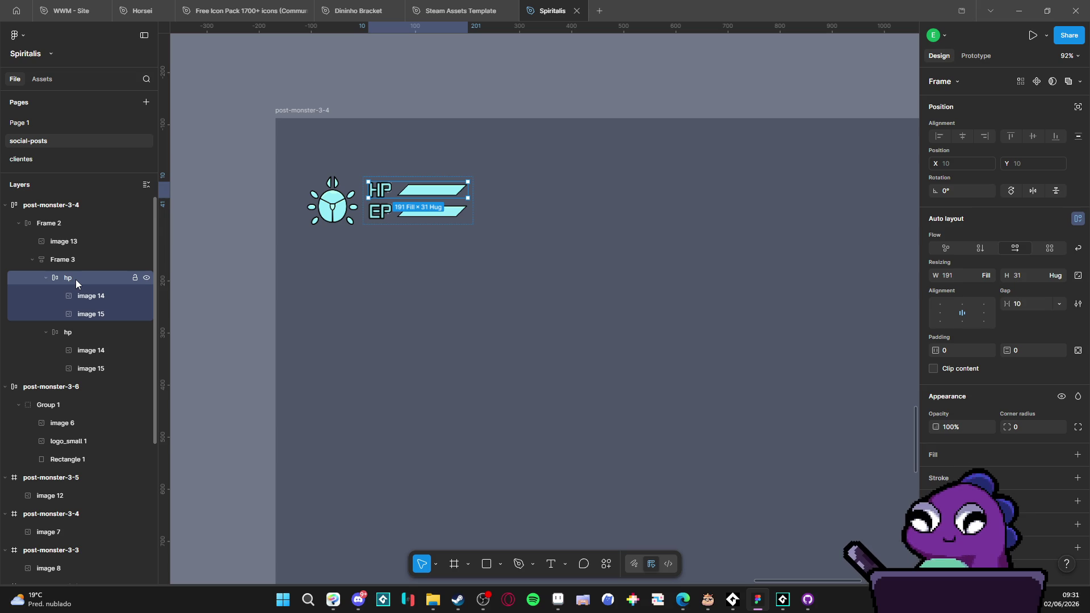
{"action": "left_click", "coordinate": [333, 202]}
{"action": "left_click", "coordinate": [398, 202]}
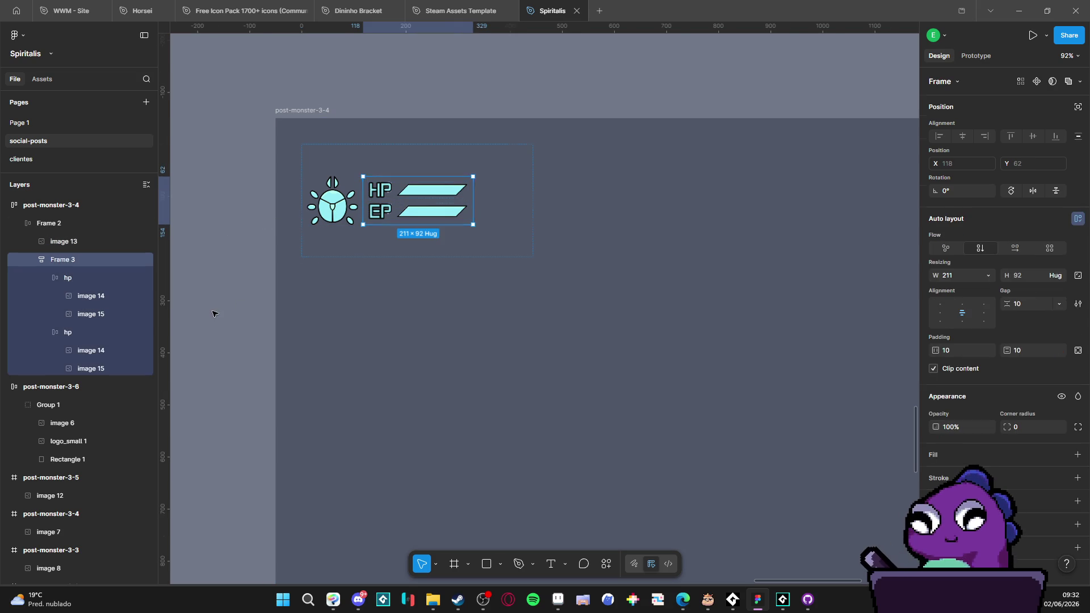
{"action": "left_click", "coordinate": [214, 311]}
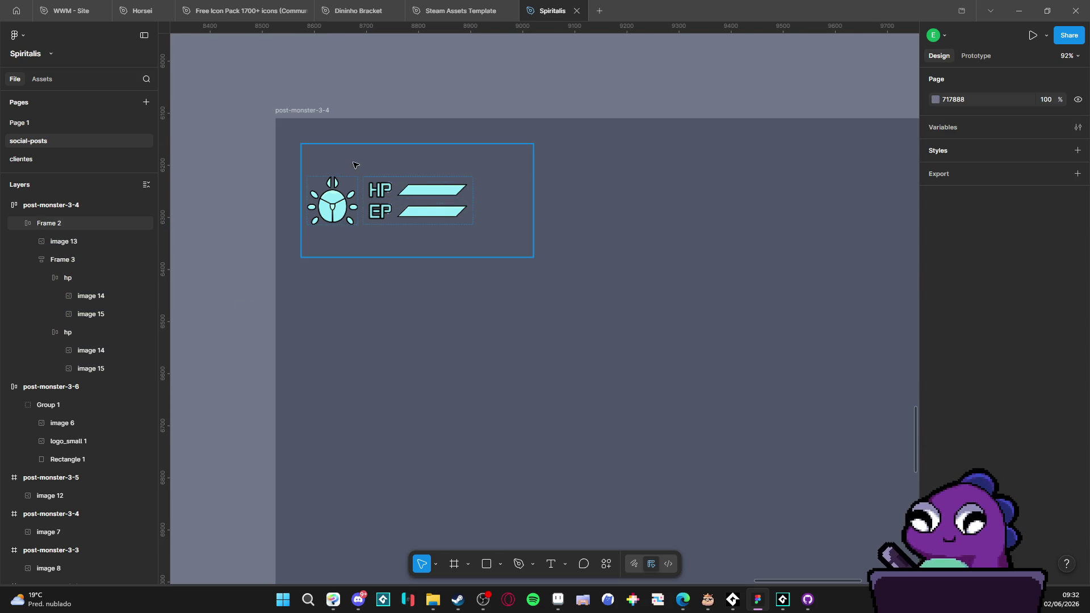
Step: Shrink Frame 2 from its bottom and right edges to fit the contents at 329×126
{"action": "left_click", "coordinate": [338, 181]}
{"action": "left_click_drag", "start_coordinate": [420, 257], "coordinate": [420, 210]}
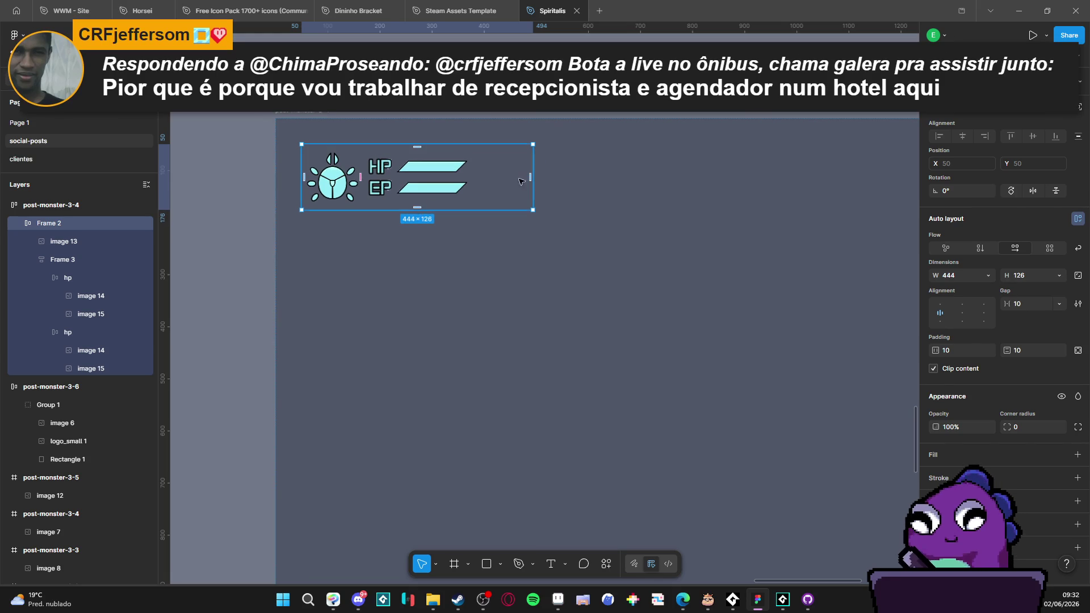
{"action": "left_click_drag", "start_coordinate": [532, 181], "coordinate": [473, 181]}
Step: Add a default drop shadow (Y 4, blur 4, black at 25%) to Frame 2
{"action": "key", "text": "Escape"}
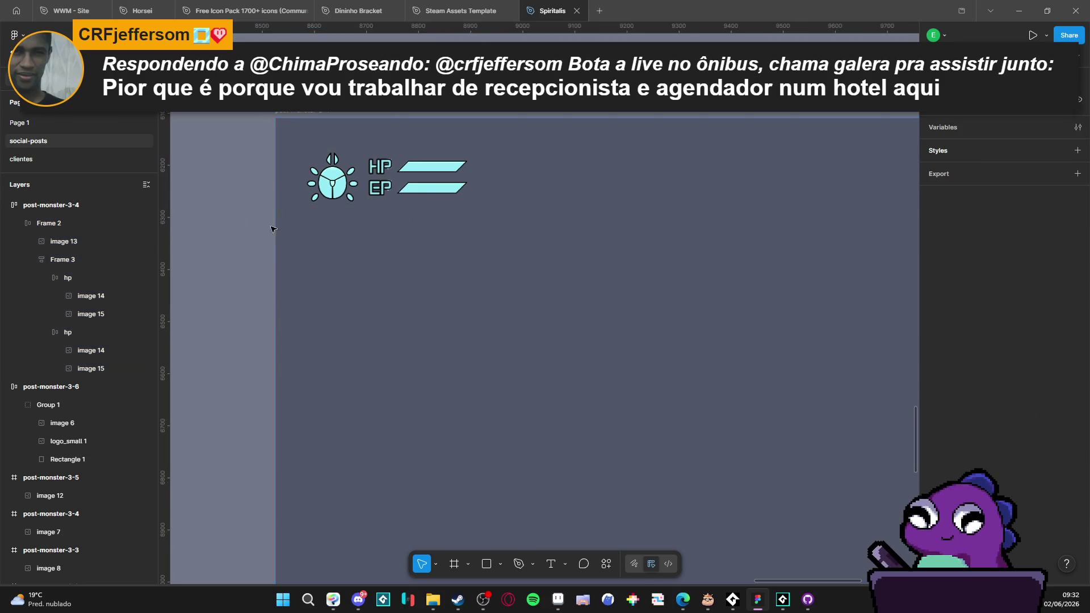
{"action": "key", "text": "shift+2"}
{"action": "key", "text": "Escape"}
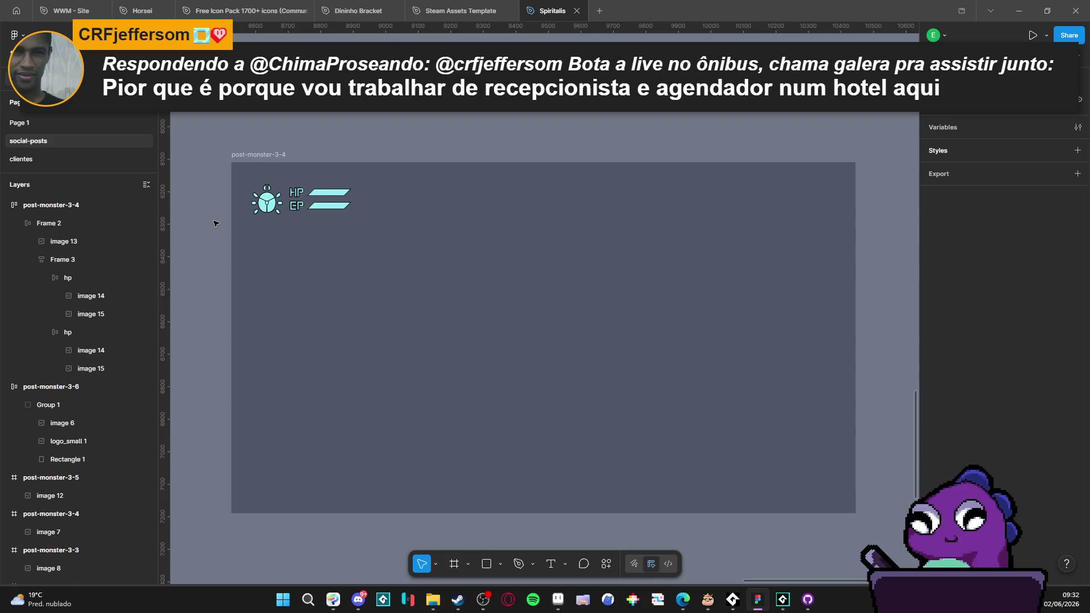
{"action": "scroll", "coordinate": [213, 224], "scroll_direction": "up", "scroll_amount": 3}
{"action": "left_click", "coordinate": [70, 227]}
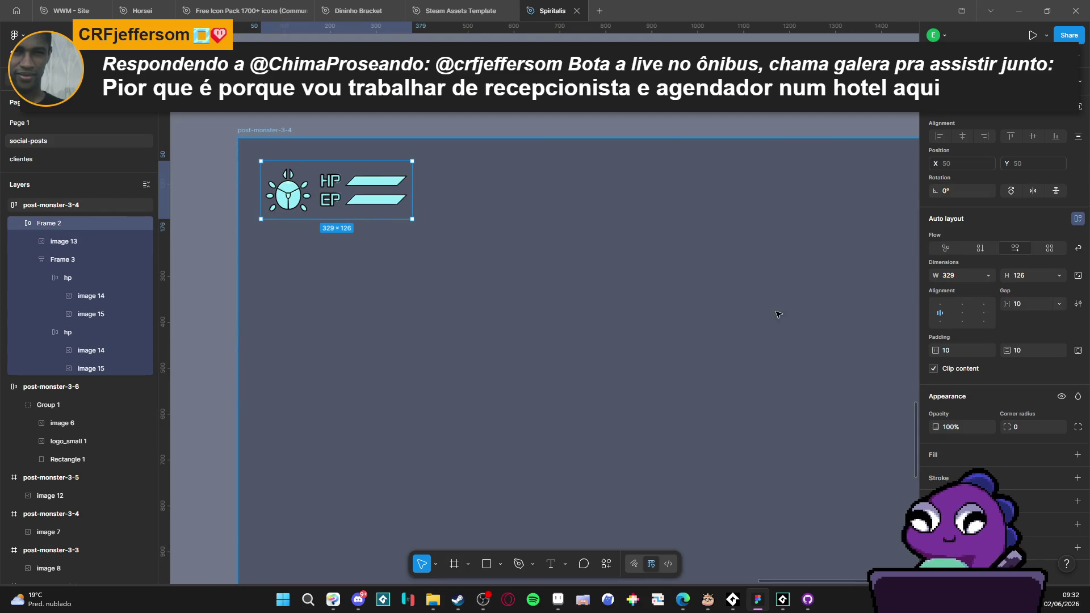
{"action": "left_click", "coordinate": [1079, 502]}
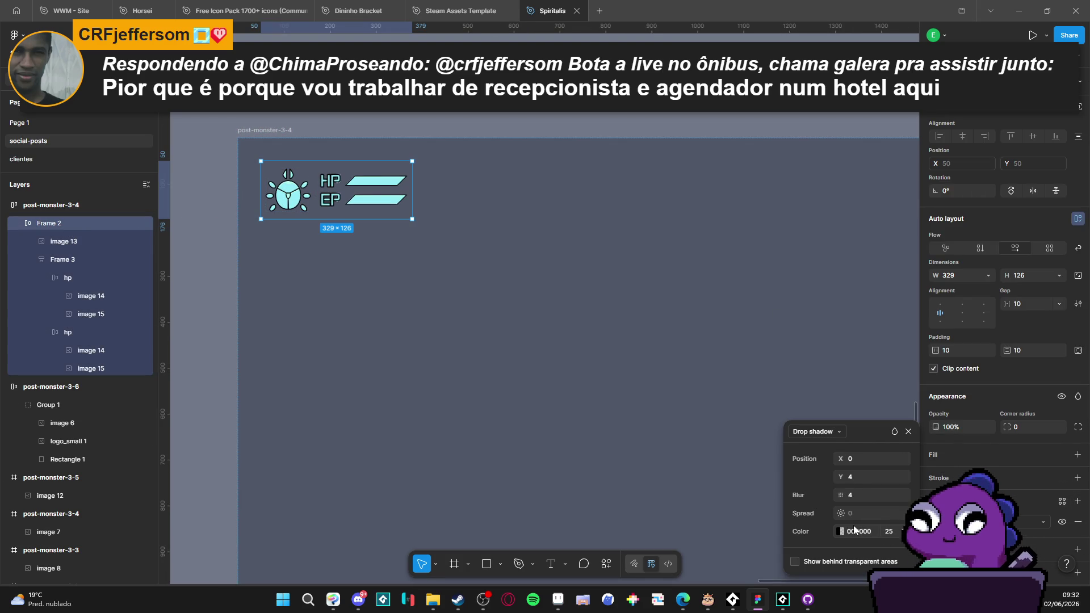
Step: Set Frame 2's drop shadow colour to 50% opacity and its blur to 6.2
{"action": "left_click", "coordinate": [888, 531]}
{"action": "type", "text": "50"}
{"action": "key", "text": "Return"}
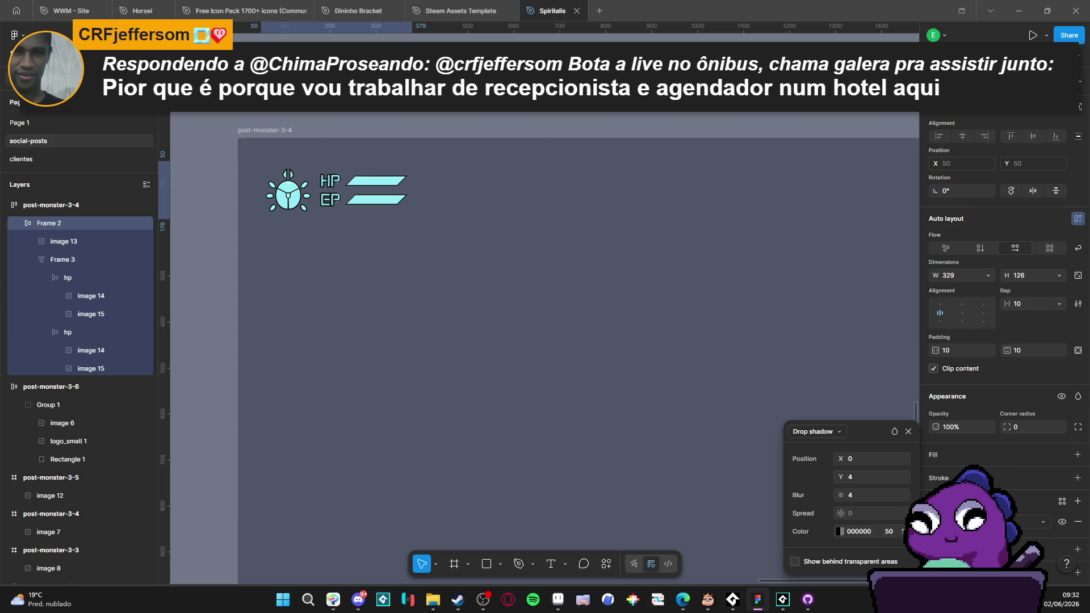
{"action": "left_click", "coordinate": [854, 495]}
{"action": "type", "text": "6.2"}
{"action": "key", "text": "Return"}
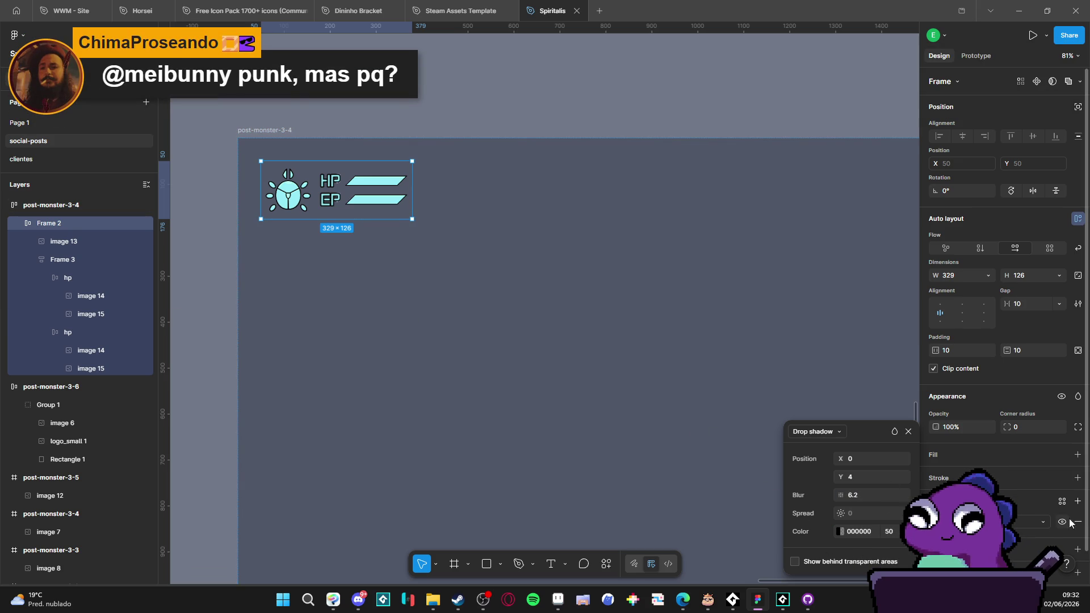
{"action": "key", "text": "Escape"}
{"action": "left_click", "coordinate": [232, 312]}
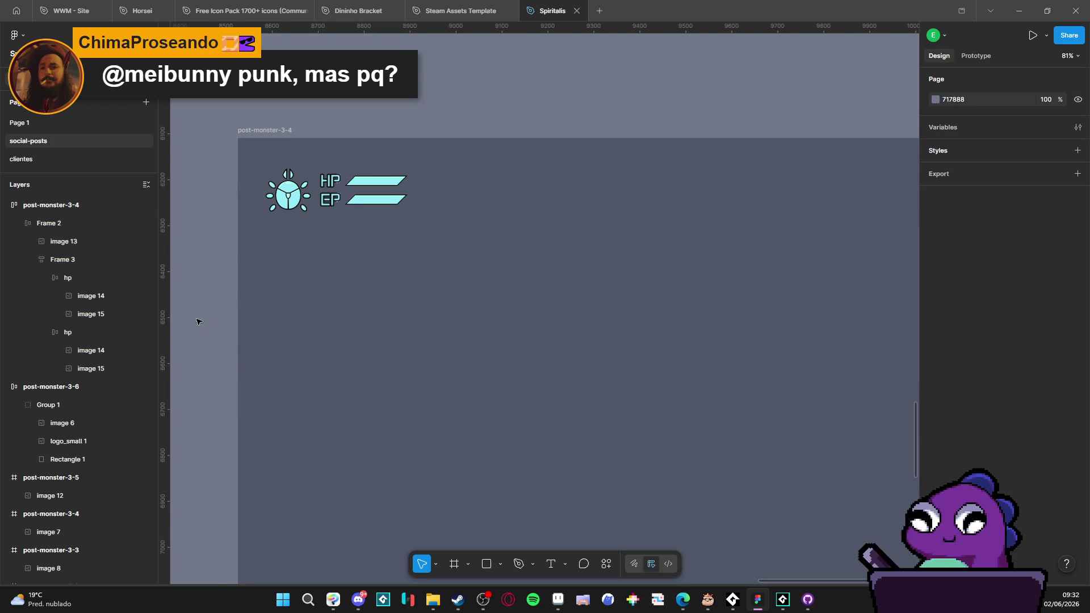
Step: Select Frame 2 to inspect its new drop shadow, then deselect it
{"action": "scroll", "coordinate": [197, 319], "scroll_direction": "down", "scroll_amount": 1}
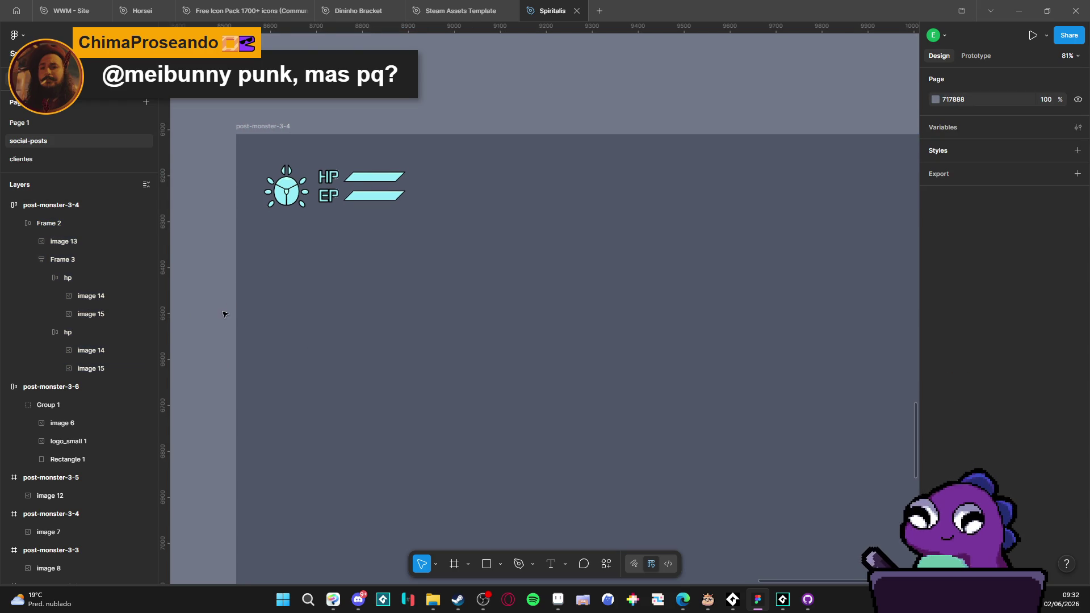
{"action": "left_click", "coordinate": [293, 191]}
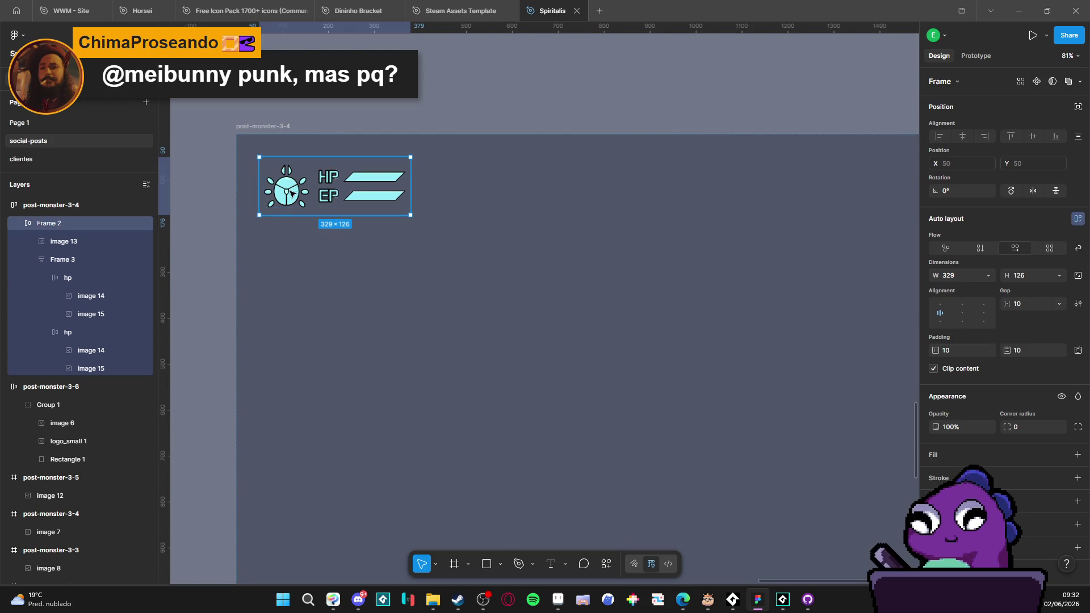
{"action": "left_click", "coordinate": [211, 243]}
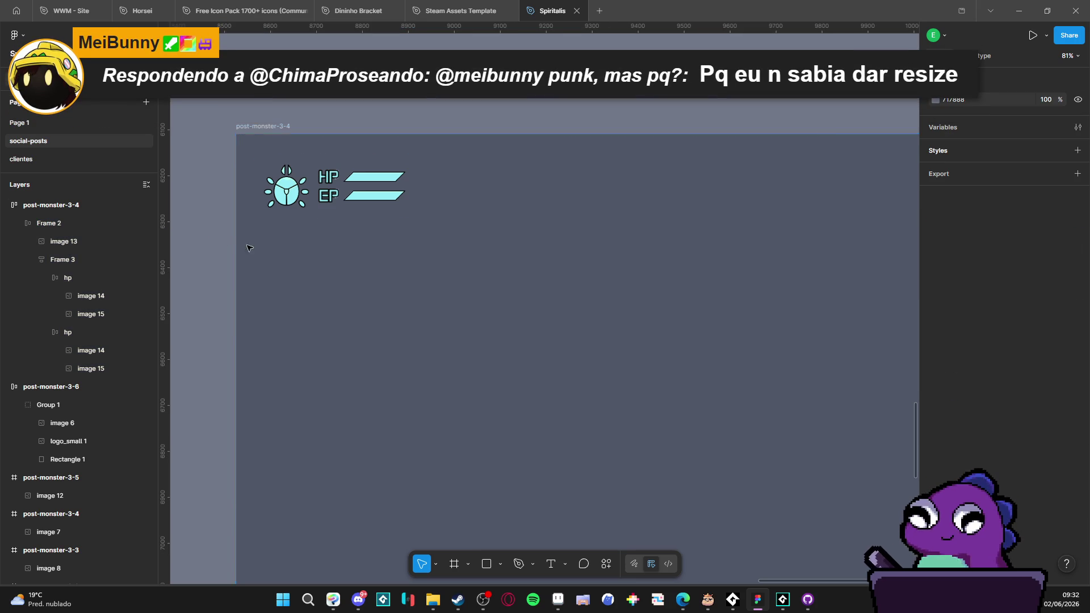
Step: View the beetle HP/EP HUD sprite in Aseprite for reference, then return to Figma
{"action": "left_click", "coordinate": [558, 599]}
{"action": "scroll", "coordinate": [418, 250], "scroll_direction": "down", "scroll_amount": 4}
{"action": "scroll", "coordinate": [417, 250], "scroll_direction": "up", "scroll_amount": 3}
{"action": "scroll", "coordinate": [455, 232], "scroll_direction": "down", "scroll_amount": 2}
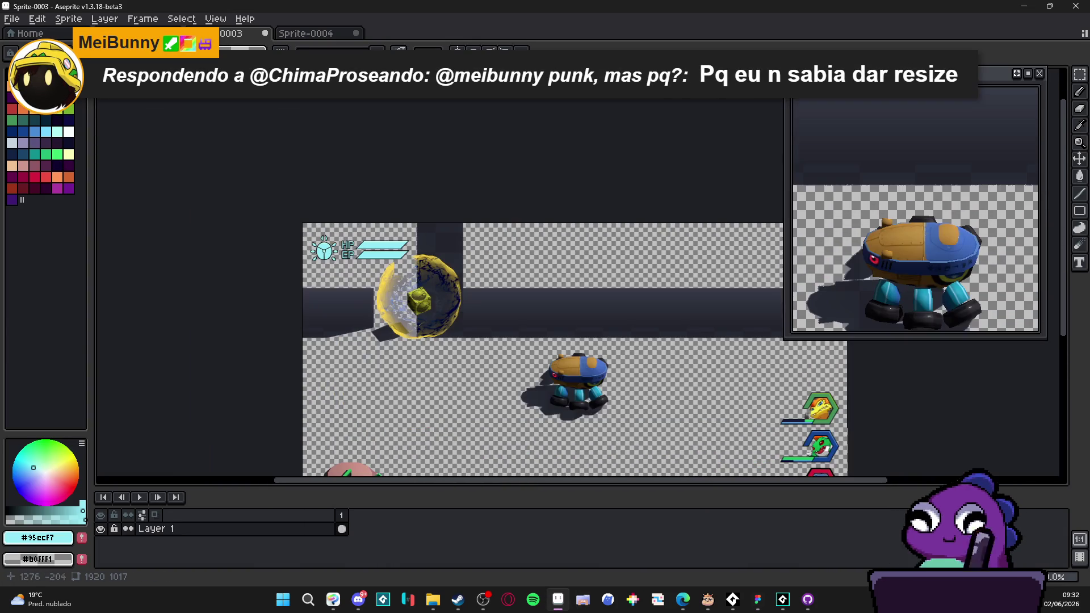
{"action": "key", "text": "alt+Tab"}
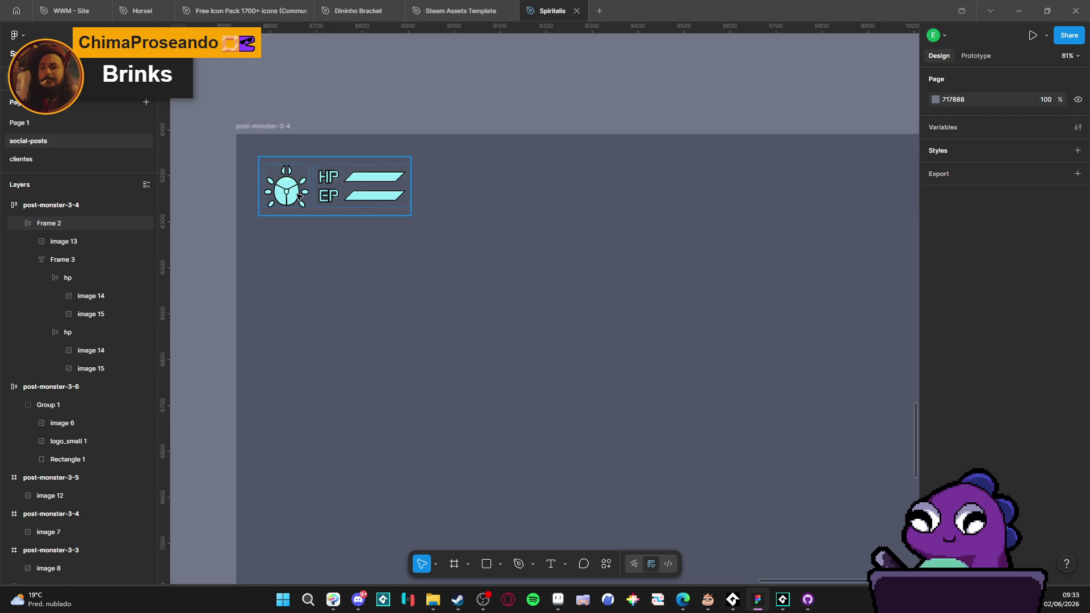
Step: Give the Frame 2 card a #111111 fill at 17% opacity
{"action": "left_click", "coordinate": [290, 202]}
{"action": "left_click", "coordinate": [215, 209]}
{"action": "key", "text": "ctrl+z"}
{"action": "left_click", "coordinate": [218, 209]}
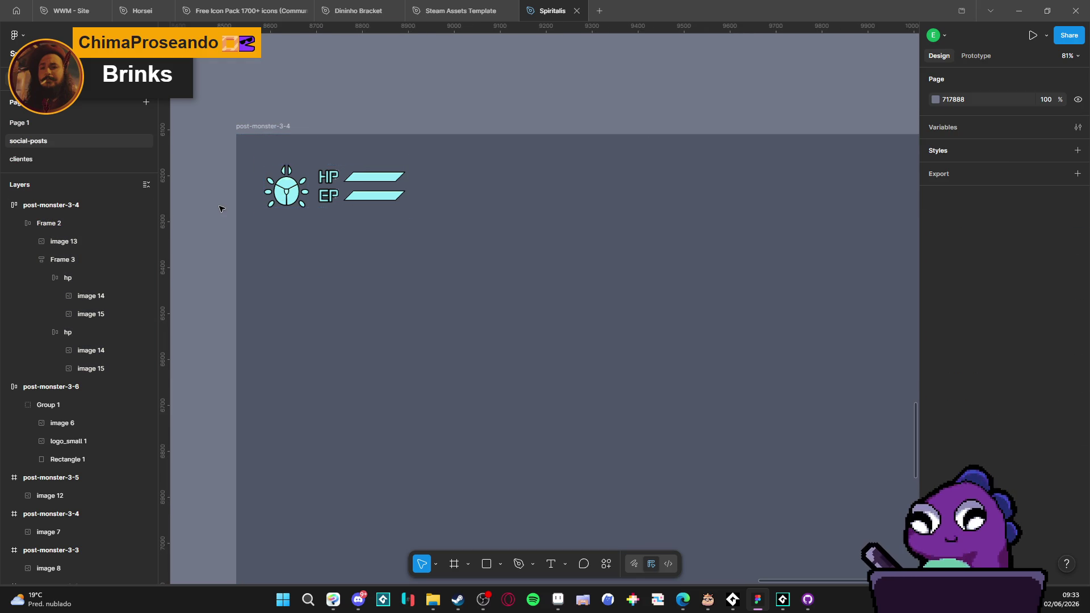
{"action": "left_click", "coordinate": [262, 202]}
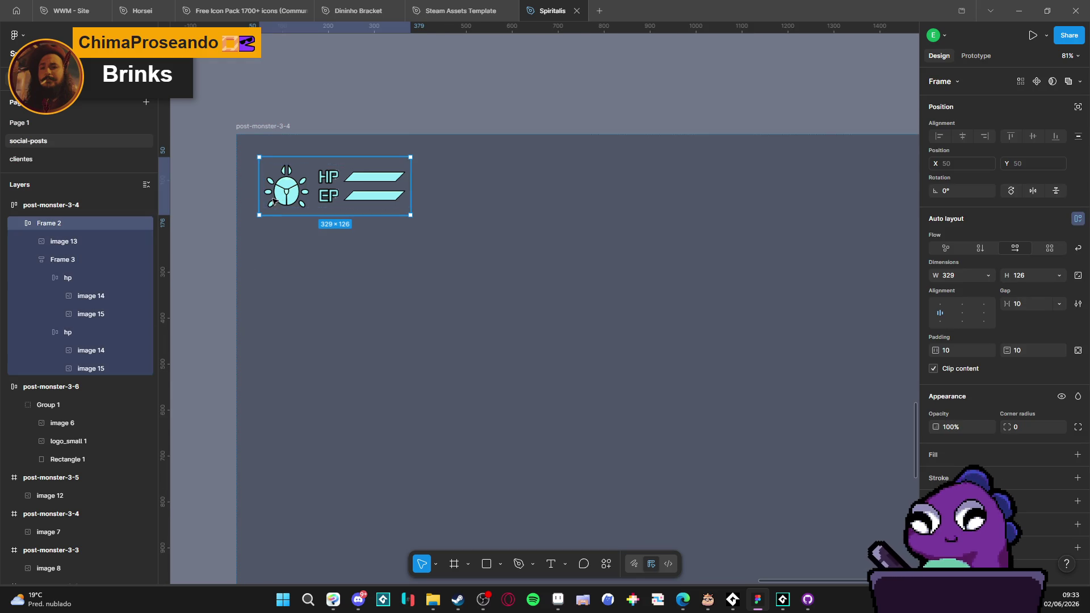
{"action": "left_click", "coordinate": [1077, 456]}
{"action": "left_click", "coordinate": [936, 475]}
{"action": "left_click_drag", "start_coordinate": [835, 461], "coordinate": [792, 474]}
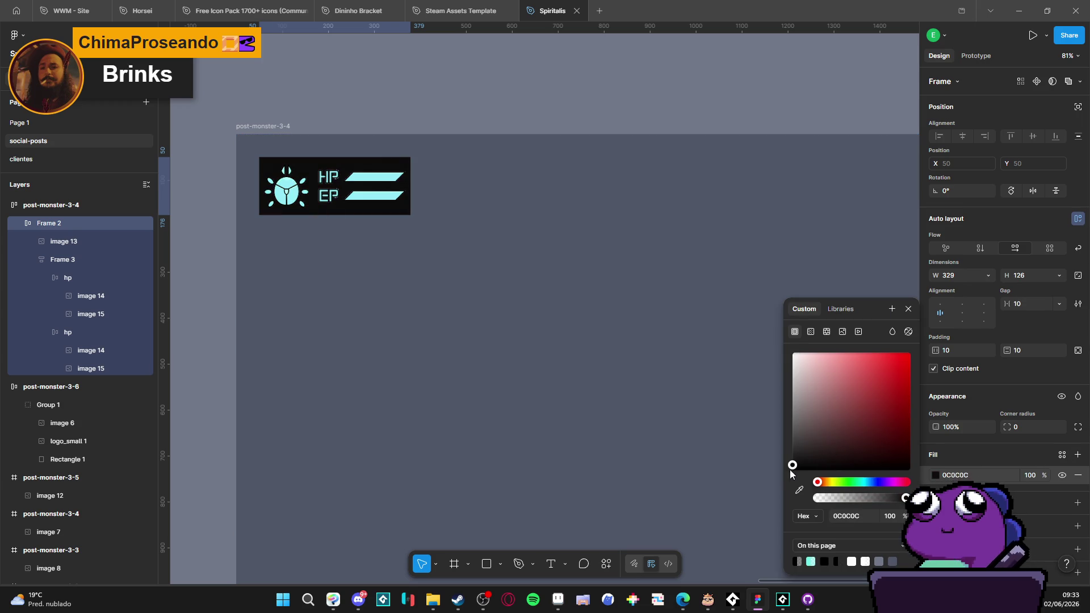
{"action": "left_click_drag", "start_coordinate": [844, 498], "coordinate": [826, 500]}
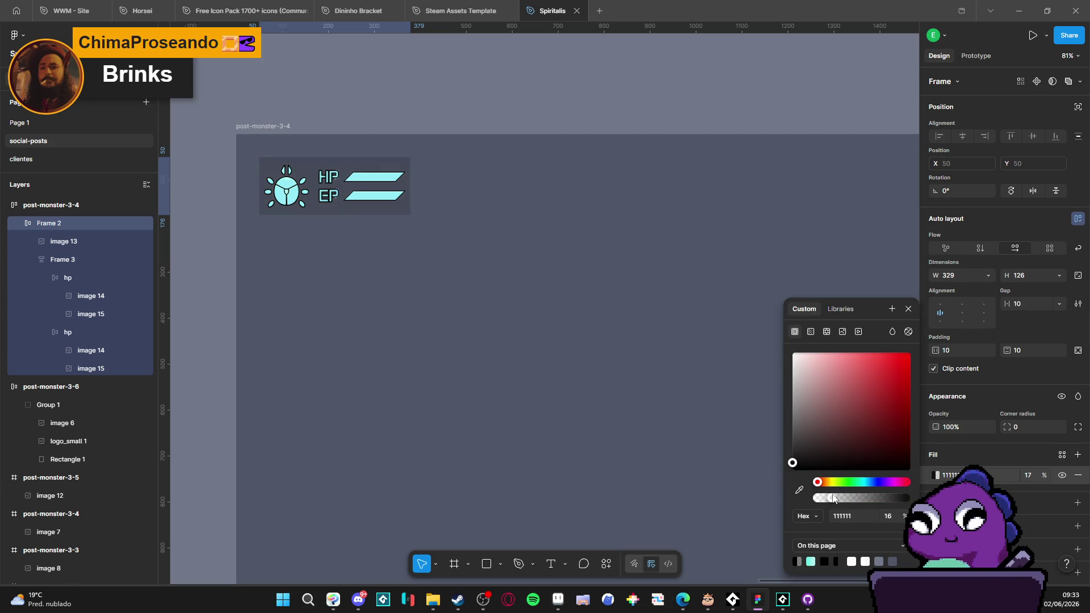
{"action": "left_click_drag", "start_coordinate": [834, 498], "coordinate": [834, 499]}
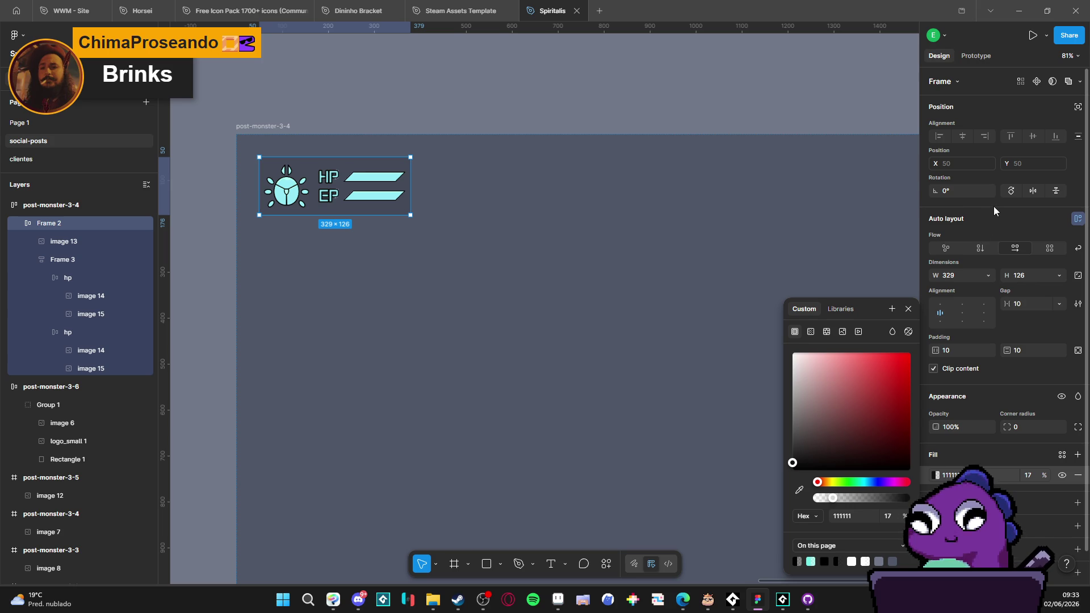
{"action": "left_click", "coordinate": [1003, 217]}
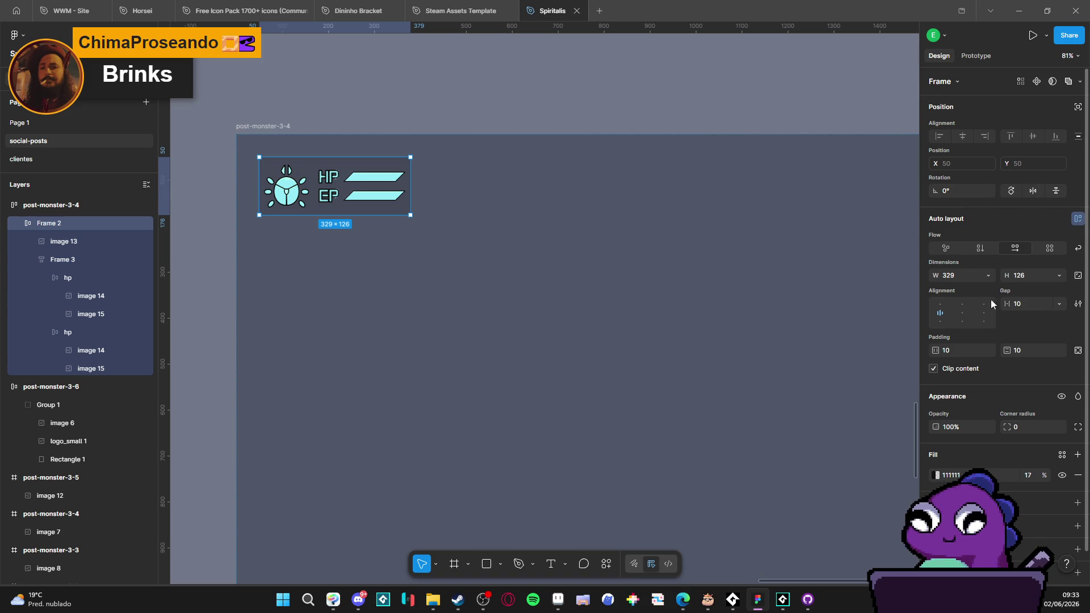
Step: Use independent corners to set top-left and bottom-right radii to 24, others square
{"action": "left_click", "coordinate": [1079, 428]}
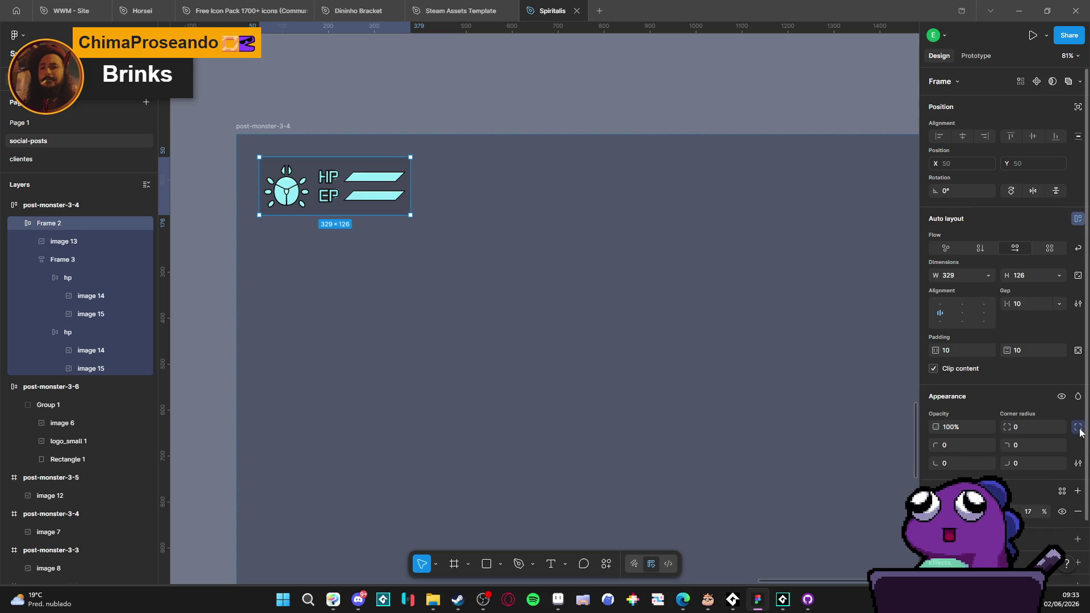
{"action": "mouse_move", "coordinate": [1011, 464]}
{"action": "left_mouse_down"}
{"action": "mouse_move", "coordinate": [1059, 463]}
{"action": "mouse_move", "coordinate": [97, 476]}
{"action": "mouse_move", "coordinate": [205, 467]}
{"action": "mouse_move", "coordinate": [190, 461]}
{"action": "left_mouse_up"}
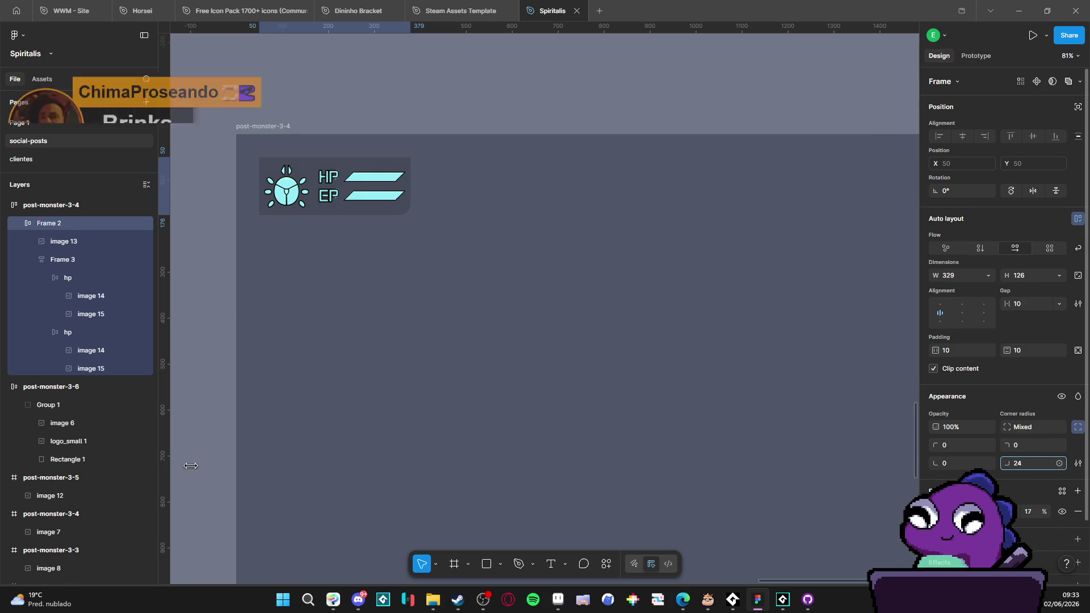
{"action": "left_click", "coordinate": [1059, 464]}
{"action": "left_click", "coordinate": [1024, 464]}
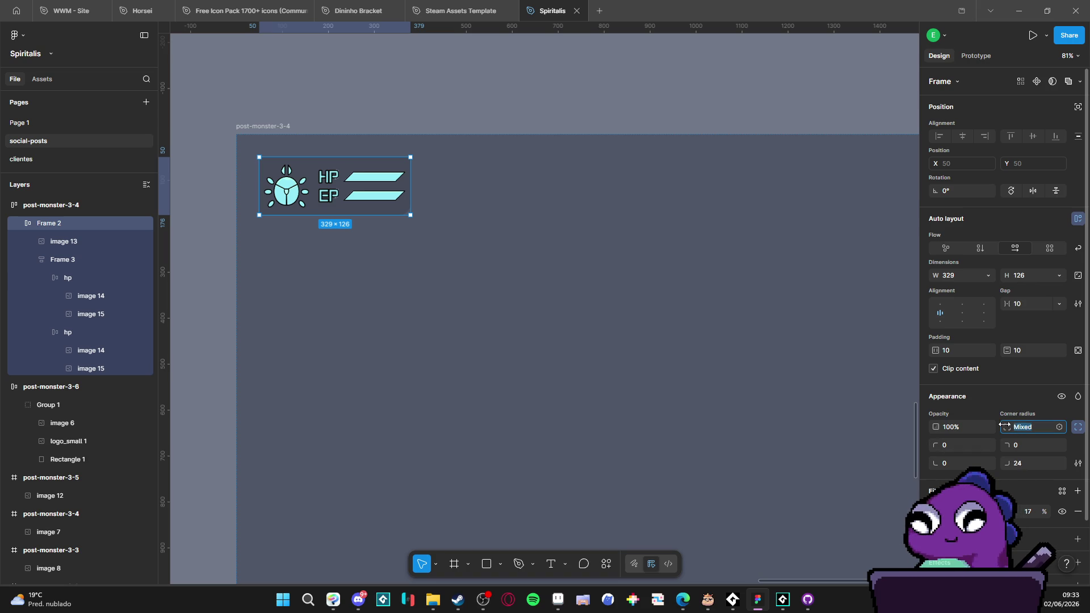
{"action": "mouse_move", "coordinate": [935, 445]}
{"action": "left_mouse_down"}
{"action": "mouse_move", "coordinate": [83, 459]}
{"action": "mouse_move", "coordinate": [241, 465]}
{"action": "mouse_move", "coordinate": [199, 459]}
{"action": "mouse_move", "coordinate": [192, 470]}
{"action": "left_mouse_up"}
{"action": "type", "text": "24"}
{"action": "key", "text": "Return"}
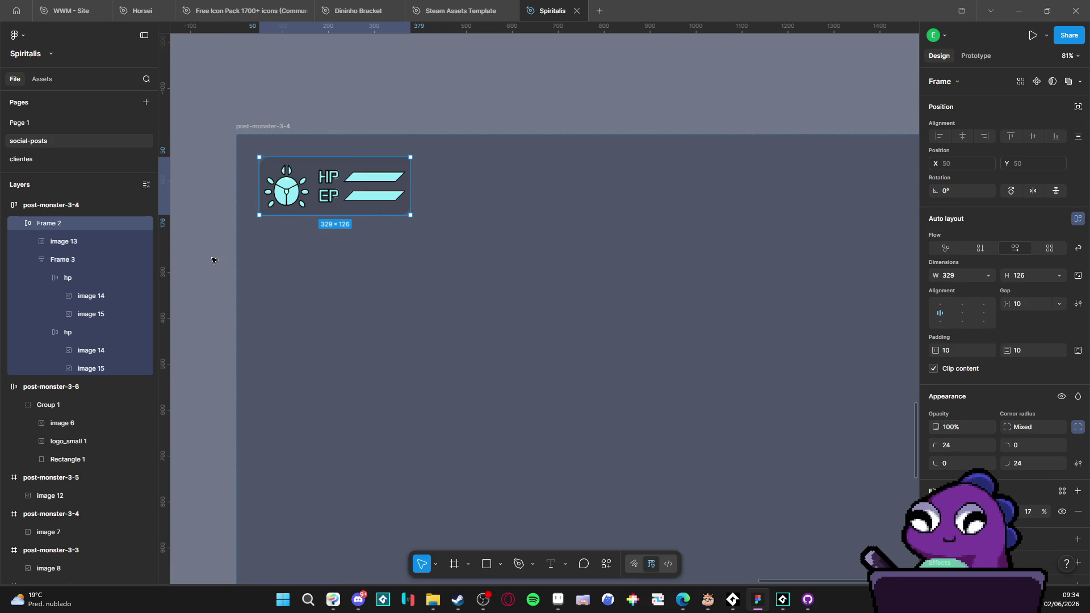
{"action": "left_click", "coordinate": [211, 305]}
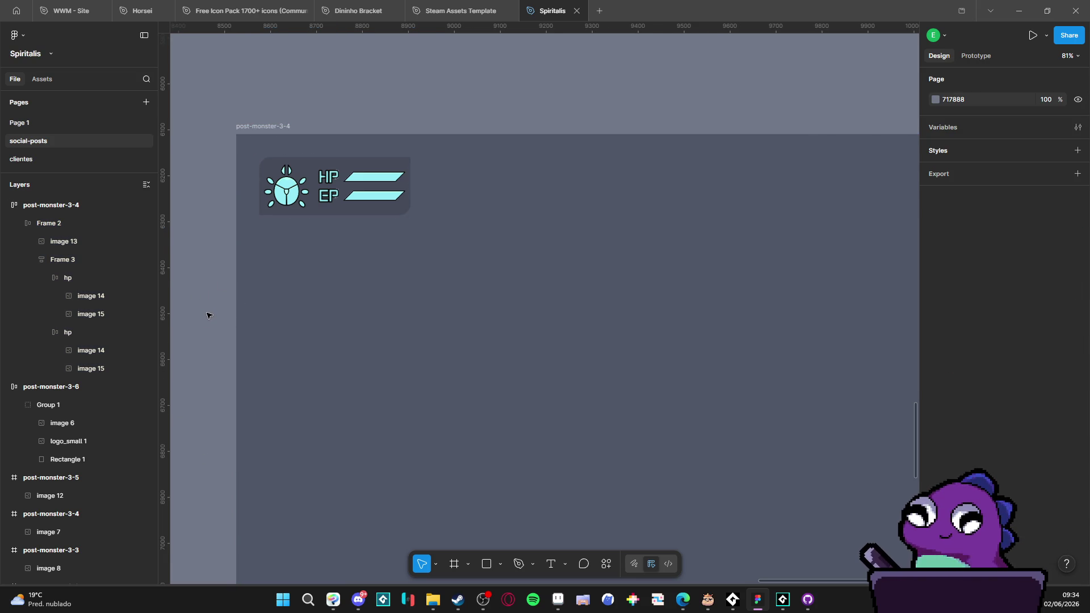
{"action": "scroll", "coordinate": [209, 314], "scroll_direction": "down", "scroll_amount": 4}
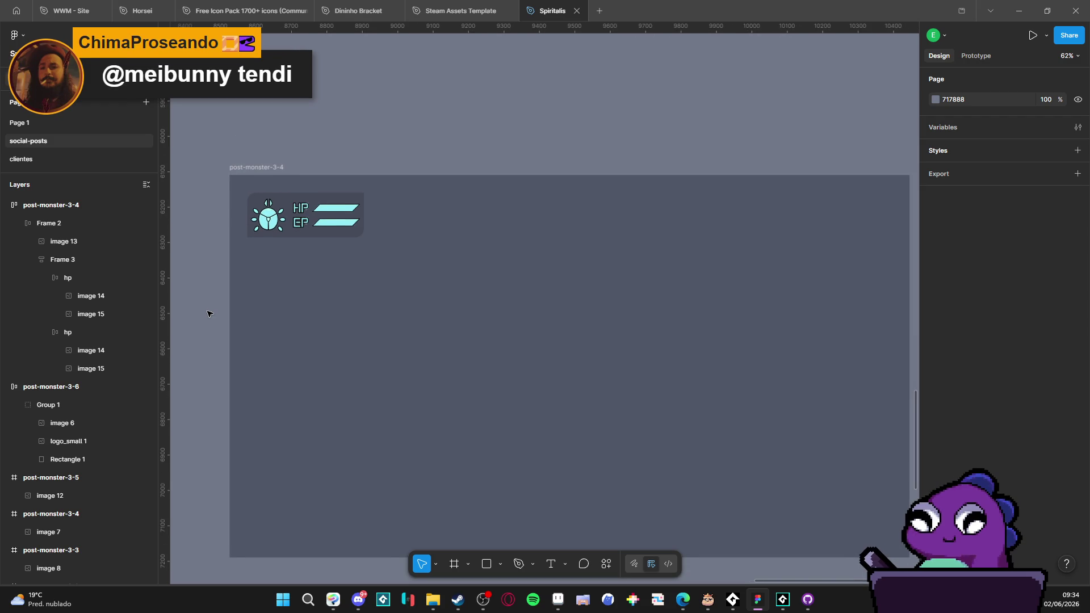
{"action": "scroll", "coordinate": [210, 314], "scroll_direction": "down", "scroll_amount": 1}
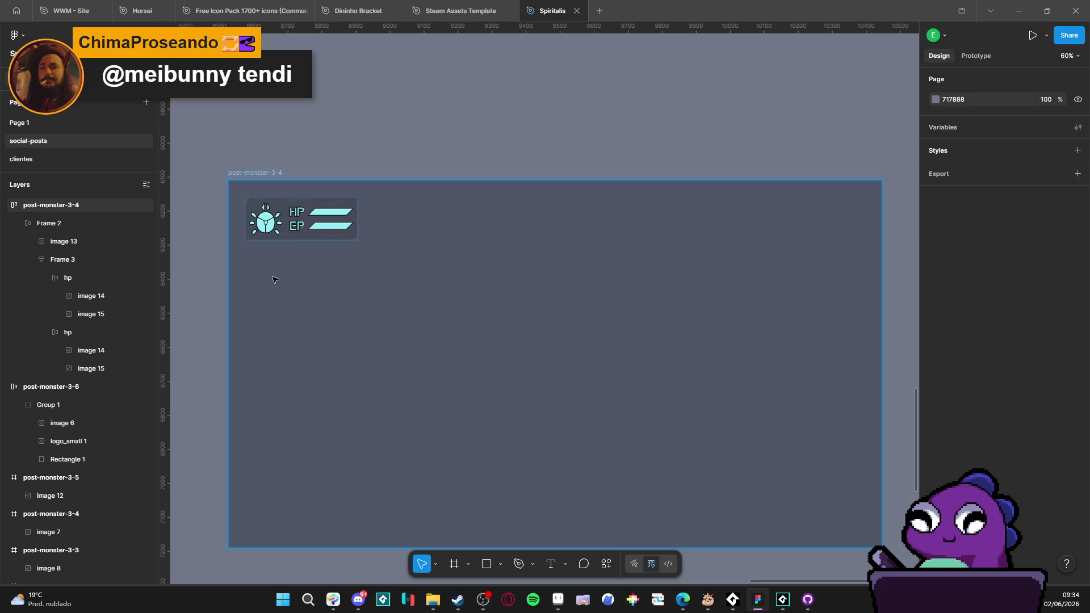
{"action": "scroll", "coordinate": [209, 222], "scroll_direction": "up", "scroll_amount": 2}
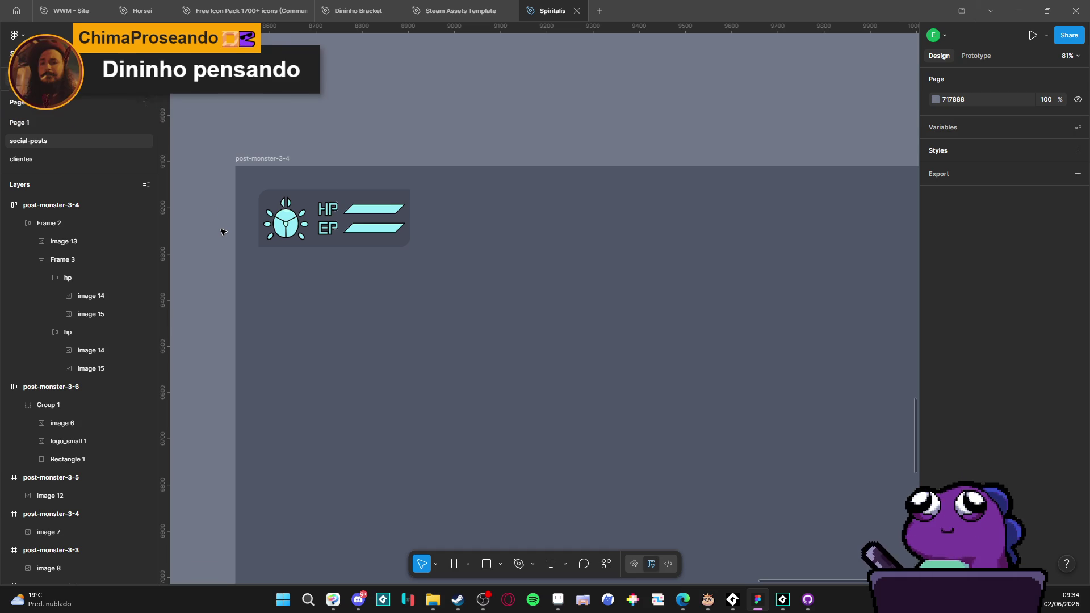
{"action": "scroll", "coordinate": [222, 232], "scroll_direction": "down", "scroll_amount": 1}
{"action": "scroll", "coordinate": [222, 234], "scroll_direction": "down", "scroll_amount": 5}
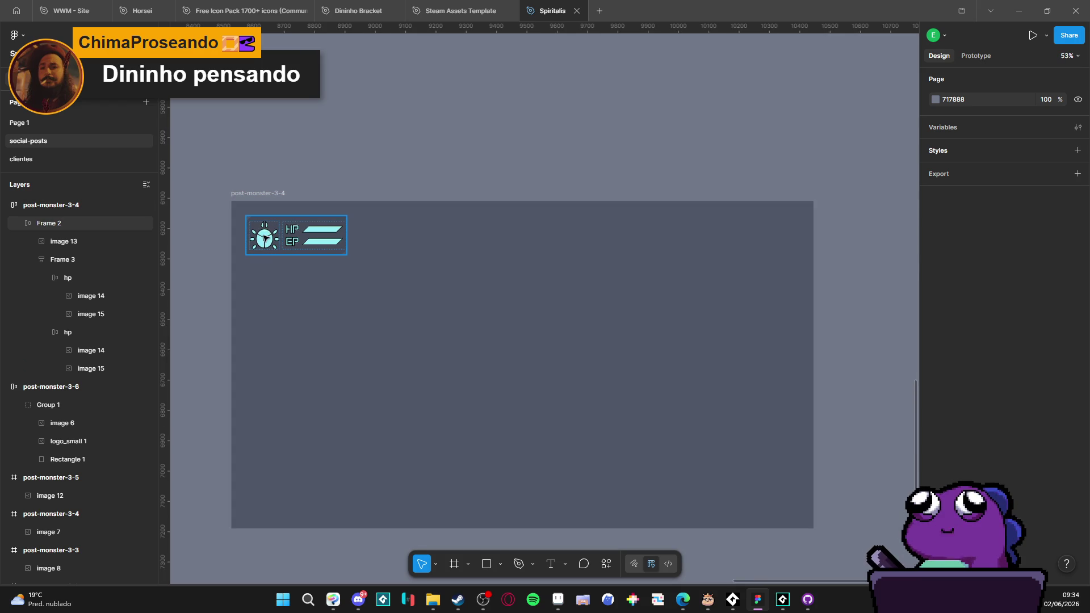
{"action": "scroll", "coordinate": [265, 239], "scroll_direction": "up", "scroll_amount": 5}
{"action": "scroll", "coordinate": [260, 262], "scroll_direction": "down", "scroll_amount": 5}
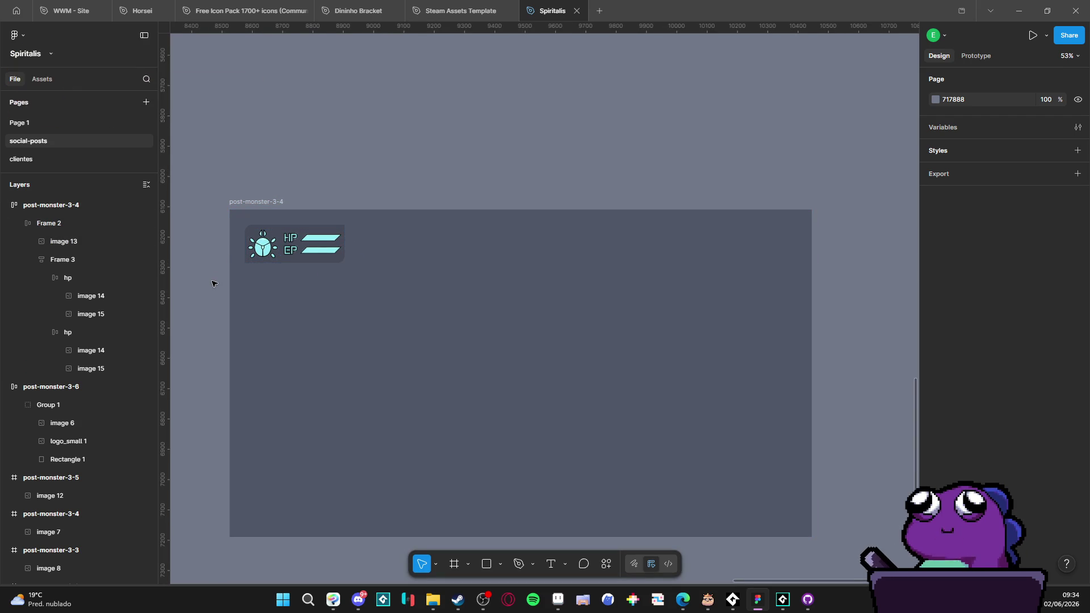
{"action": "scroll", "coordinate": [239, 285], "scroll_direction": "up", "scroll_amount": 3}
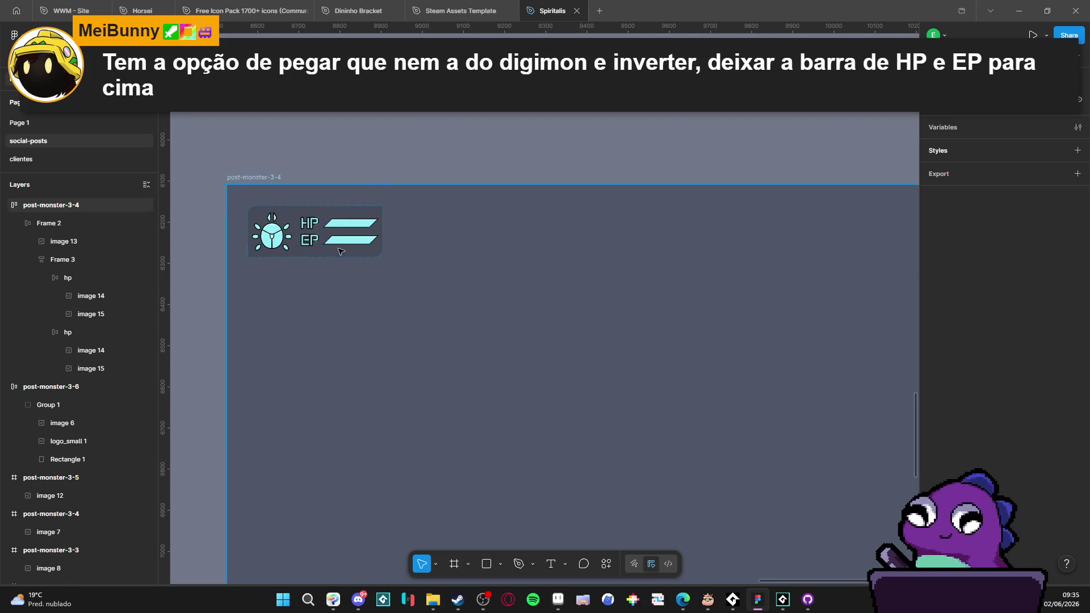
{"action": "scroll", "coordinate": [388, 126], "scroll_direction": "up", "scroll_amount": 1}
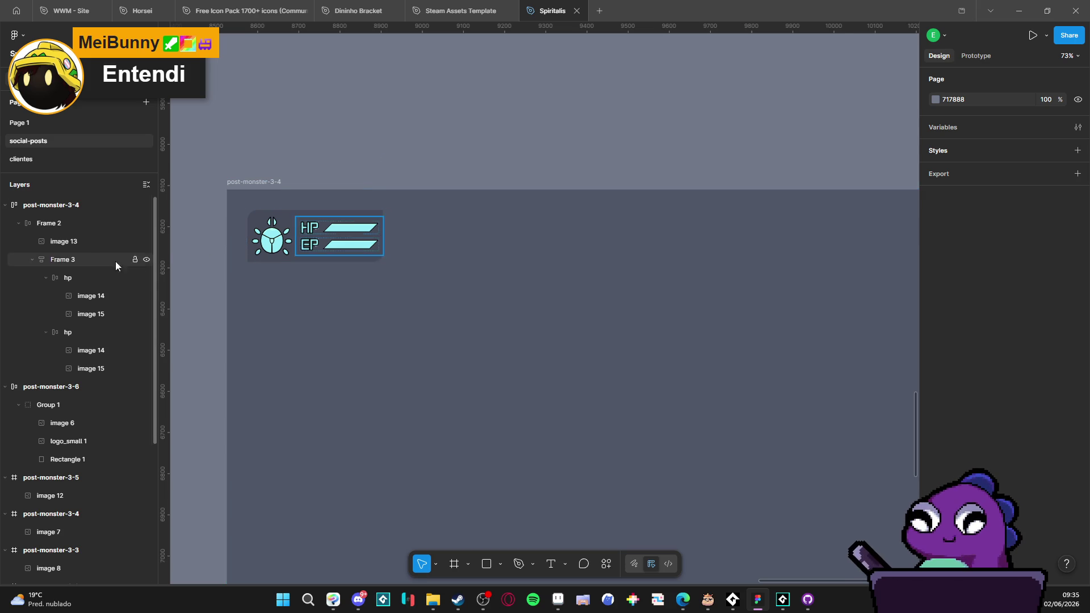
Step: Add a stroke to the card, eyedropping the HP/EP bars' cyan 95ECF7
{"action": "left_click", "coordinate": [58, 224]}
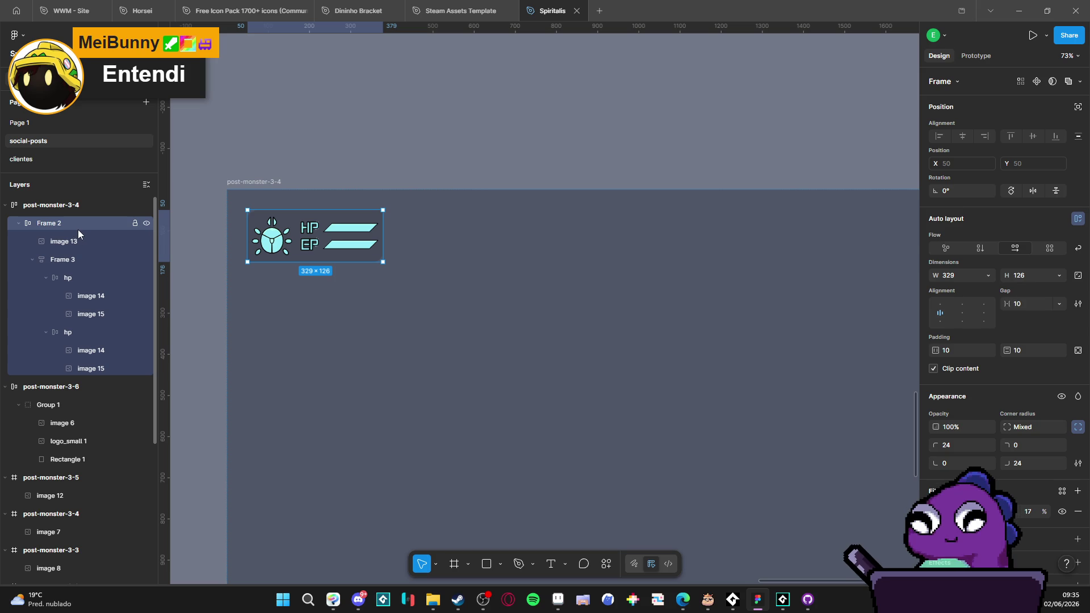
{"action": "left_click", "coordinate": [207, 274]}
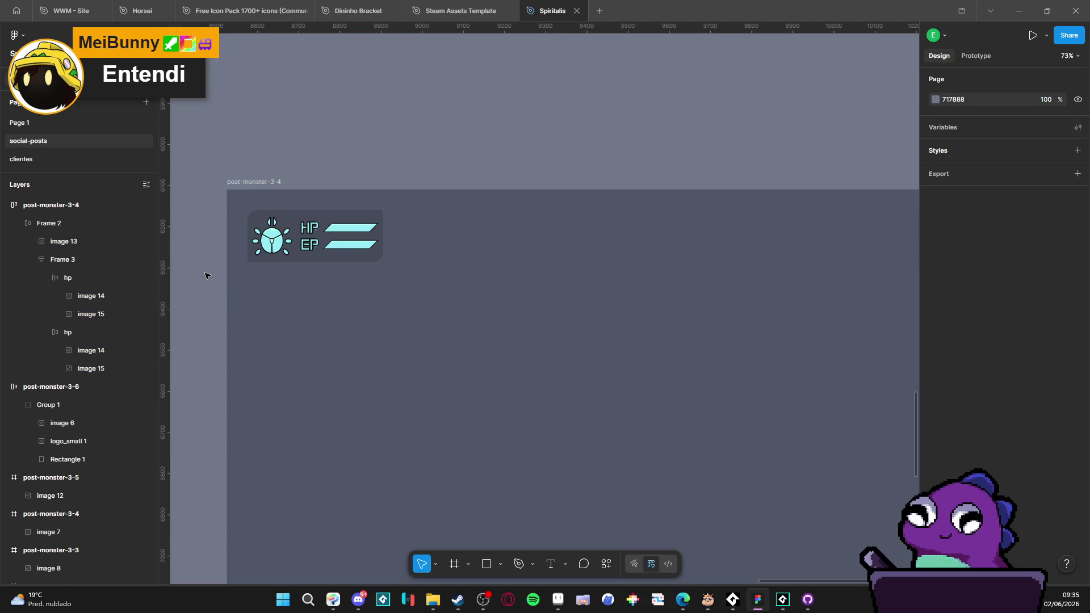
{"action": "left_click", "coordinate": [73, 224]}
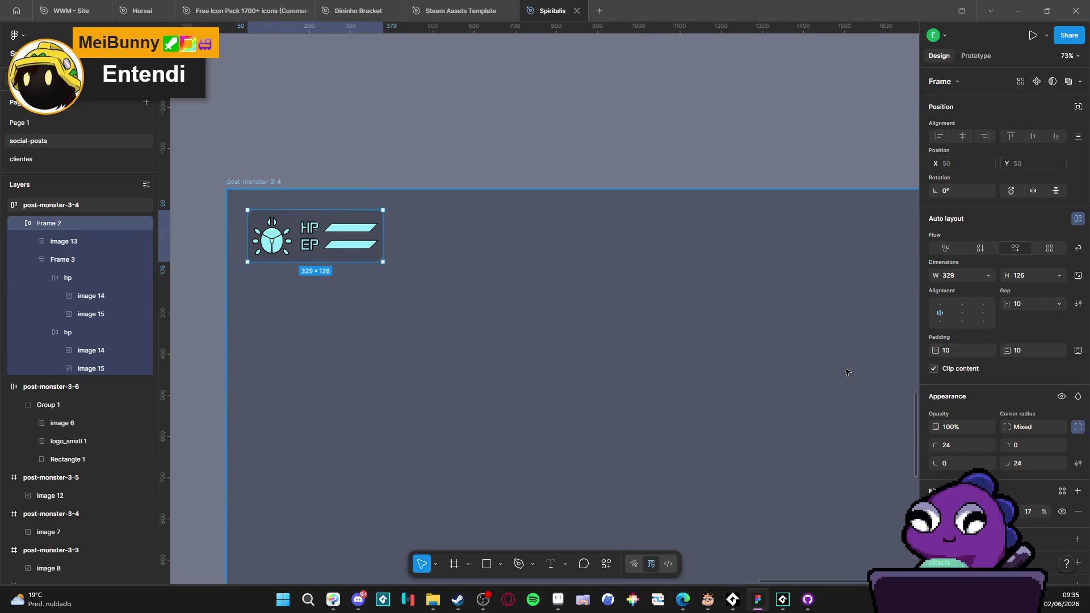
{"action": "left_click", "coordinate": [1077, 539]}
{"action": "left_click", "coordinate": [933, 560]}
{"action": "left_click", "coordinate": [799, 490]}
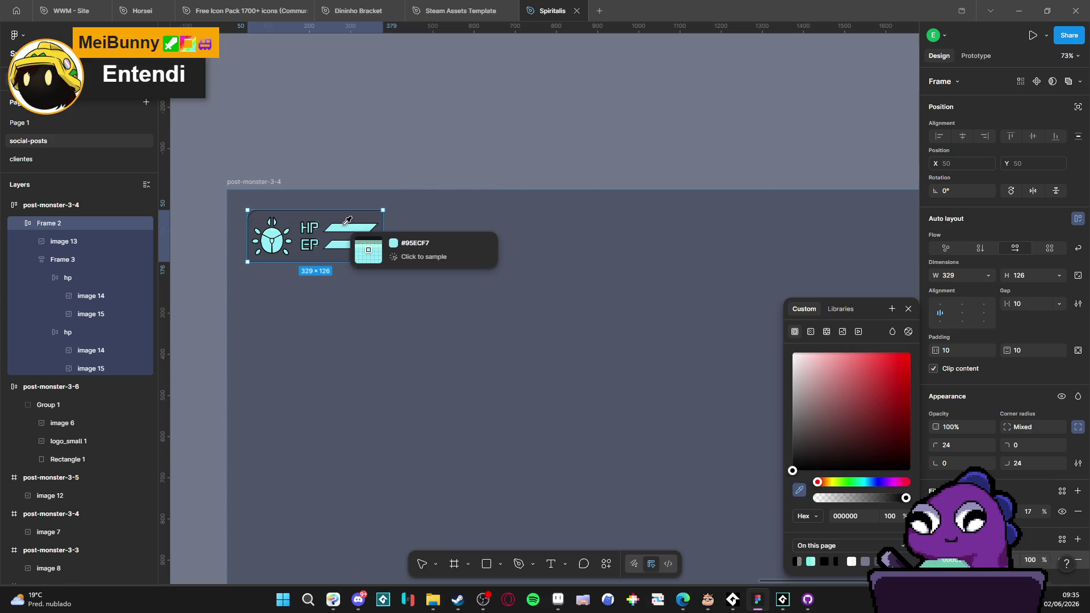
{"action": "left_click", "coordinate": [355, 244]}
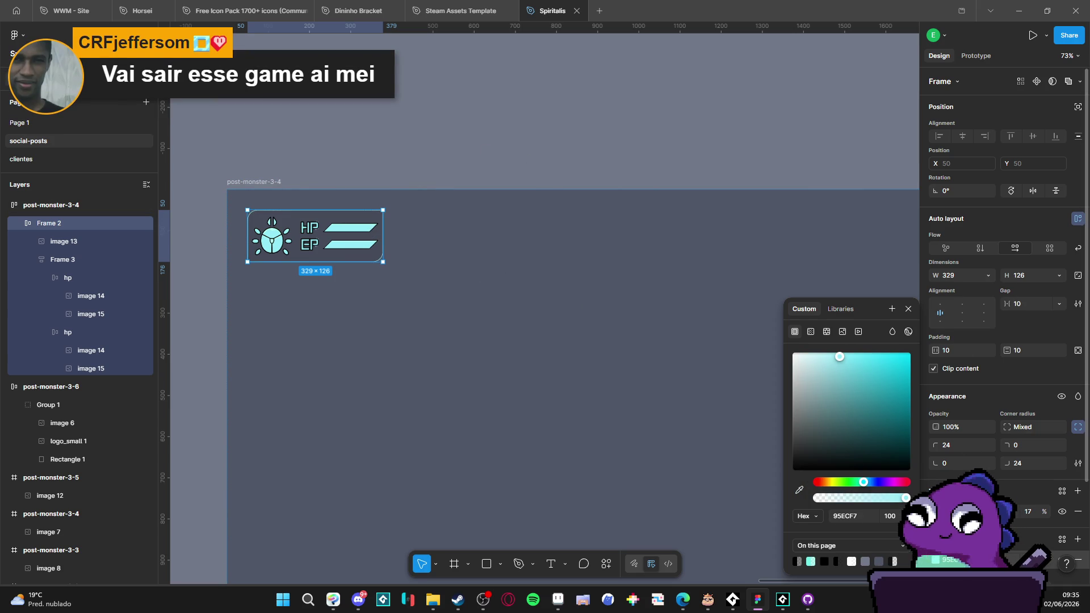
{"action": "left_click", "coordinate": [1022, 540]}
Step: Adjust the stroke weight and fade the stroke opacity to about 26%
{"action": "scroll", "coordinate": [1022, 539], "scroll_direction": "down", "scroll_amount": 2}
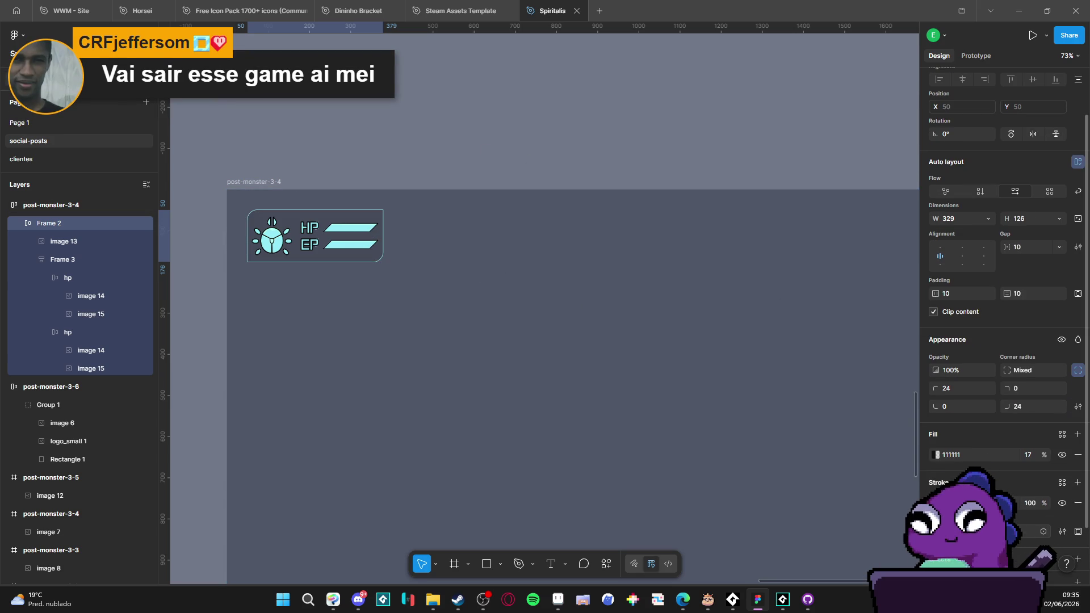
{"action": "key", "text": "Up"}
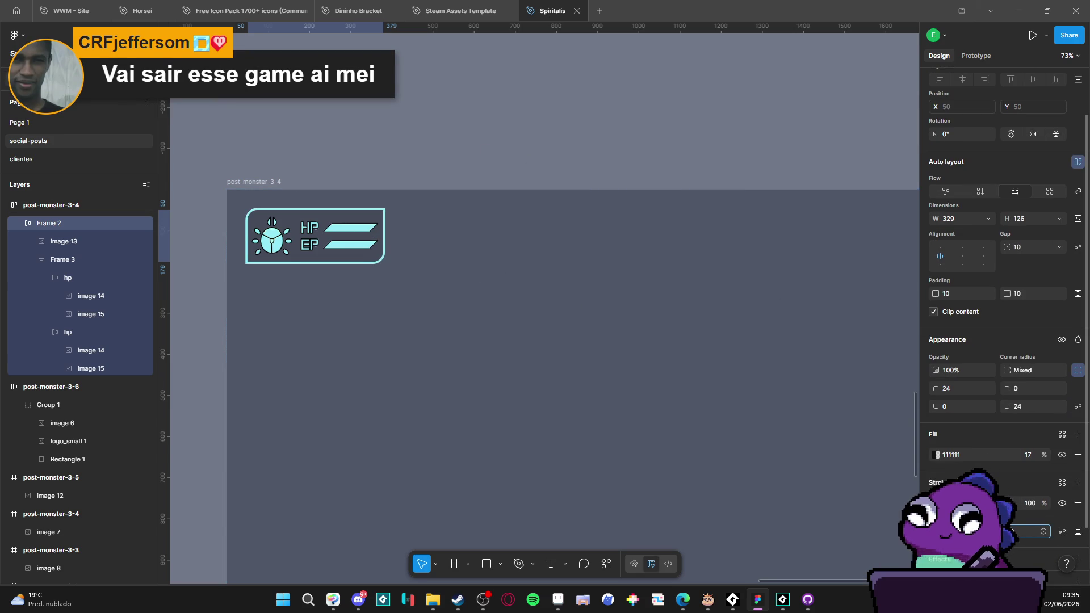
{"action": "key", "text": "Down"}
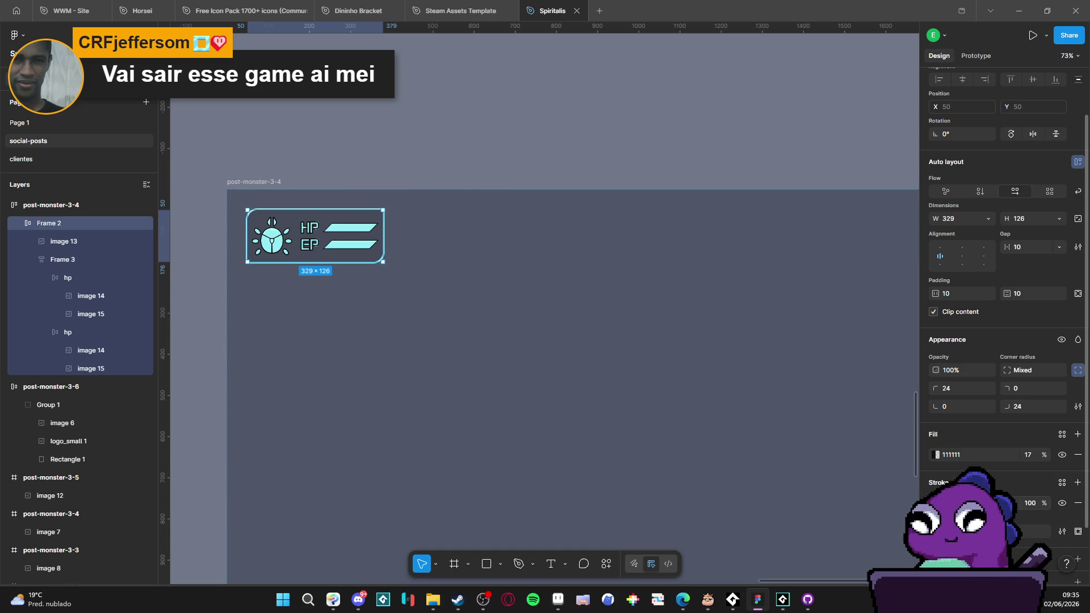
{"action": "type", "text": "34"}
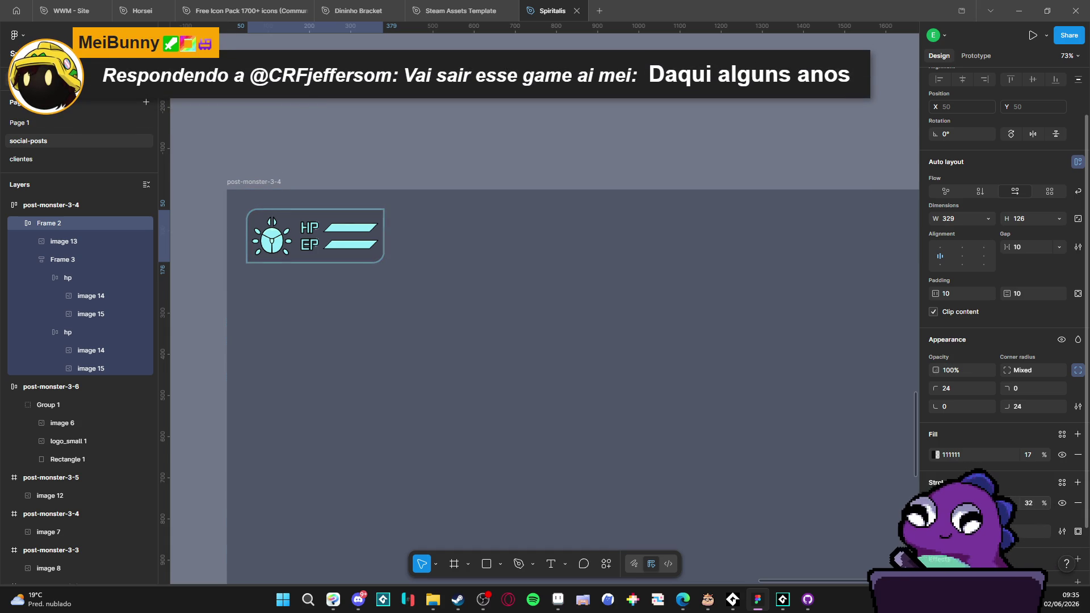
{"action": "key", "text": "Down"}
{"action": "key", "text": "Down"}
{"action": "key", "text": "Down"}
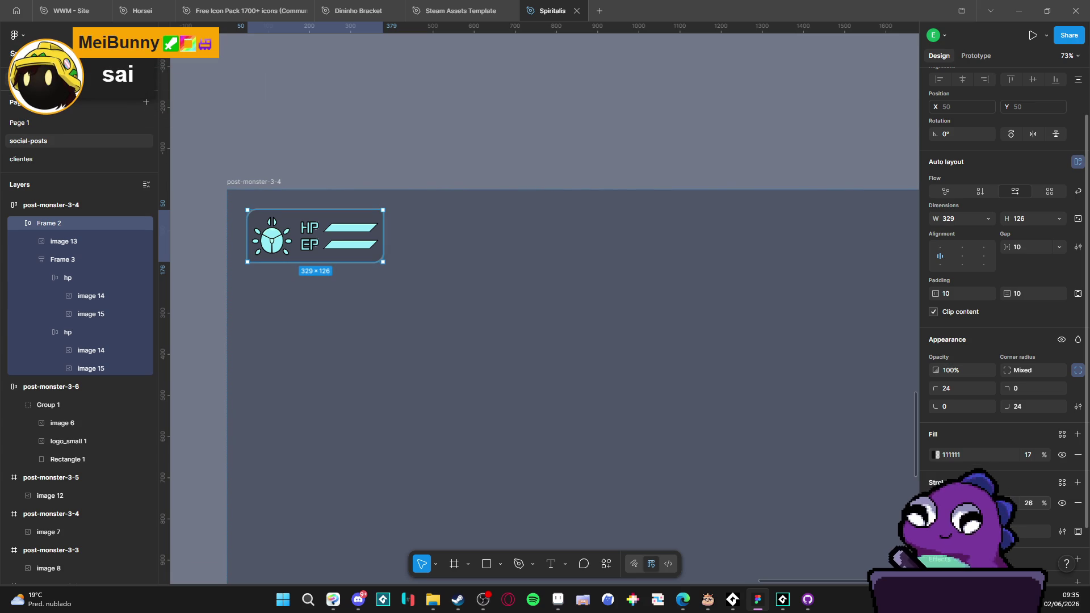
{"action": "left_click", "coordinate": [936, 503]}
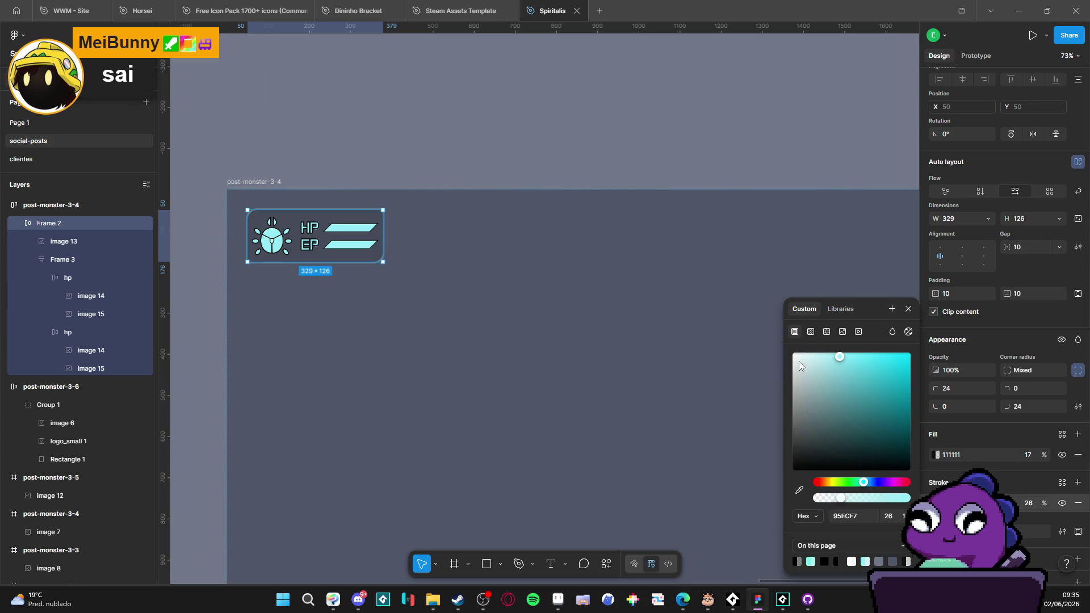
Step: Make the outline a linear gradient with the 578B91 stop at 0% alpha, opacity 21%
{"action": "left_click", "coordinate": [811, 332]}
{"action": "left_click", "coordinate": [910, 378]}
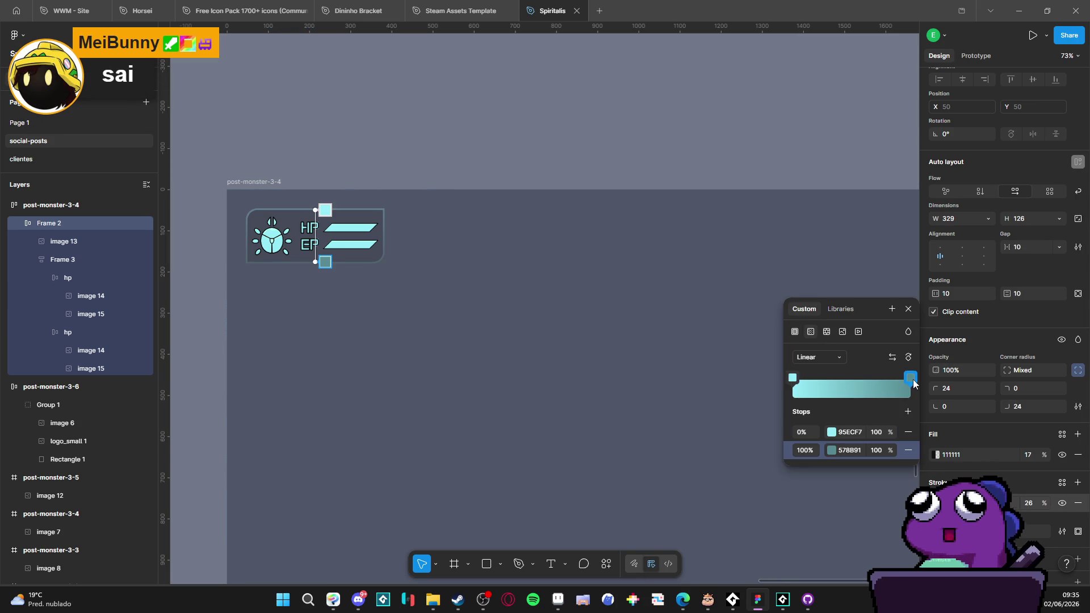
{"action": "left_click_drag", "start_coordinate": [685, 486], "coordinate": [642, 480]}
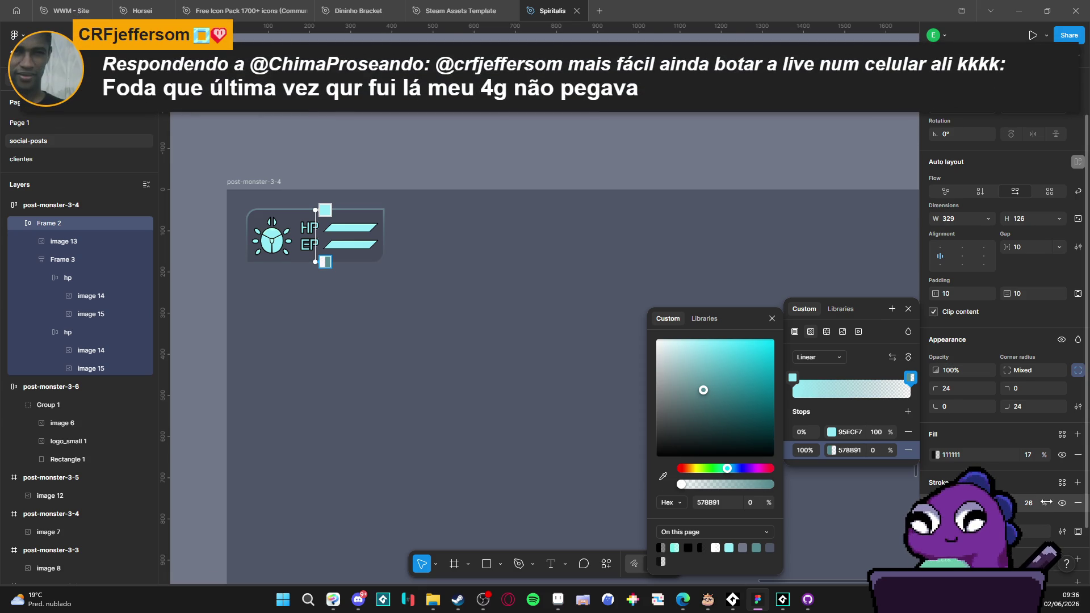
{"action": "left_click_drag", "start_coordinate": [1043, 502], "coordinate": [1040, 502]}
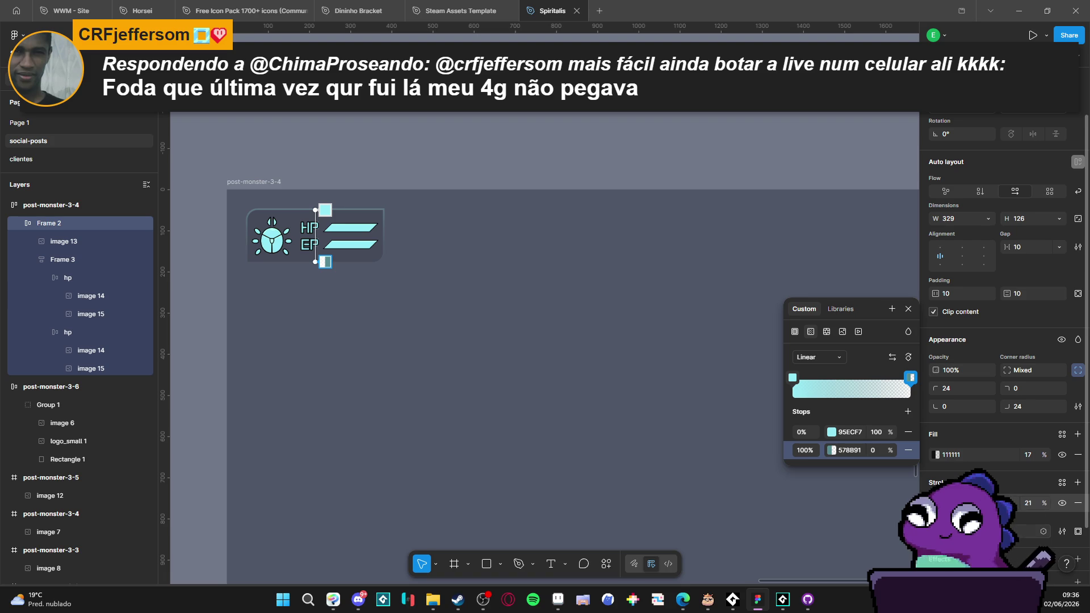
{"action": "left_click", "coordinate": [1030, 530]}
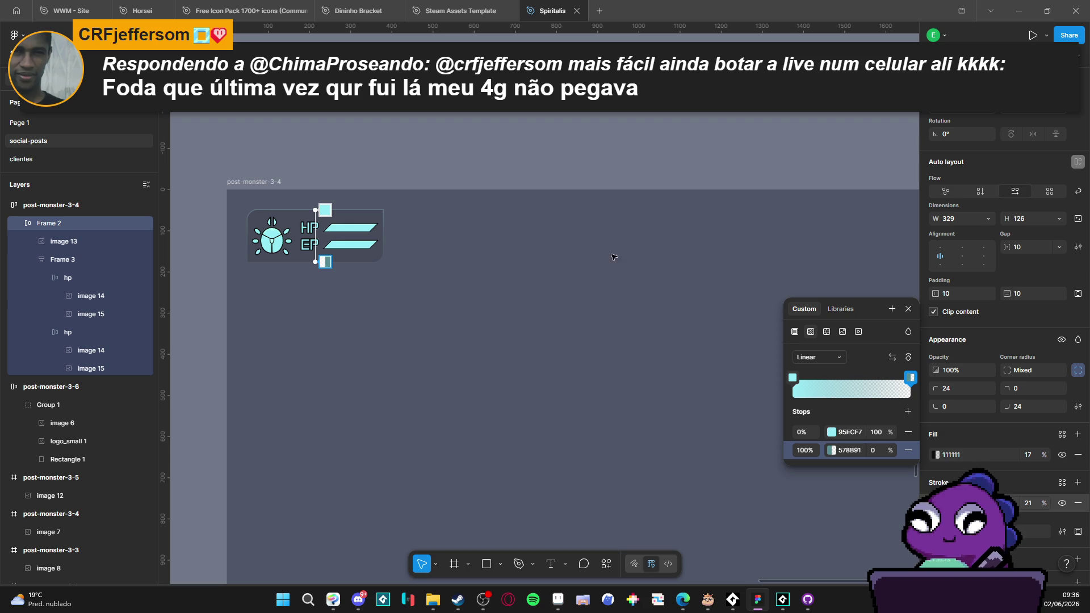
{"action": "left_click", "coordinate": [942, 458]}
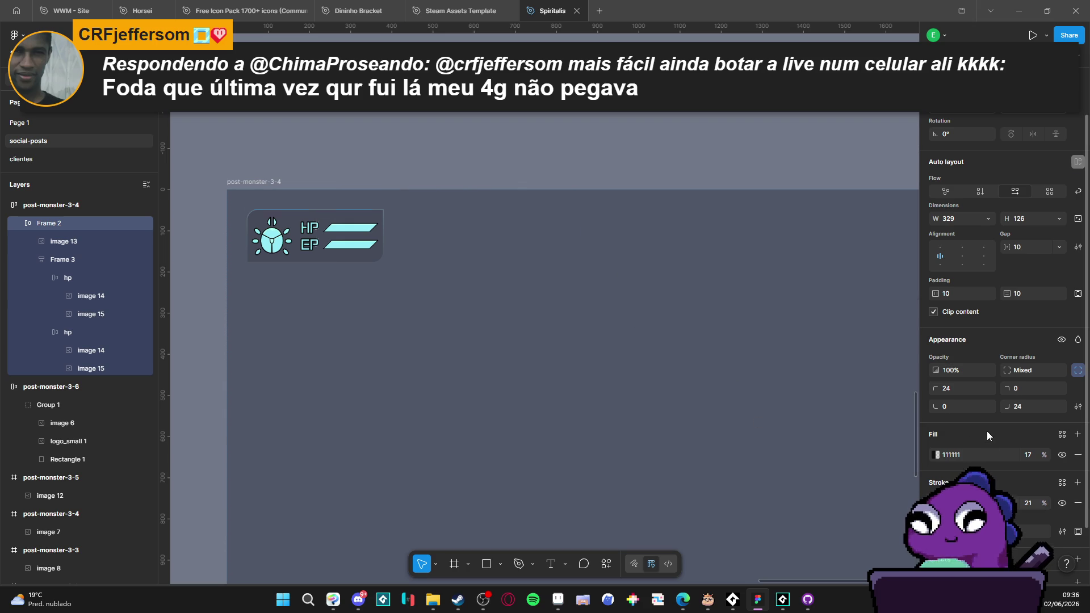
{"action": "left_click", "coordinate": [938, 456]}
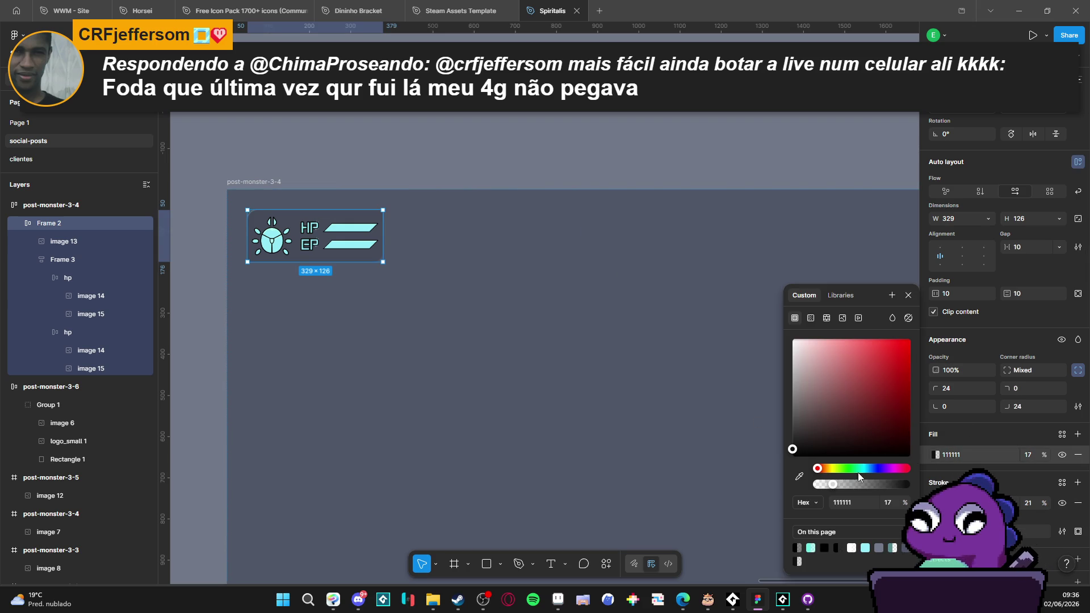
Step: Turn the fill into a 95ECF7 linear gradient whose end stop is fully transparent
{"action": "left_click", "coordinate": [810, 319]}
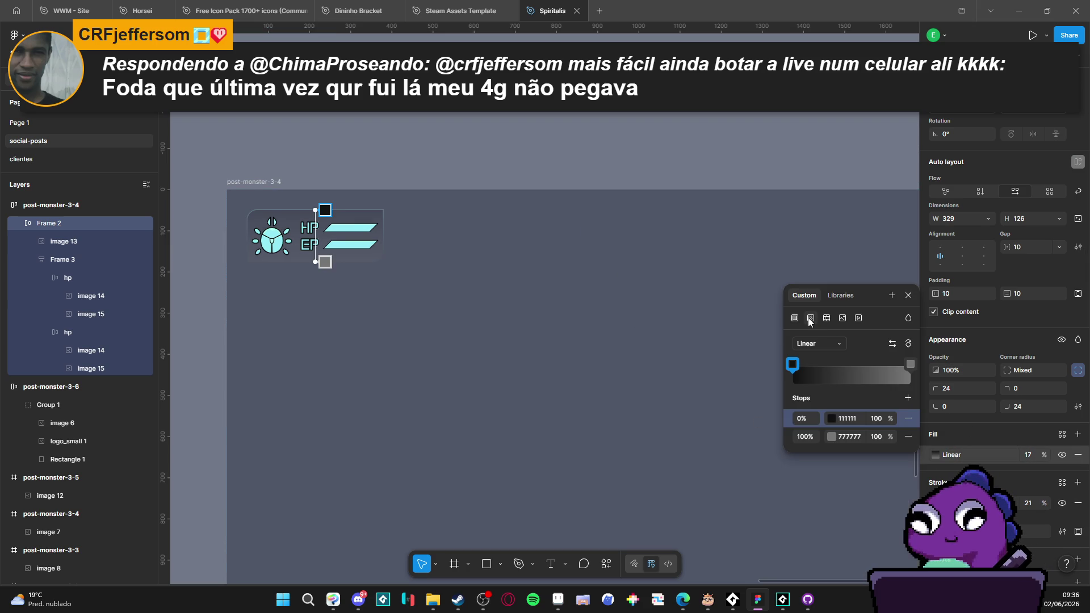
{"action": "left_click", "coordinate": [910, 365]}
{"action": "left_click_drag", "start_coordinate": [769, 484], "coordinate": [679, 484]}
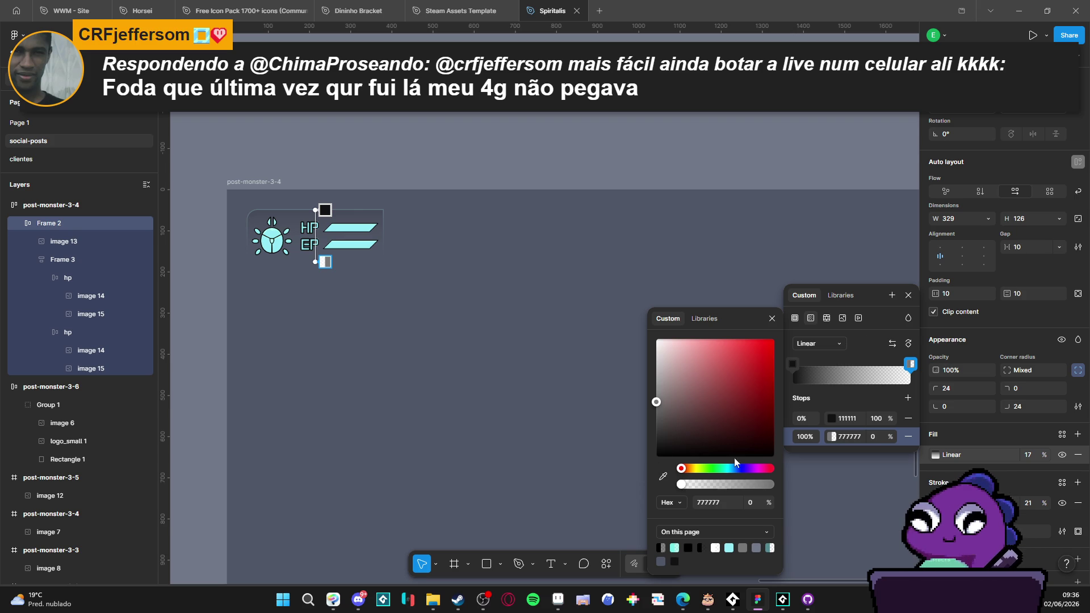
{"action": "left_click", "coordinate": [793, 365]}
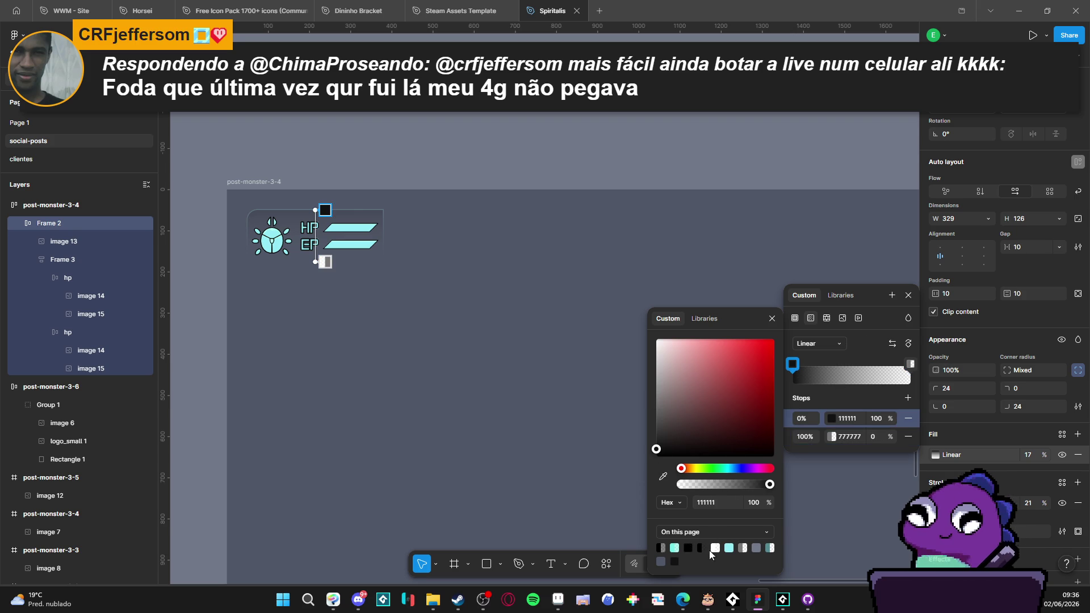
{"action": "left_click", "coordinate": [730, 546]}
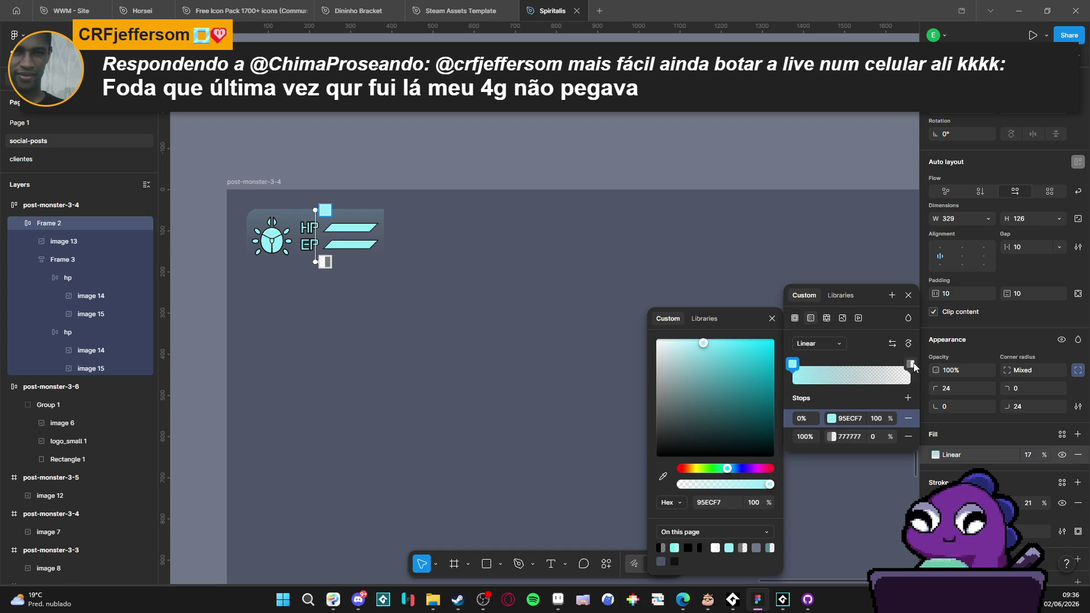
{"action": "left_click", "coordinate": [910, 364]}
{"action": "left_click", "coordinate": [675, 548]}
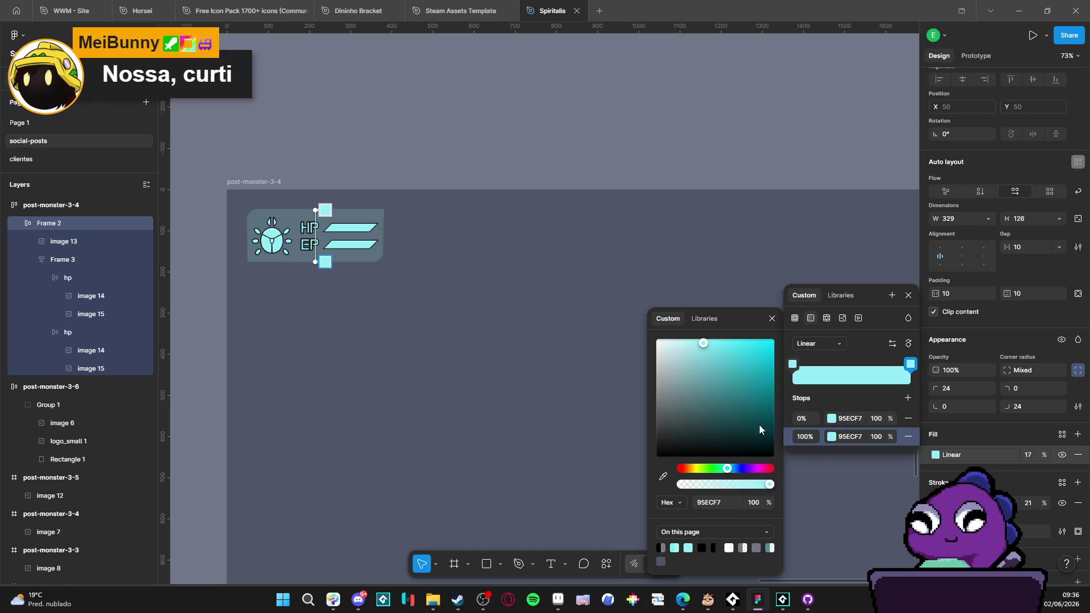
{"action": "left_click_drag", "start_coordinate": [709, 484], "coordinate": [650, 487]}
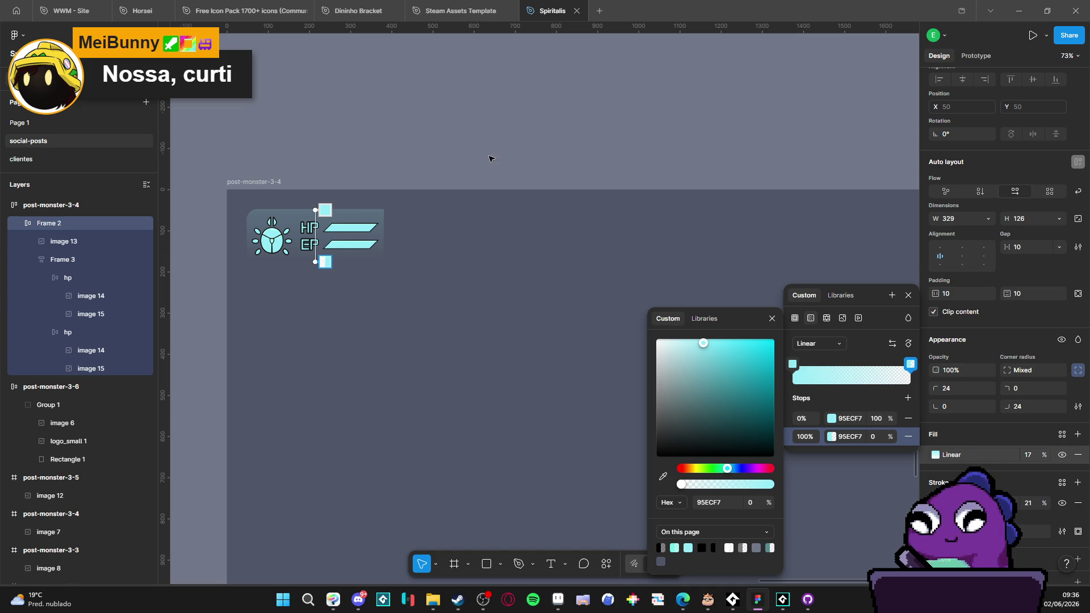
{"action": "key", "text": "Escape"}
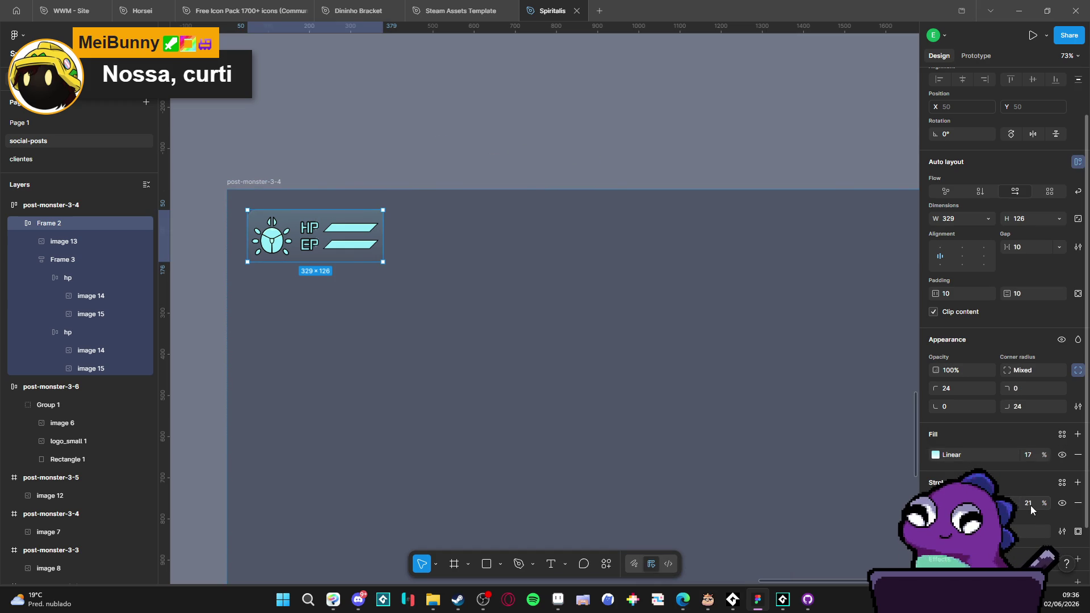
{"action": "mouse_move", "coordinate": [1046, 505]}
{"action": "left_mouse_down"}
{"action": "mouse_move", "coordinate": [1078, 508]}
{"action": "mouse_move", "coordinate": [8, 513]}
{"action": "left_mouse_up"}
Step: Review the finished translucent HUD panel, then bring Aseprite's battle sprite to the front
{"action": "left_click", "coordinate": [389, 133]}
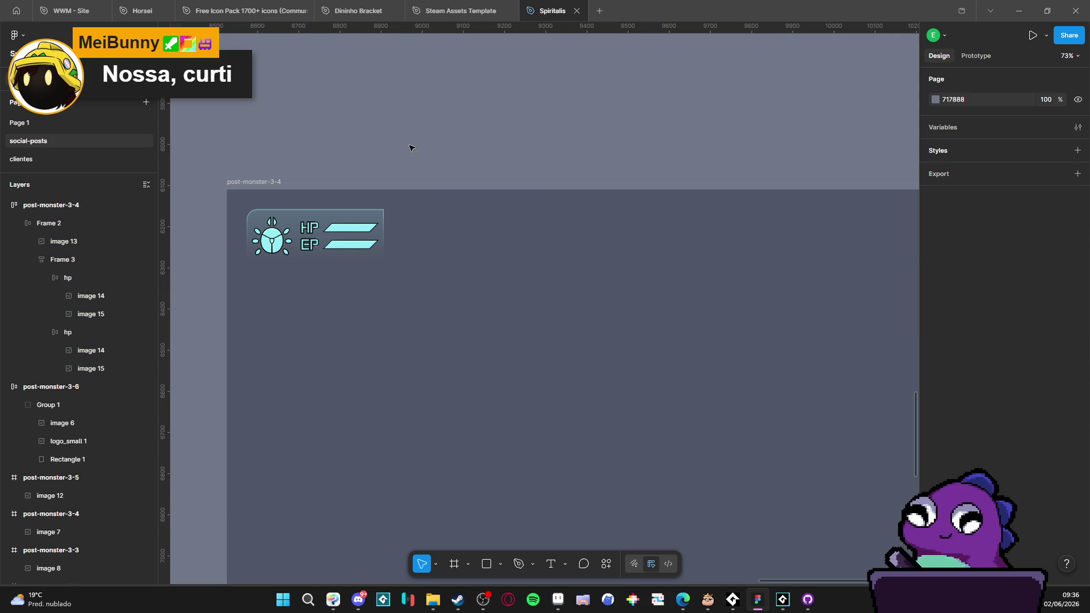
{"action": "scroll", "coordinate": [281, 243], "scroll_direction": "up", "scroll_amount": 3}
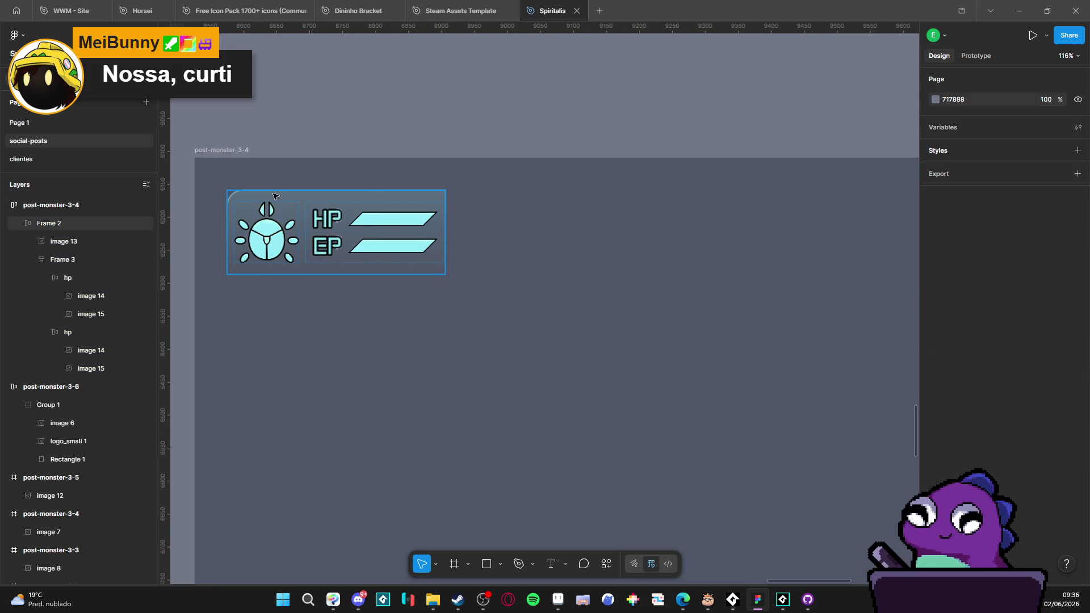
{"action": "left_click", "coordinate": [254, 260]}
{"action": "left_click", "coordinate": [383, 99]}
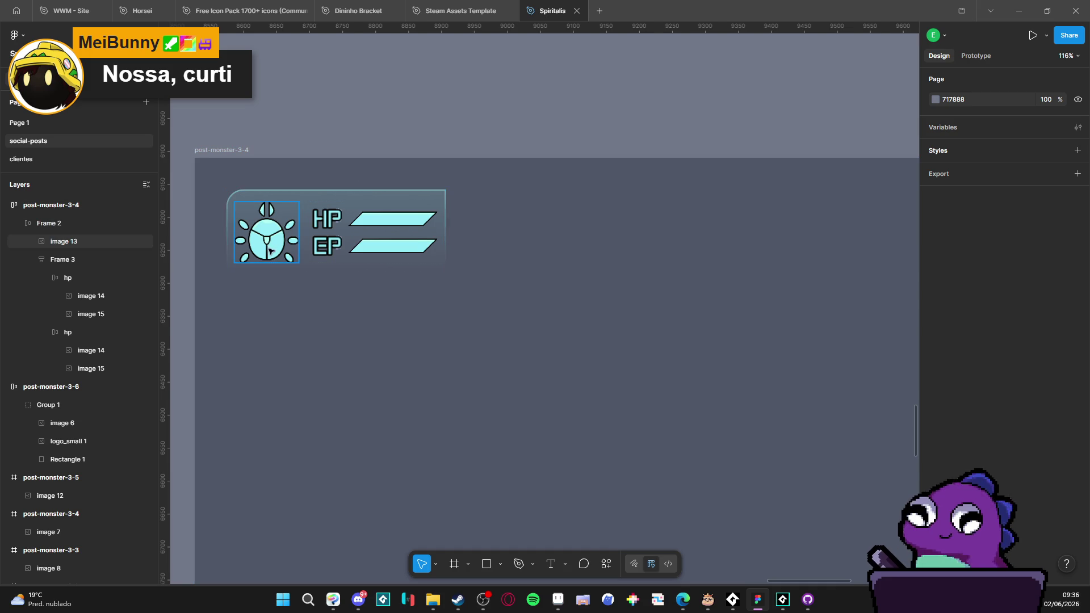
{"action": "scroll", "coordinate": [357, 112], "scroll_direction": "down", "scroll_amount": 4}
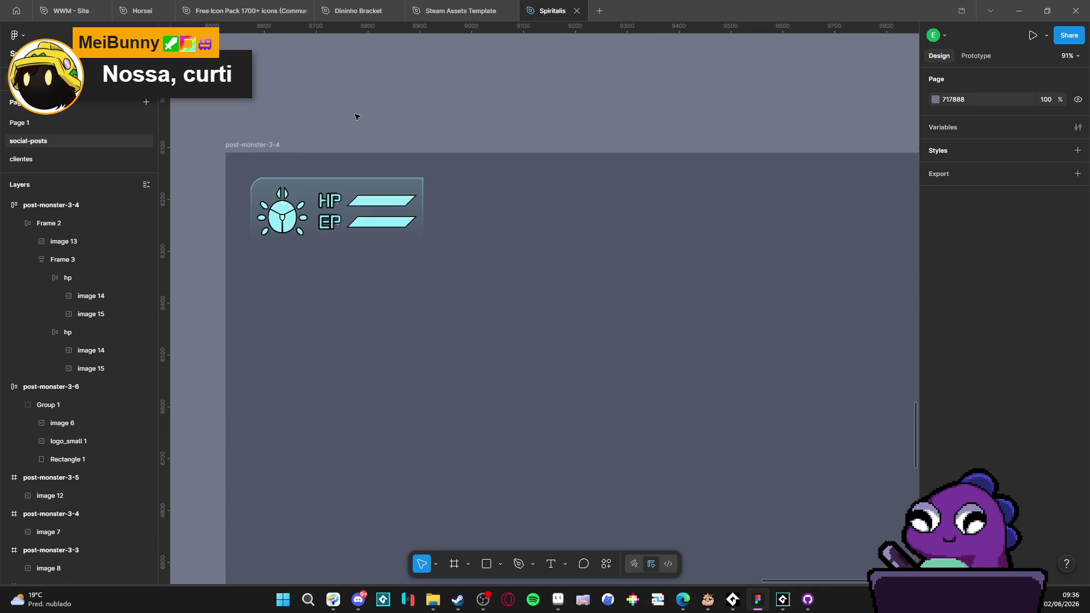
{"action": "scroll", "coordinate": [282, 234], "scroll_direction": "up", "scroll_amount": 5}
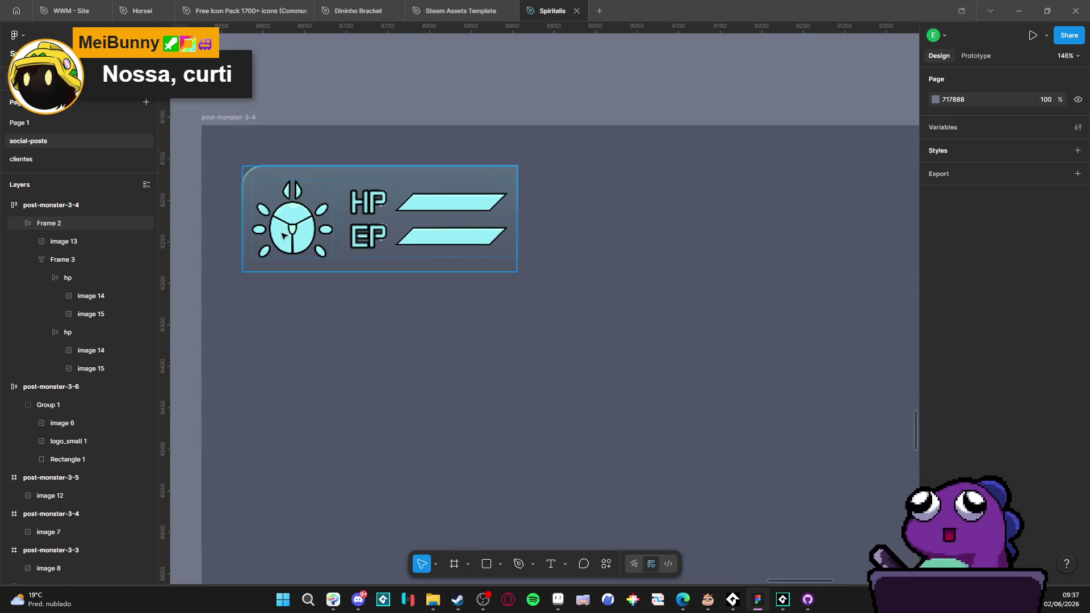
{"action": "scroll", "coordinate": [282, 234], "scroll_direction": "down", "scroll_amount": 3}
{"action": "left_click_drag", "start_coordinate": [356, 102], "coordinate": [366, 144]}
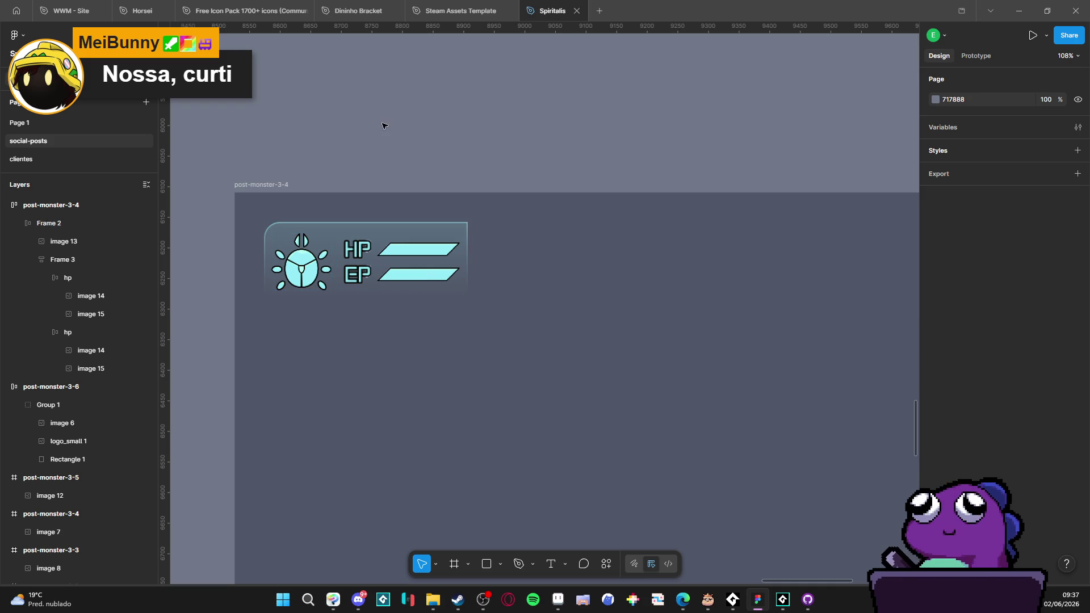
{"action": "left_click", "coordinate": [558, 599]}
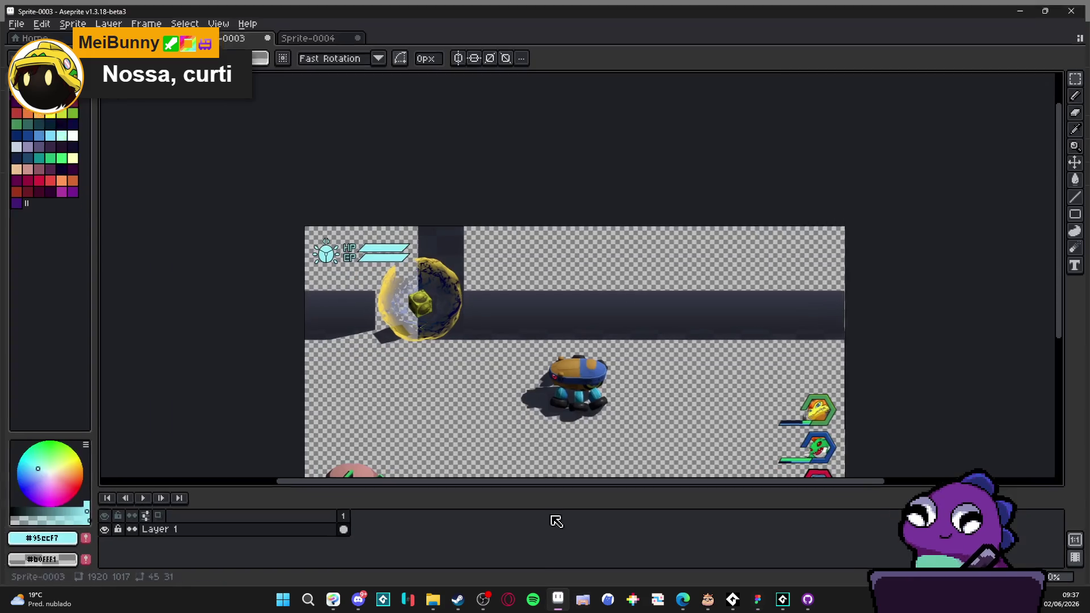
Step: Select the beetle emblem area and fill its black outlines white
{"action": "scroll", "coordinate": [424, 208], "scroll_direction": "down", "scroll_amount": 1}
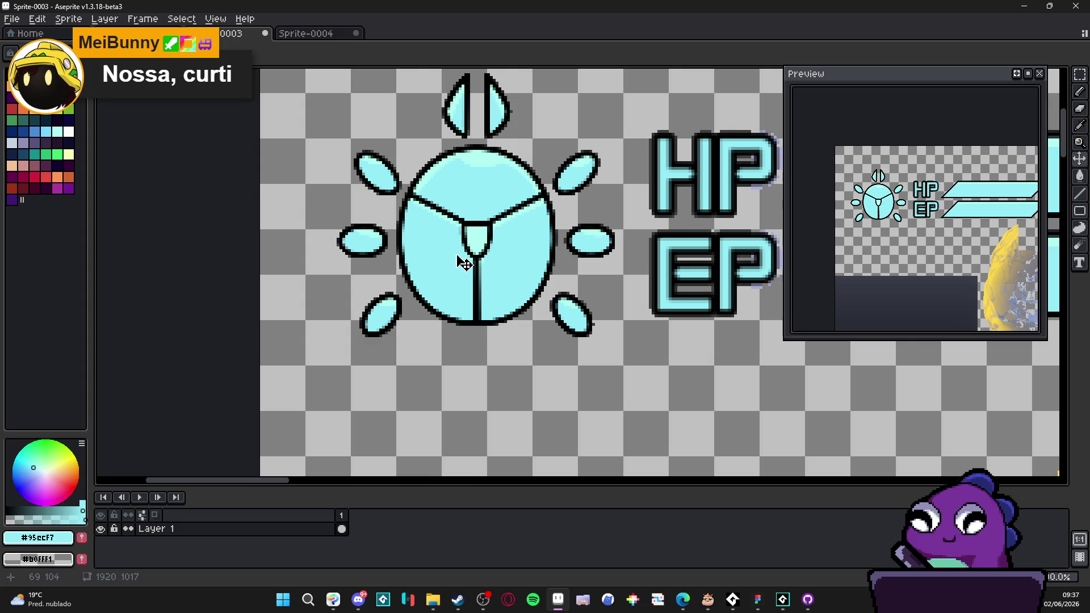
{"action": "scroll", "coordinate": [407, 181], "scroll_direction": "down", "scroll_amount": 1}
{"action": "left_click_drag", "start_coordinate": [339, 96], "coordinate": [547, 334]}
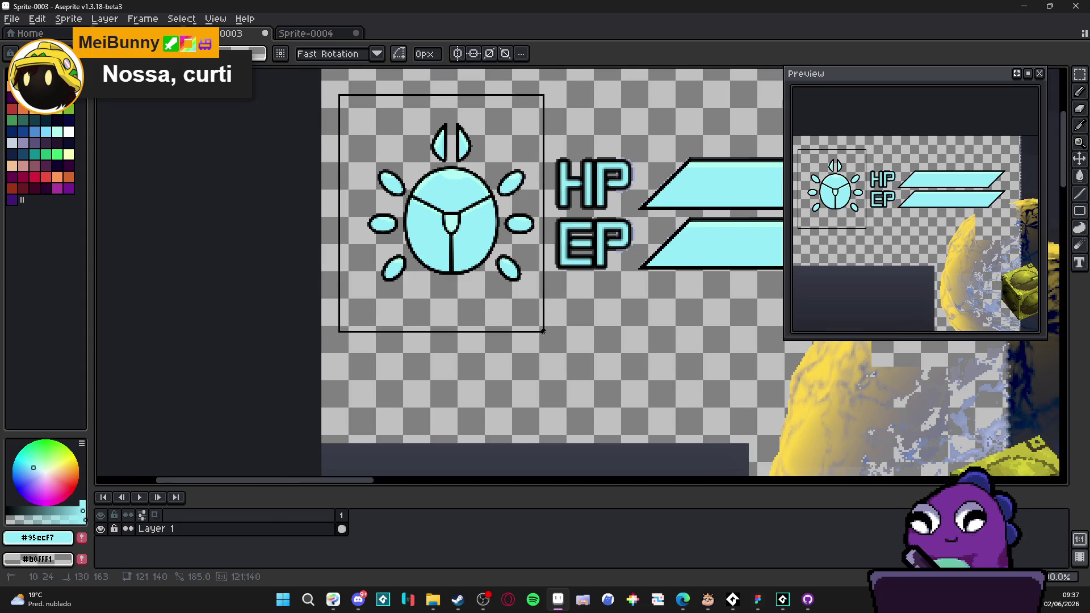
{"action": "left_click", "coordinate": [69, 131]}
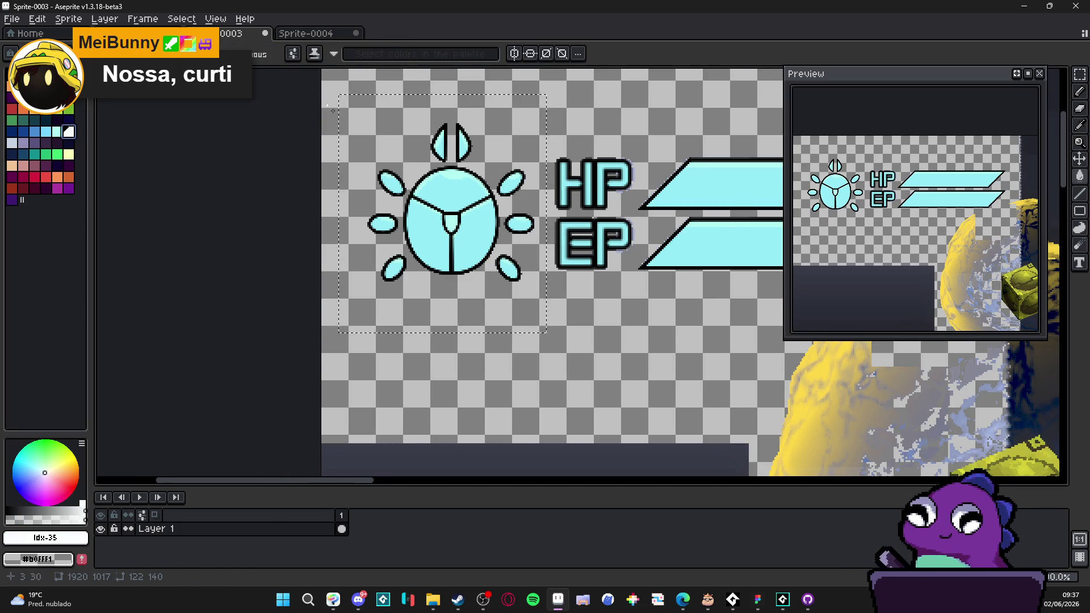
{"action": "scroll", "coordinate": [439, 211], "scroll_direction": "up", "scroll_amount": 2}
{"action": "scroll", "coordinate": [439, 211], "scroll_direction": "down", "scroll_amount": 1}
{"action": "scroll", "coordinate": [439, 211], "scroll_direction": "up", "scroll_amount": 2}
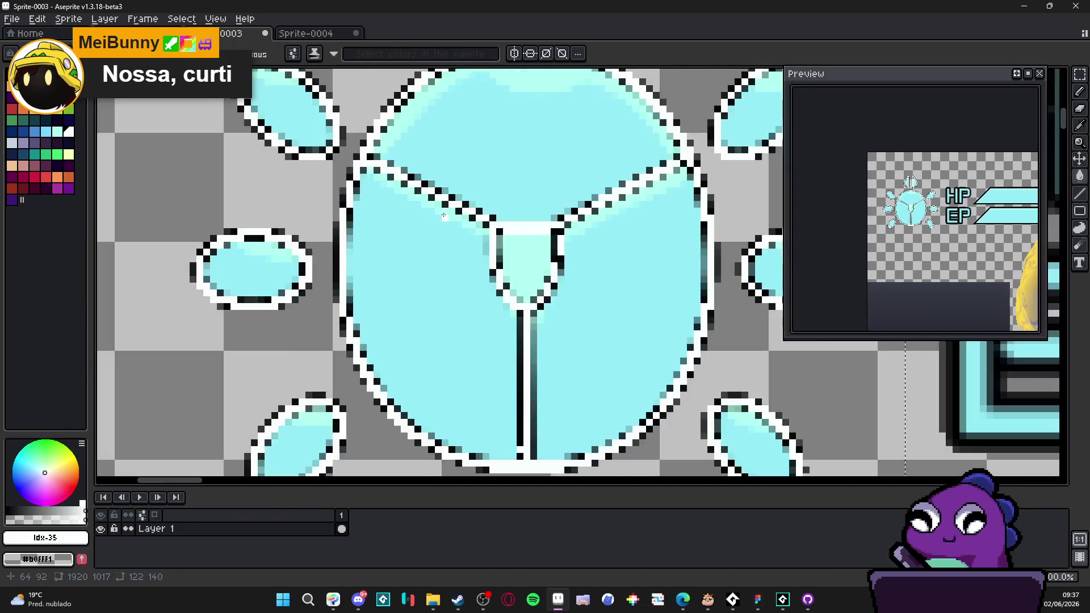
{"action": "key", "text": "g"}
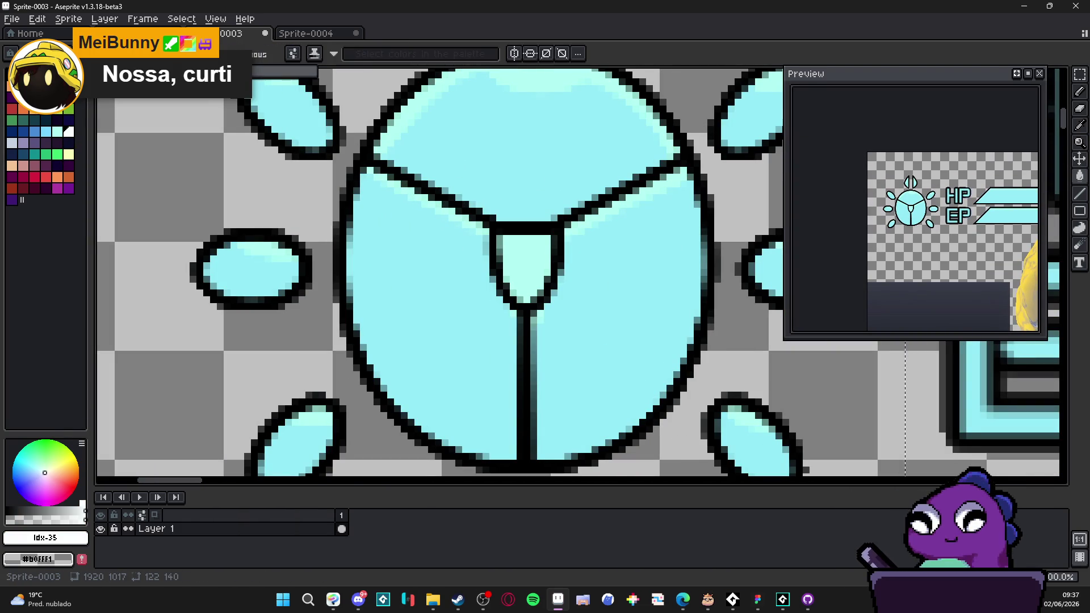
{"action": "left_click", "coordinate": [438, 198]}
{"action": "scroll", "coordinate": [438, 212], "scroll_direction": "down", "scroll_amount": 2}
{"action": "scroll", "coordinate": [439, 212], "scroll_direction": "up", "scroll_amount": 2}
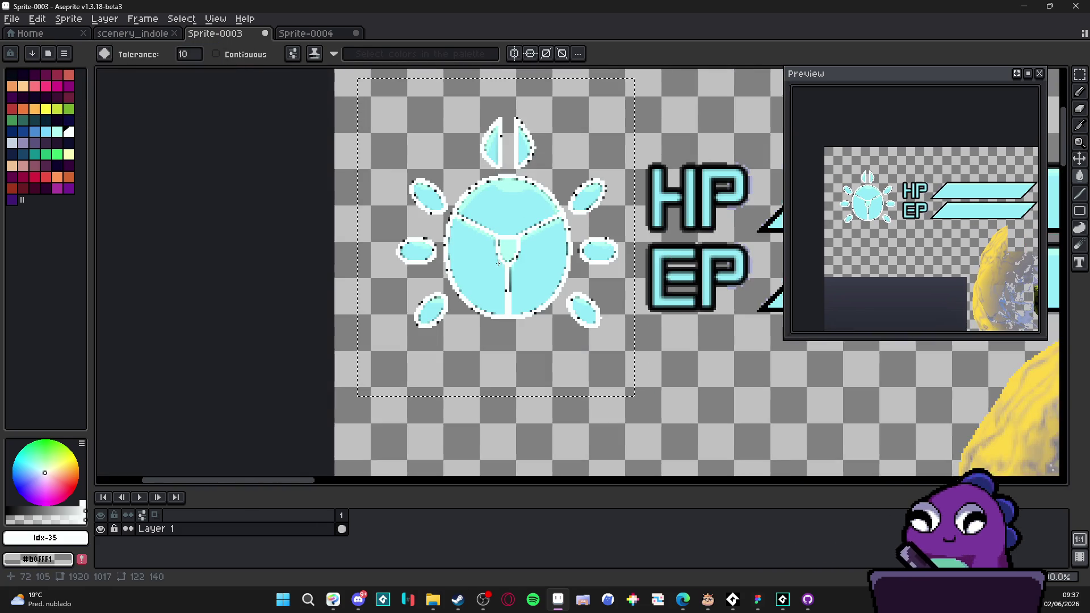
{"action": "scroll", "coordinate": [454, 266], "scroll_direction": "down", "scroll_amount": 3}
Step: Recolour the emblem's dark outline a purplish blue
{"action": "key", "text": "bracketleft"}
{"action": "key", "text": "bracketleft"}
{"action": "key", "text": "bracketleft"}
{"action": "scroll", "coordinate": [455, 257], "scroll_direction": "up", "scroll_amount": 3}
{"action": "left_click", "coordinate": [455, 257]}
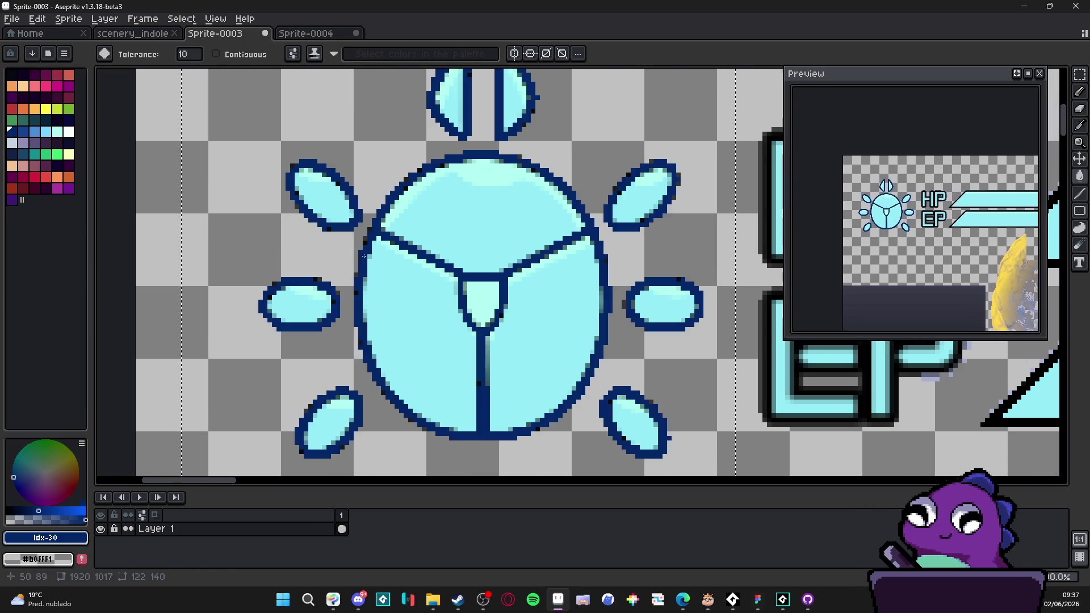
{"action": "scroll", "coordinate": [451, 261], "scroll_direction": "down", "scroll_amount": 6}
{"action": "scroll", "coordinate": [447, 267], "scroll_direction": "up", "scroll_amount": 5}
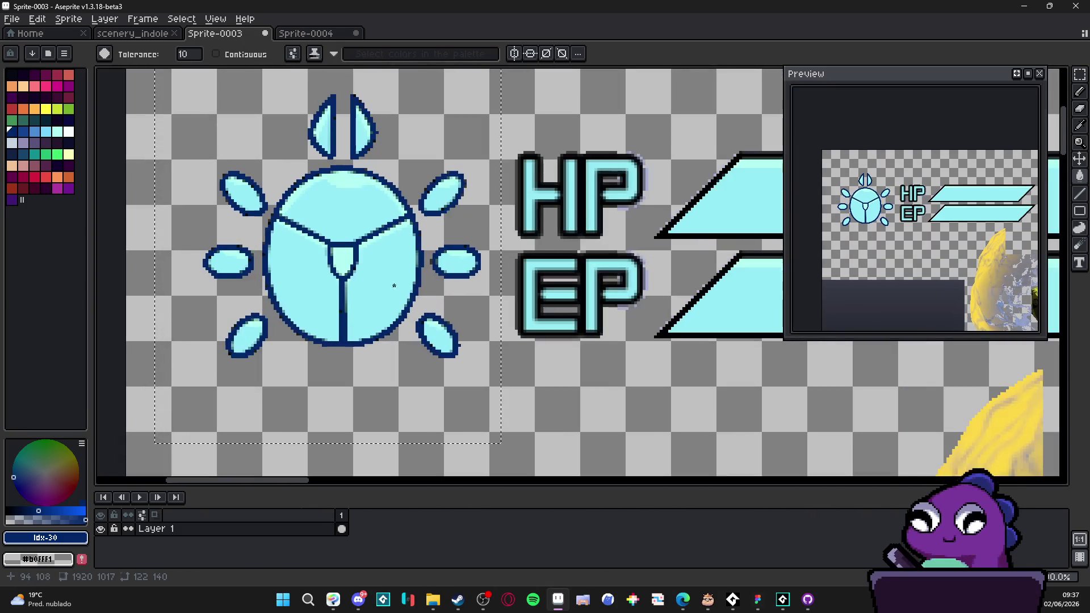
{"action": "left_click", "coordinate": [437, 267], "text": "alt"}
{"action": "left_click", "coordinate": [46, 511]}
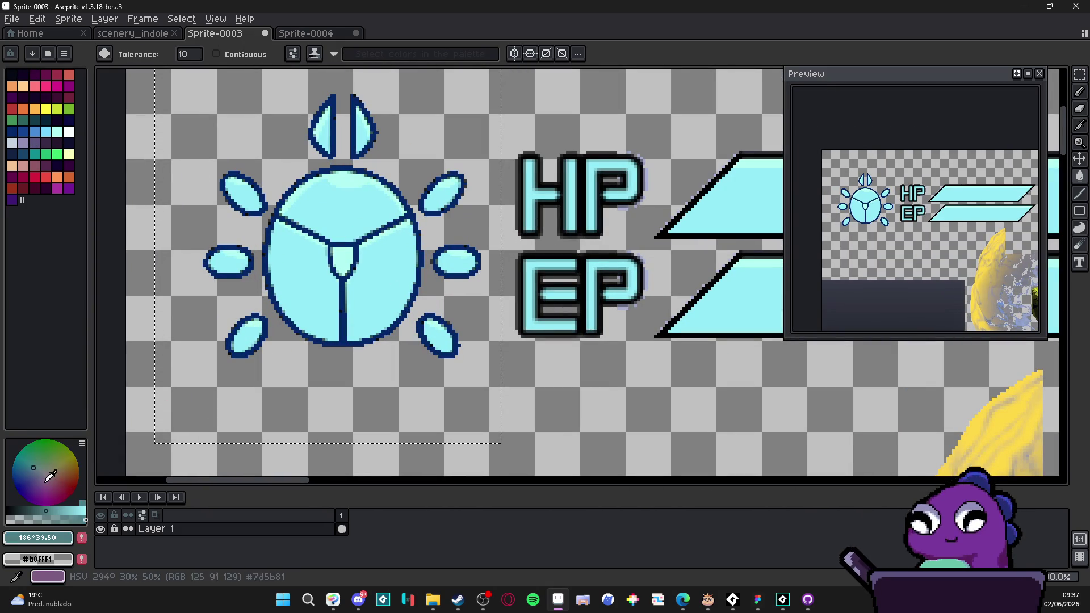
{"action": "left_click", "coordinate": [38, 471]}
{"action": "left_click_drag", "start_coordinate": [38, 471], "coordinate": [34, 478]}
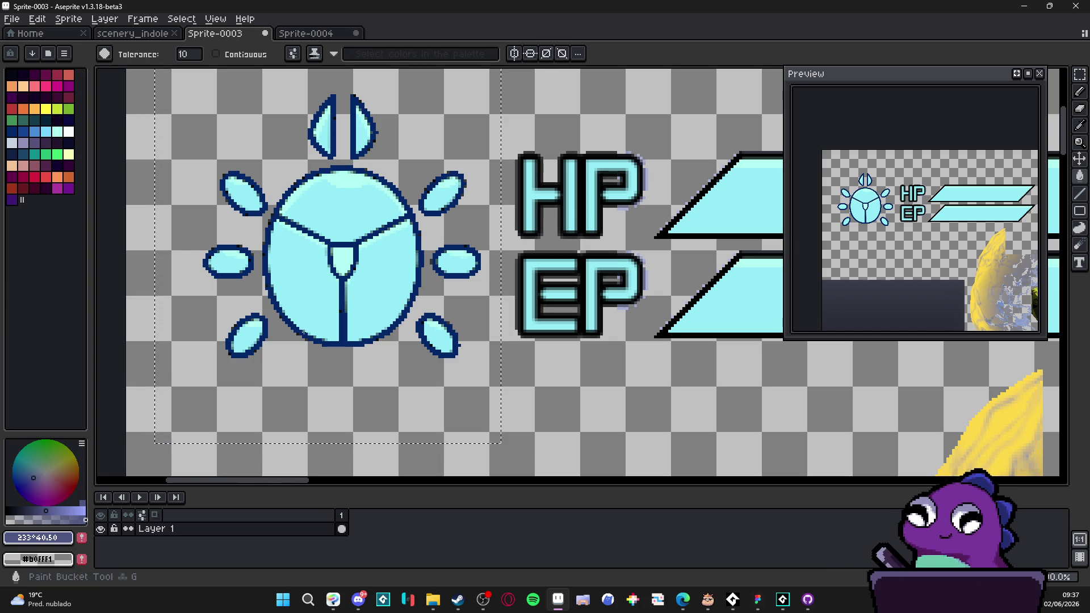
{"action": "scroll", "coordinate": [302, 335], "scroll_direction": "down", "scroll_amount": 2}
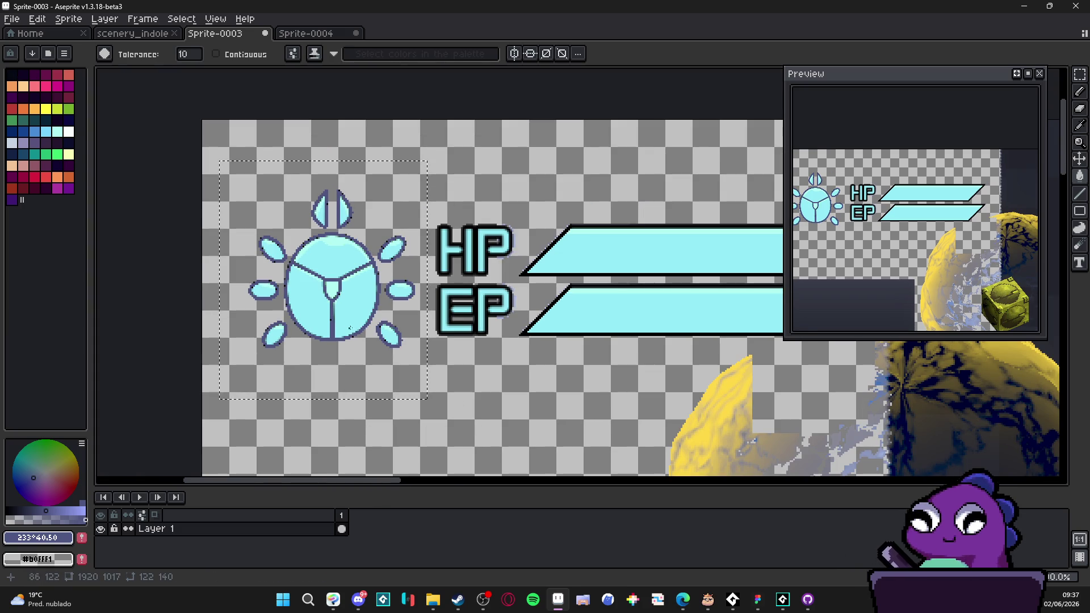
{"action": "key", "text": "v"}
Step: Create a new 122×140 sprite for the emblem and trim its canvas tightly around it
{"action": "left_click", "coordinate": [306, 34]}
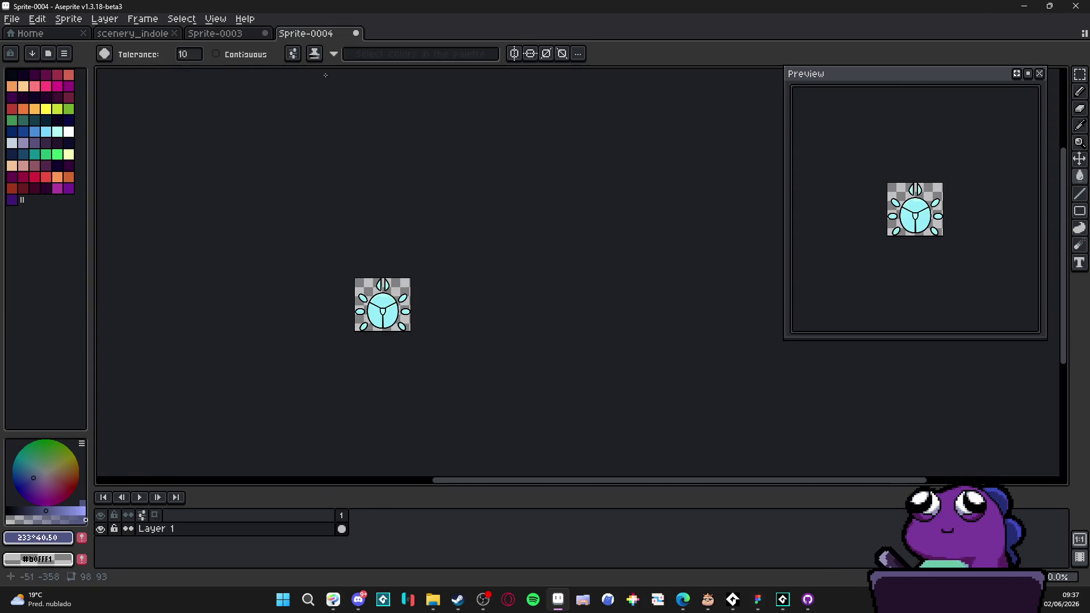
{"action": "left_click", "coordinate": [12, 19]}
{"action": "left_click", "coordinate": [32, 38]}
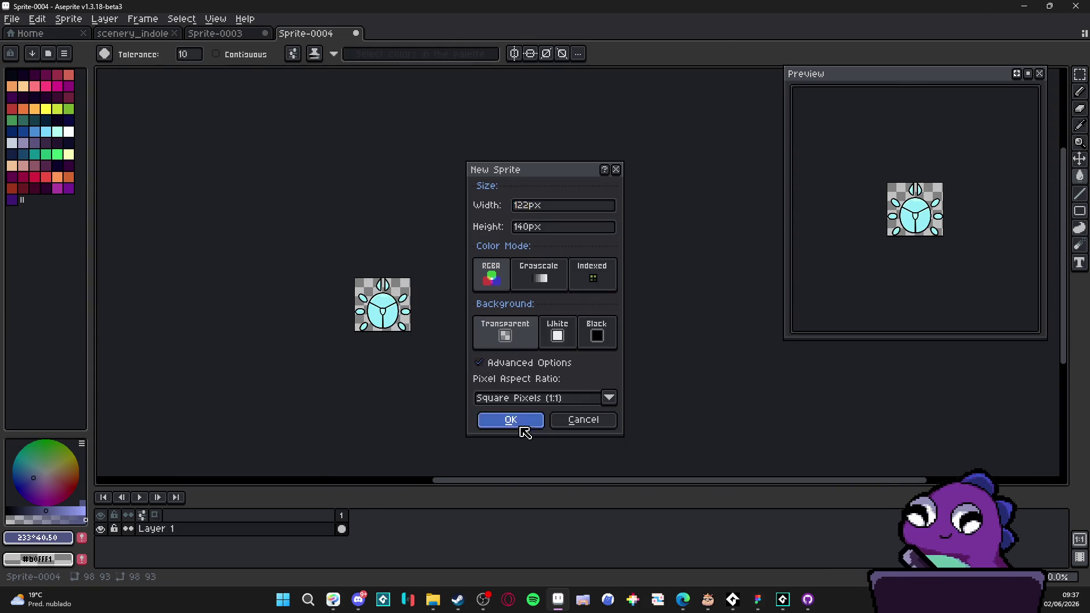
{"action": "left_click", "coordinate": [514, 421]}
{"action": "left_click", "coordinate": [68, 19]}
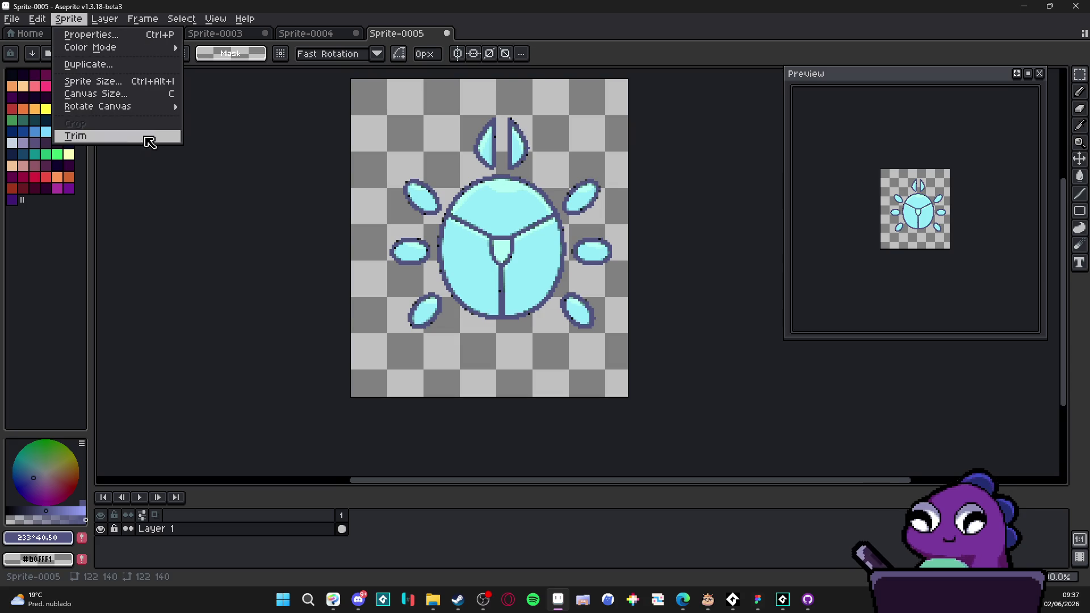
{"action": "left_click", "coordinate": [146, 140]}
{"action": "key", "text": "ctrl+a"}
{"action": "left_click", "coordinate": [1018, 5]}
{"action": "scroll", "coordinate": [288, 246], "scroll_direction": "up", "scroll_amount": 3}
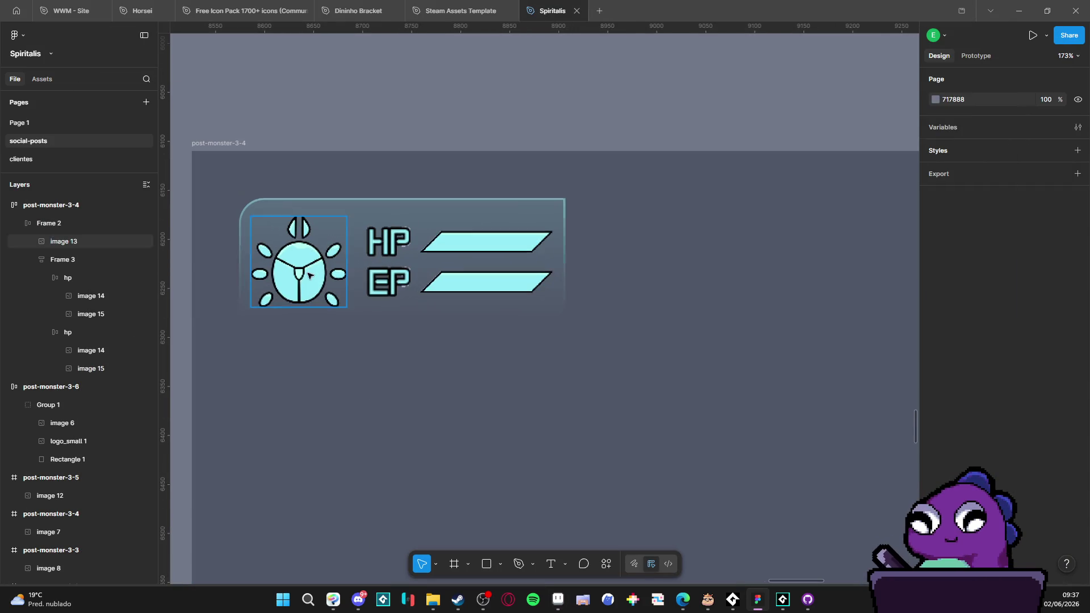
Step: Add a drop shadow effect to the beetle icon image
{"action": "left_click", "coordinate": [305, 287]}
{"action": "left_click", "coordinate": [305, 286]}
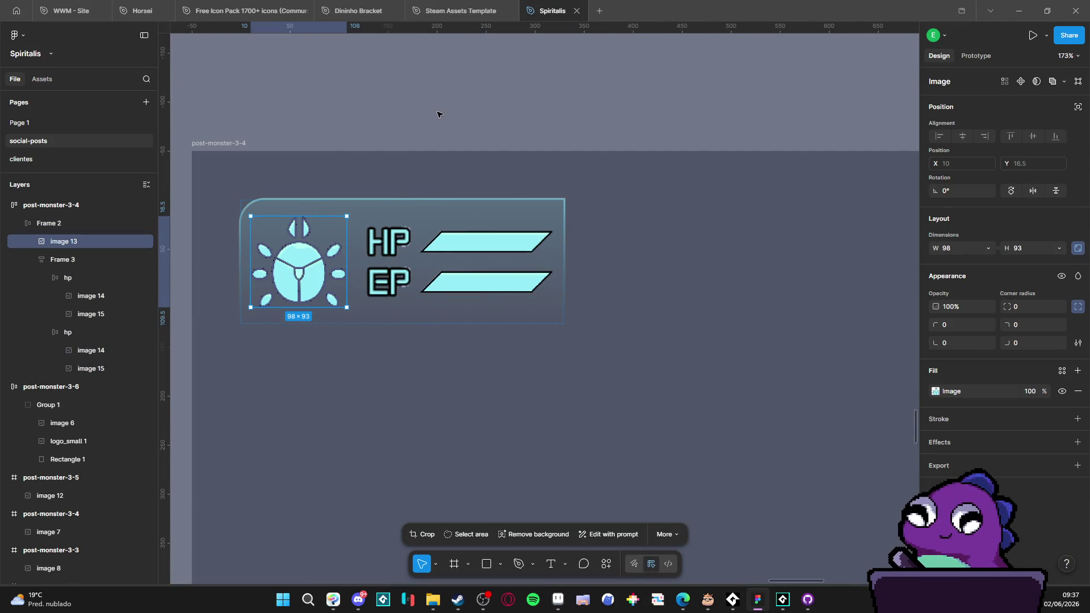
{"action": "left_click", "coordinate": [438, 112]}
{"action": "scroll", "coordinate": [454, 187], "scroll_direction": "down", "scroll_amount": 2, "text": "ctrl"}
{"action": "mouse_move", "coordinate": [523, 176]}
{"action": "left_mouse_down"}
{"action": "mouse_move", "coordinate": [489, 198]}
{"action": "mouse_move", "coordinate": [500, 210]}
{"action": "left_mouse_up"}
{"action": "scroll", "coordinate": [477, 165], "scroll_direction": "down", "scroll_amount": 2, "text": "ctrl"}
{"action": "key", "text": "ctrl+z"}
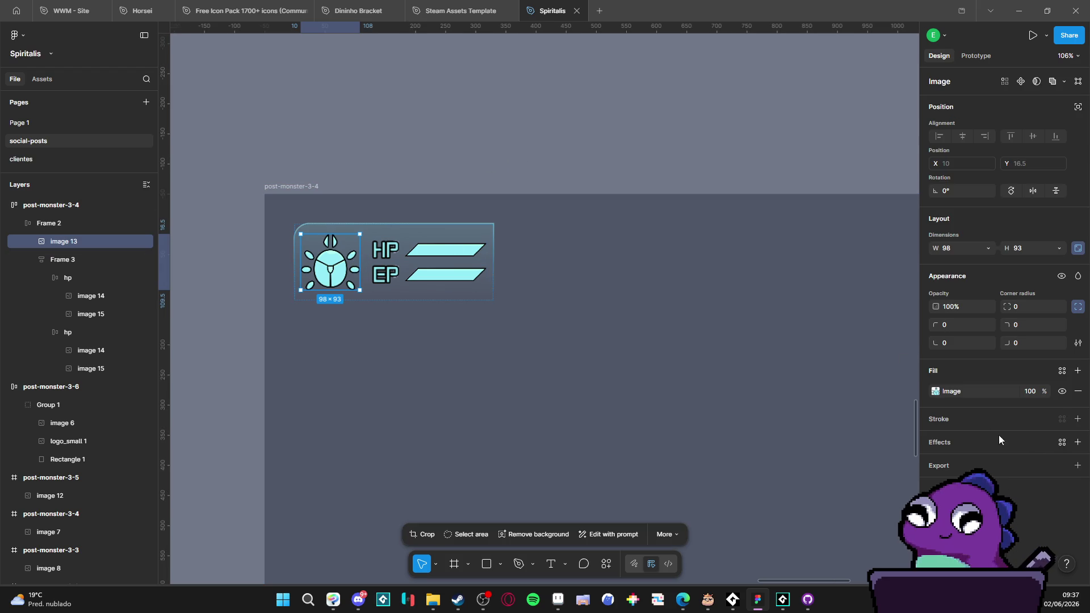
{"action": "left_click", "coordinate": [1078, 442]}
{"action": "left_click", "coordinate": [935, 462]}
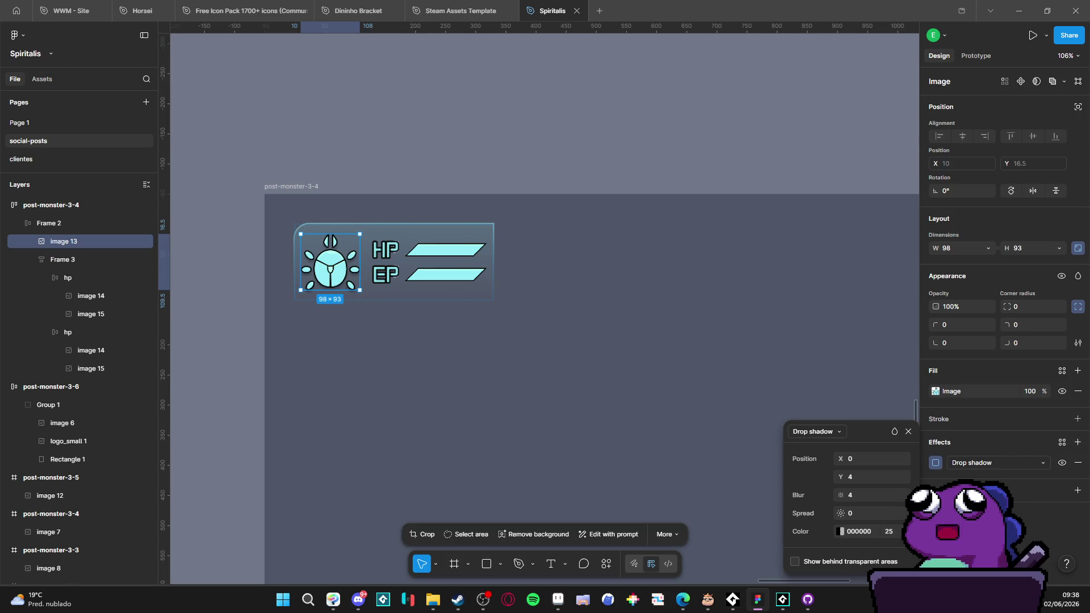
Step: Set the shadow's blur to 7.1, Y offset to 0 and opacity to 67%
{"action": "left_click", "coordinate": [847, 495]}
{"action": "type", "text": "7.1"}
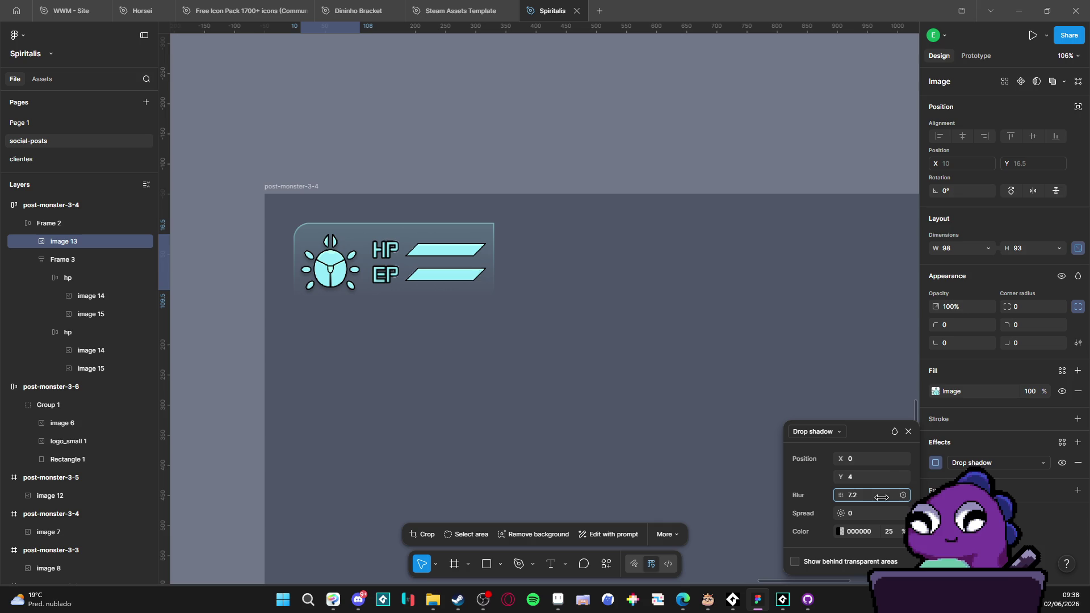
{"action": "left_click", "coordinate": [857, 477]}
{"action": "key", "text": "BackSpace"}
{"action": "type", "text": "0"}
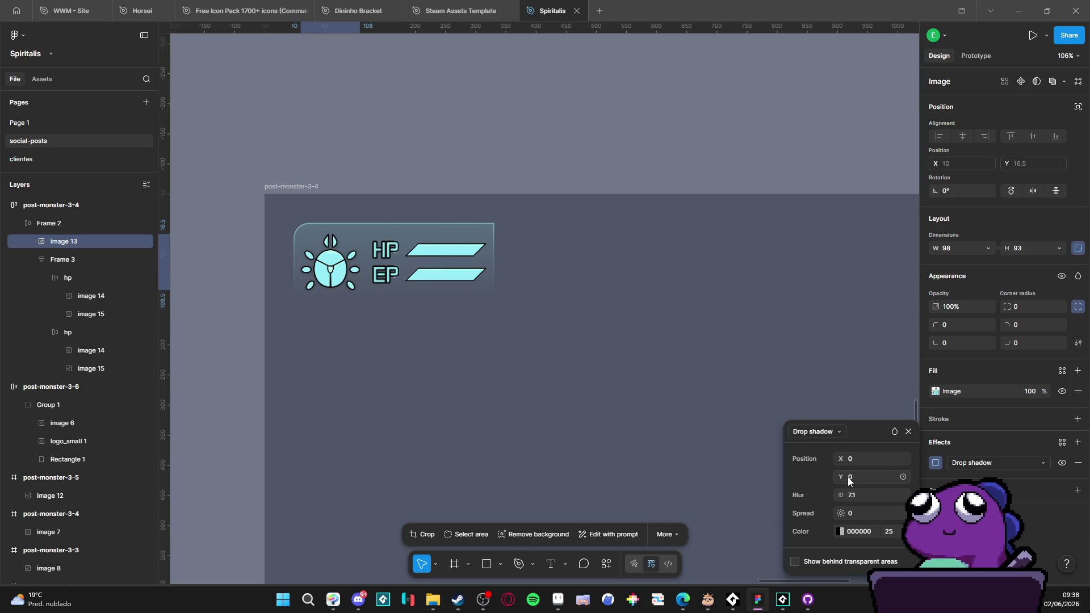
{"action": "key", "text": "Return"}
{"action": "left_click", "coordinate": [847, 533]}
{"action": "key", "text": "Tab"}
{"action": "type", "text": "27"}
{"action": "key", "text": "Return"}
{"action": "type", "text": "72"}
{"action": "key", "text": "Return"}
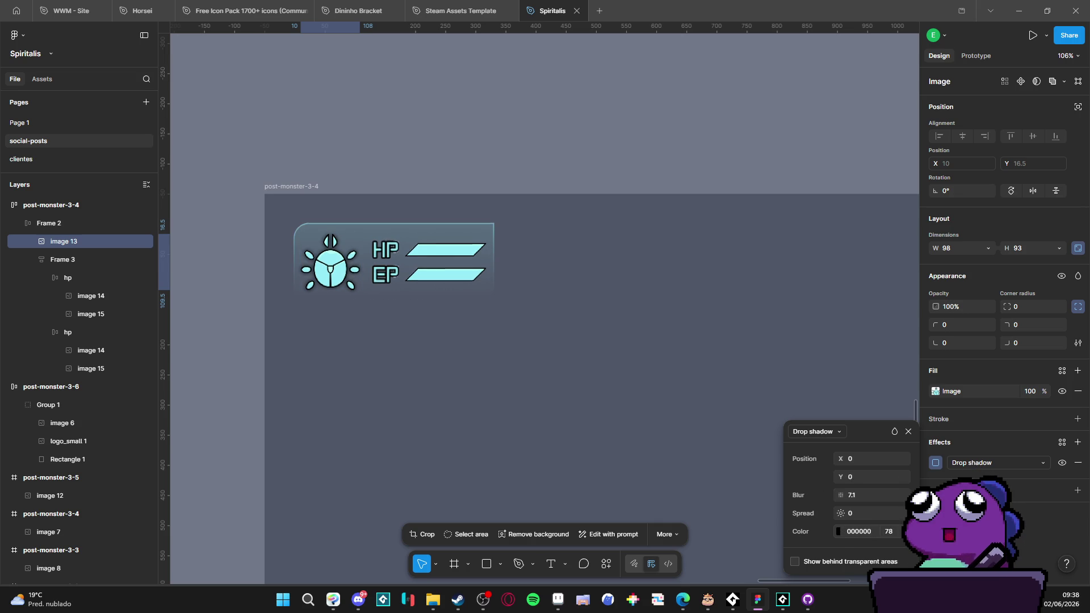
{"action": "type", "text": "67"}
{"action": "key", "text": "Return"}
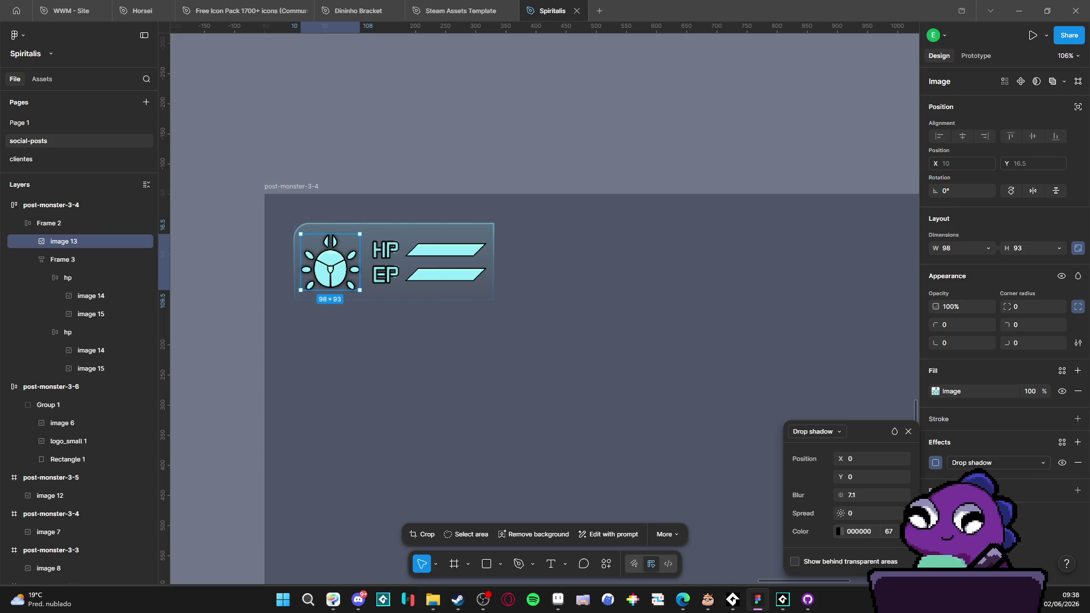
Step: Inspect the HP/EP bars group and its HP row
{"action": "left_click", "coordinate": [387, 252]}
{"action": "double_click", "coordinate": [386, 253]}
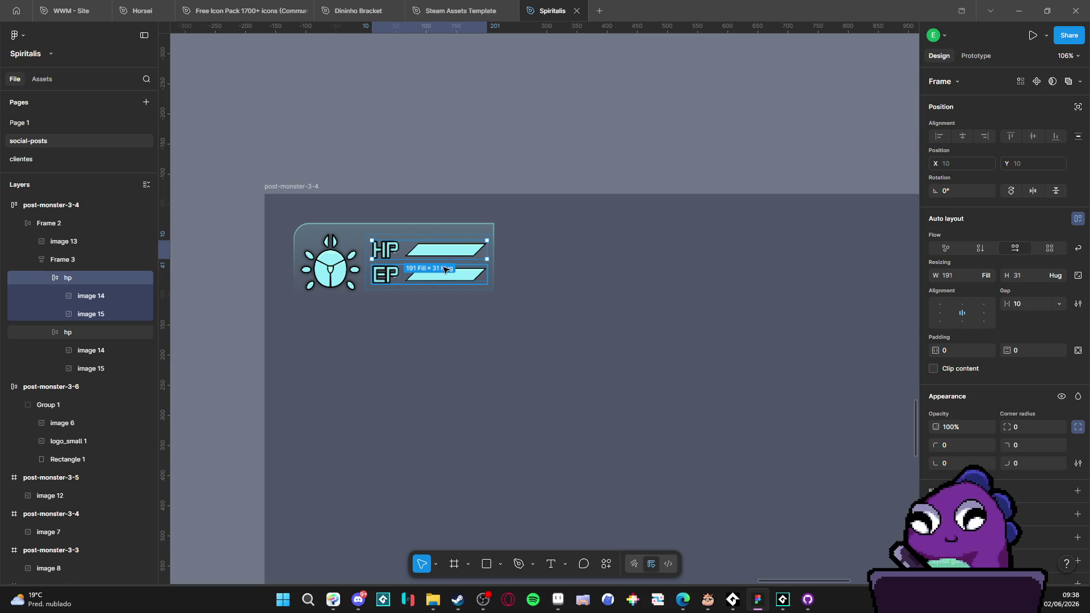
{"action": "left_click", "coordinate": [469, 151]}
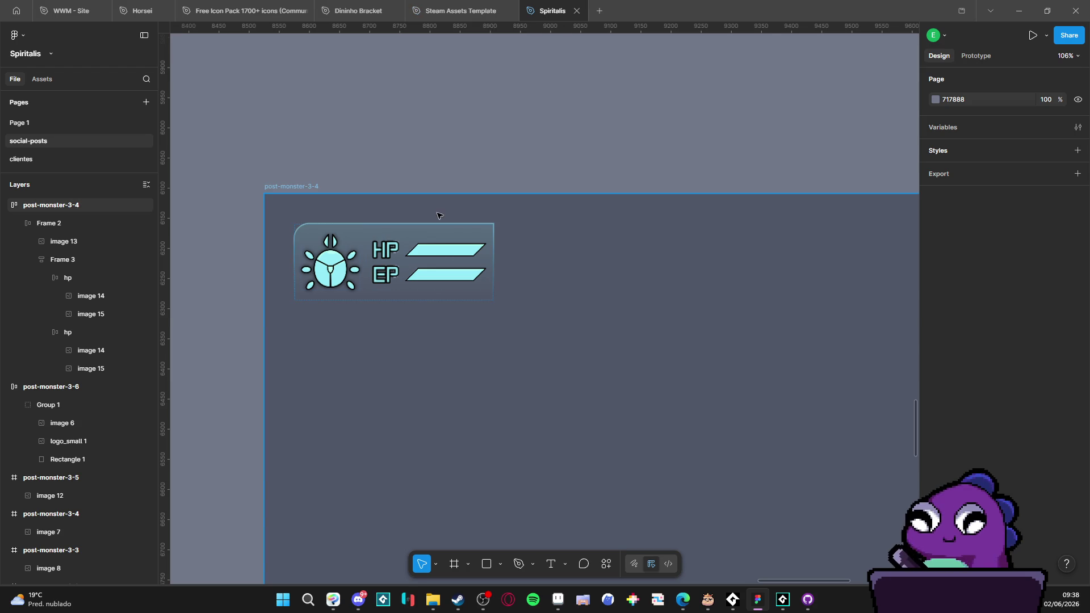
Step: Duplicate the HP bar image, move the copy above the HUD card and lock it
{"action": "double_click", "coordinate": [445, 259]}
{"action": "left_click", "coordinate": [447, 256]}
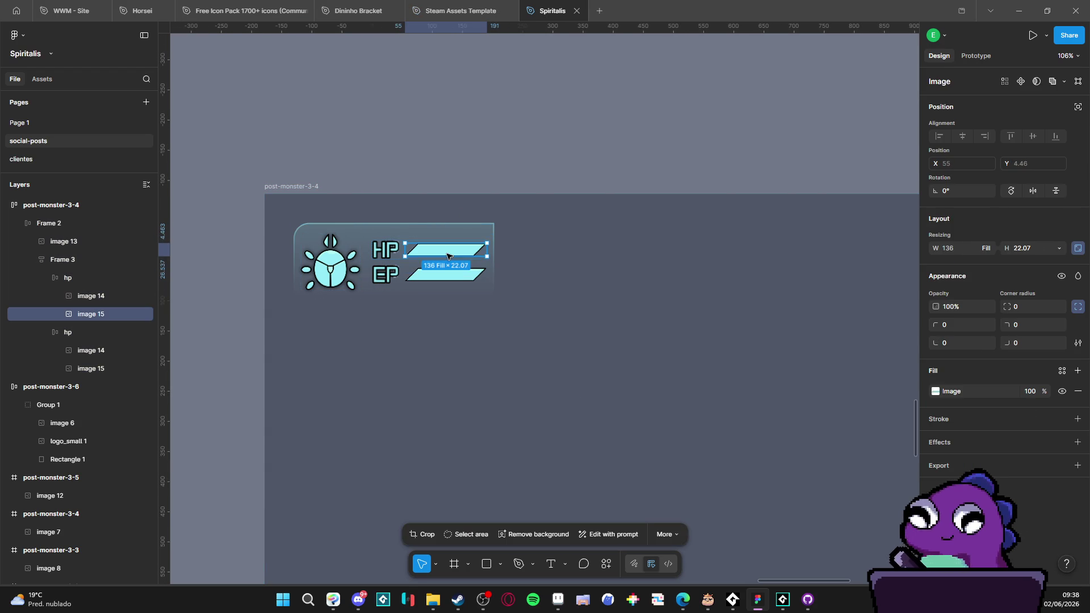
{"action": "key", "text": "ctrl+d"}
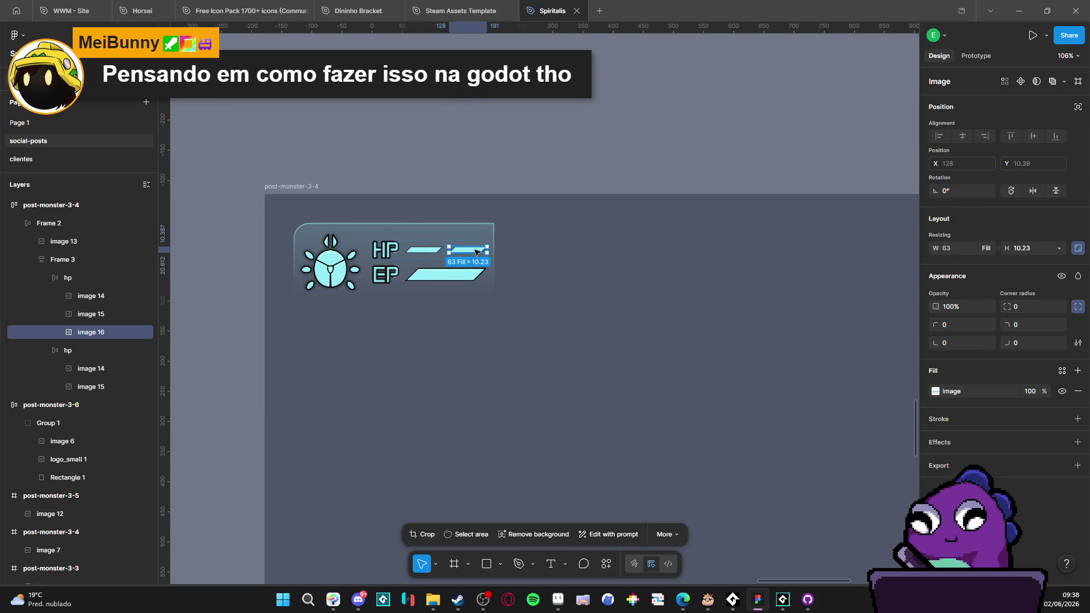
{"action": "left_click_drag", "start_coordinate": [474, 254], "coordinate": [472, 104]}
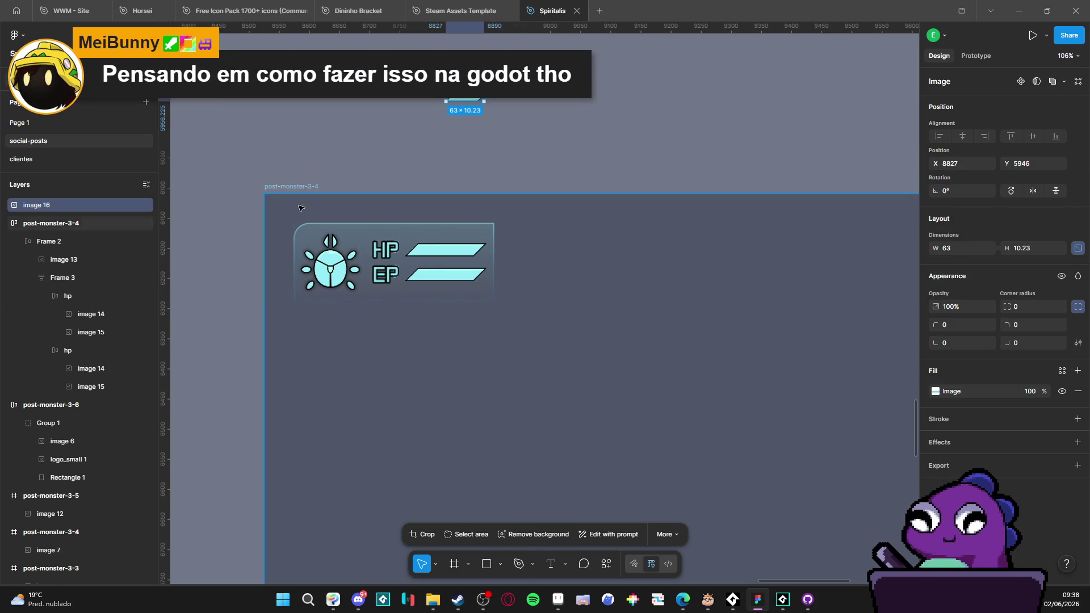
{"action": "left_click", "coordinate": [136, 204]}
Step: Trace the locked bar copy as a closed four-point parallelogram with the Pen tool
{"action": "key", "text": "p"}
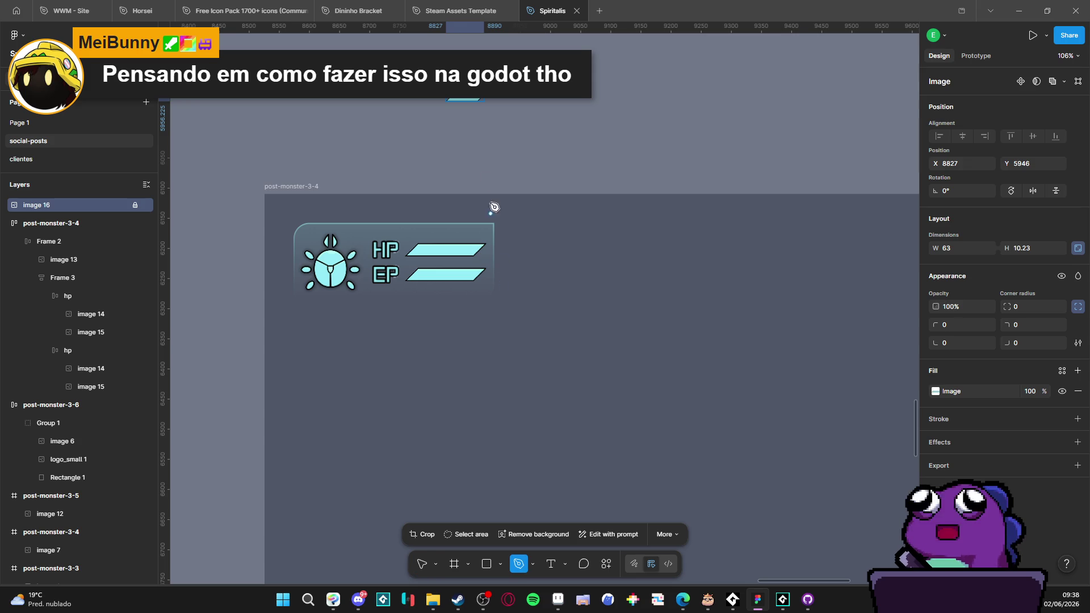
{"action": "scroll", "coordinate": [471, 109], "scroll_direction": "up", "scroll_amount": 10}
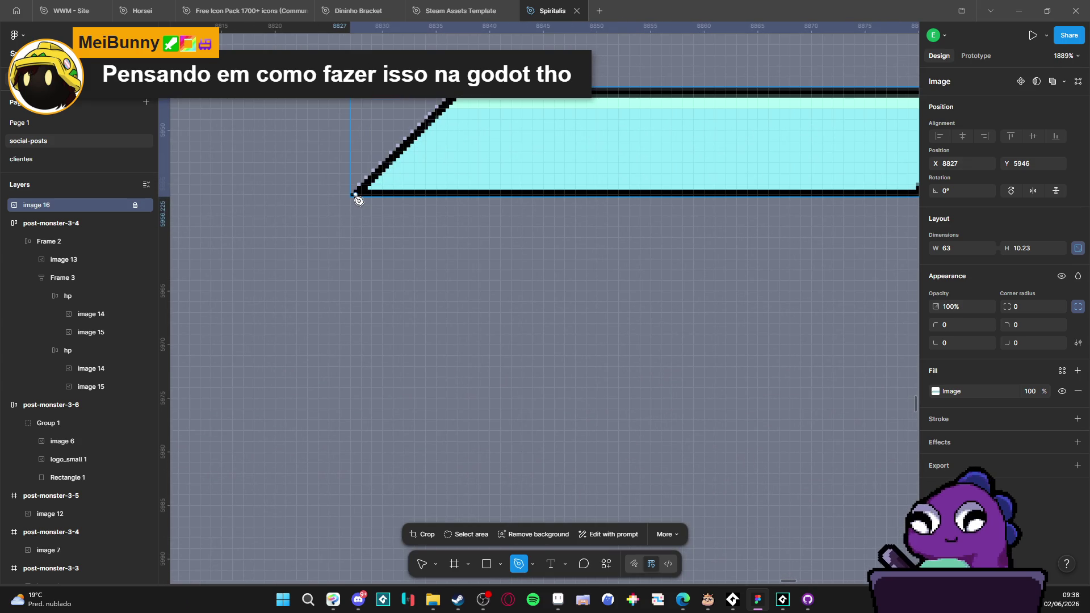
{"action": "left_click", "coordinate": [355, 195]}
{"action": "left_click", "coordinate": [460, 92]}
{"action": "scroll", "coordinate": [648, 126], "scroll_direction": "down", "scroll_amount": 3}
{"action": "left_click", "coordinate": [836, 116]}
{"action": "left_click", "coordinate": [782, 168]}
{"action": "left_click", "coordinate": [489, 175]}
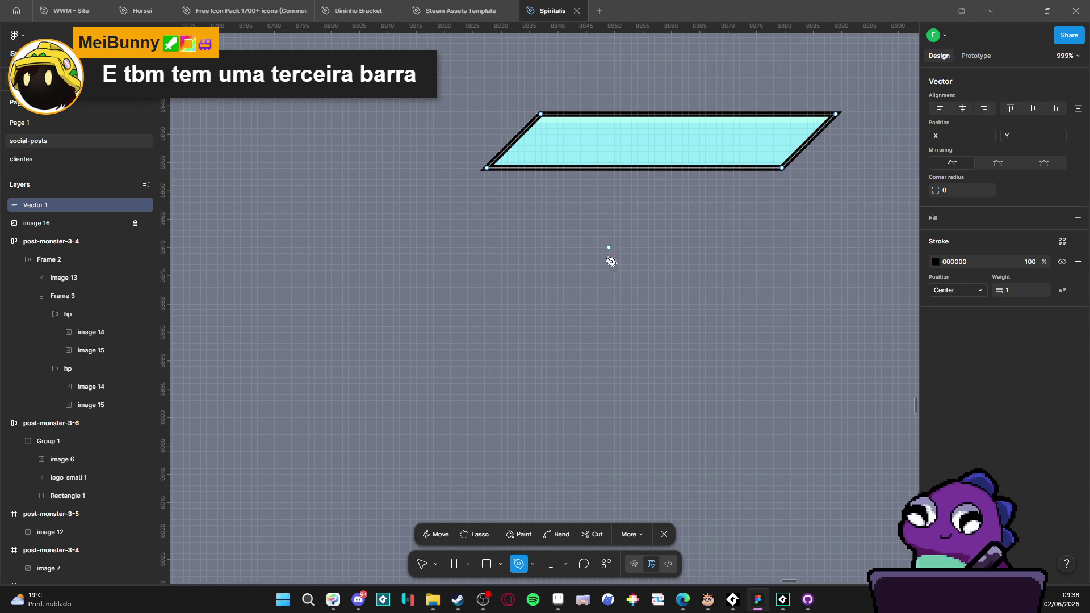
{"action": "scroll", "coordinate": [505, 327], "scroll_direction": "down", "scroll_amount": 3}
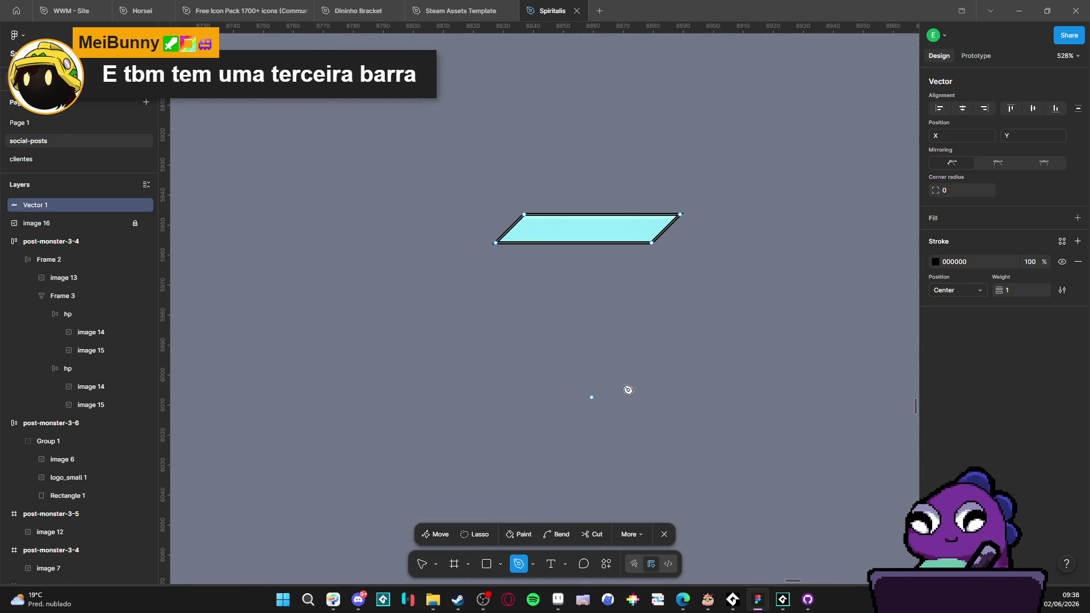
Step: Give the parallelogram a 55% 73EFE8 fill and a white outline
{"action": "left_click", "coordinate": [1077, 224]}
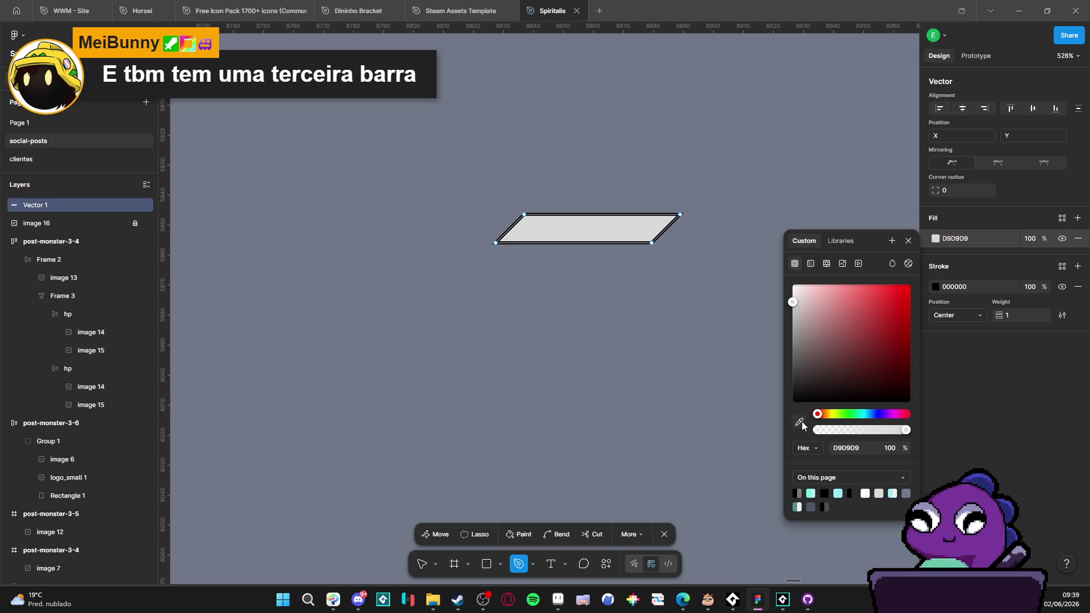
{"action": "left_click", "coordinate": [811, 493]}
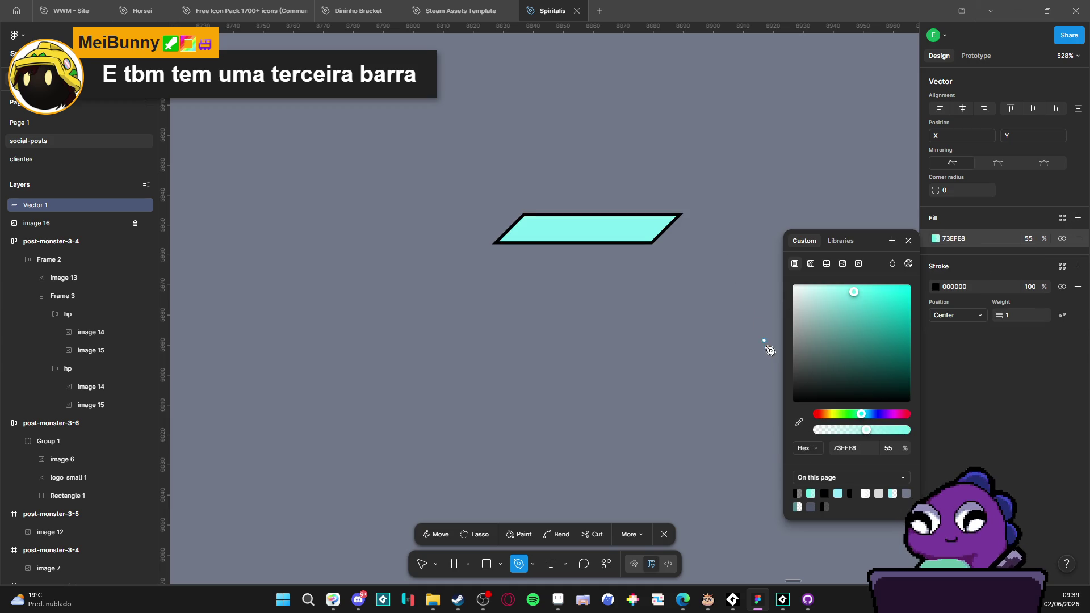
{"action": "left_click", "coordinate": [923, 299]}
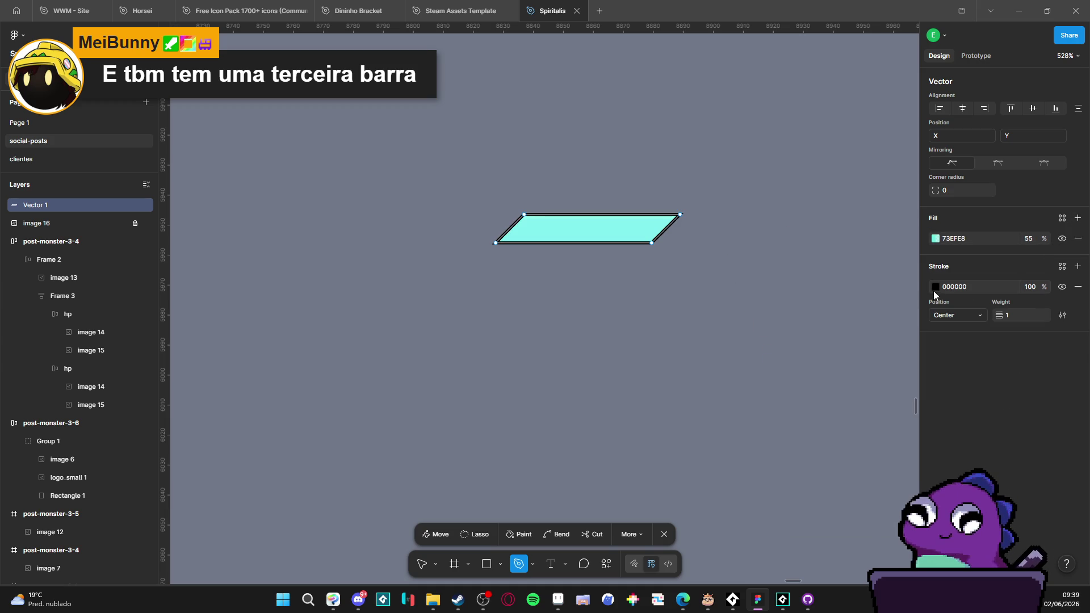
{"action": "left_click", "coordinate": [935, 290]}
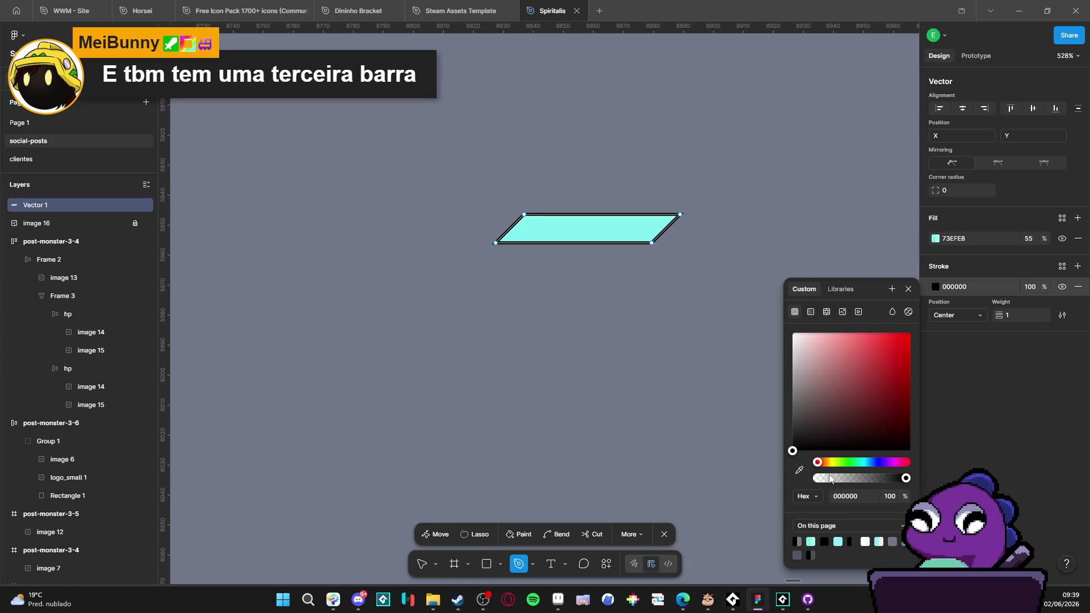
{"action": "left_click_drag", "start_coordinate": [814, 361], "coordinate": [742, 250]}
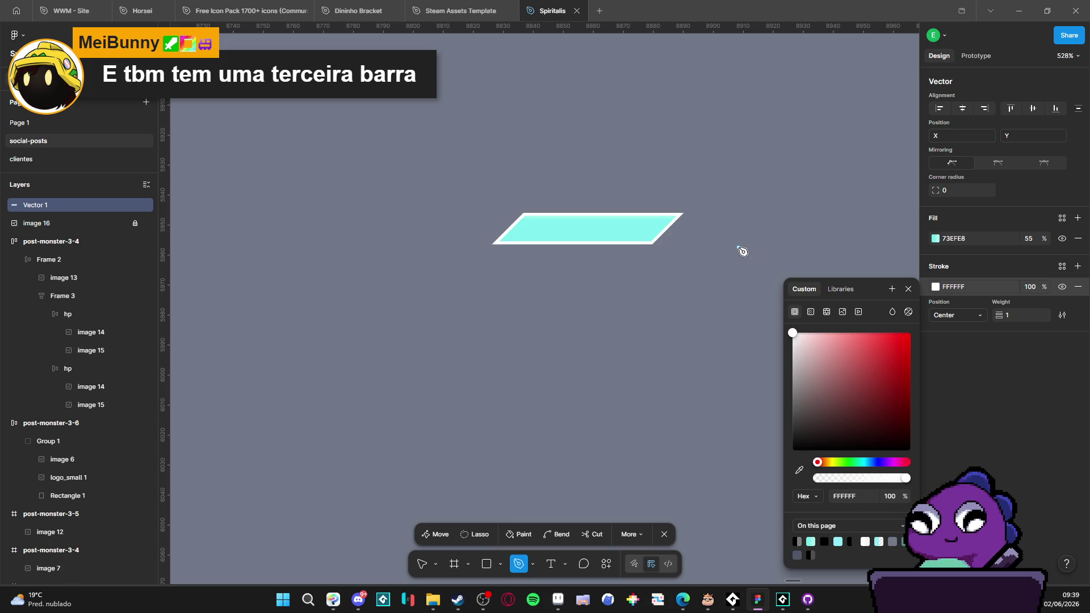
{"action": "left_click", "coordinate": [421, 568]}
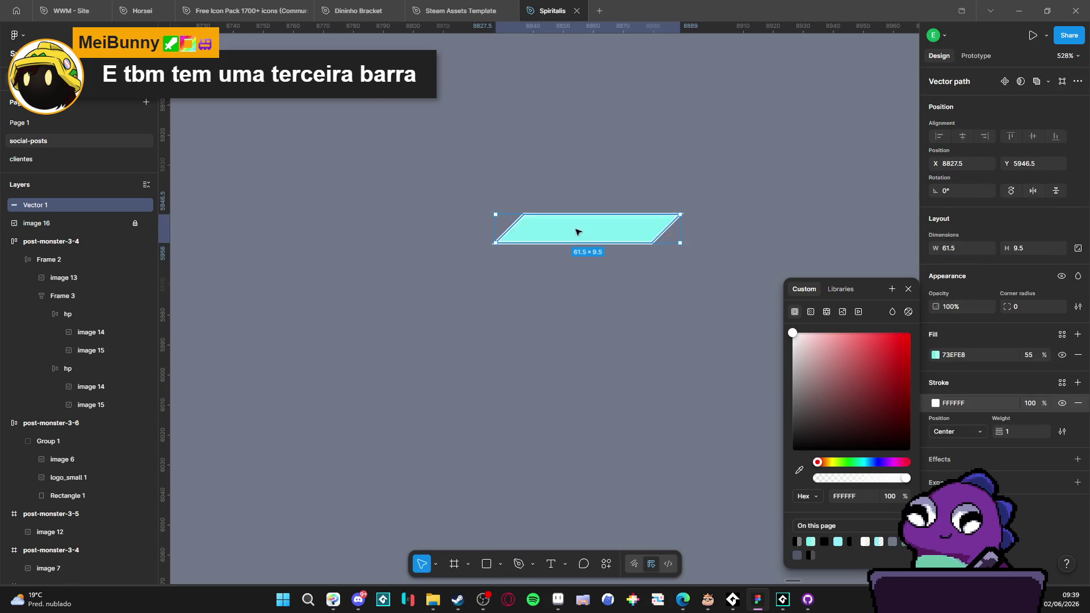
{"action": "scroll", "coordinate": [560, 275], "scroll_direction": "down", "scroll_amount": 5}
{"action": "scroll", "coordinate": [476, 259], "scroll_direction": "down", "scroll_amount": 4}
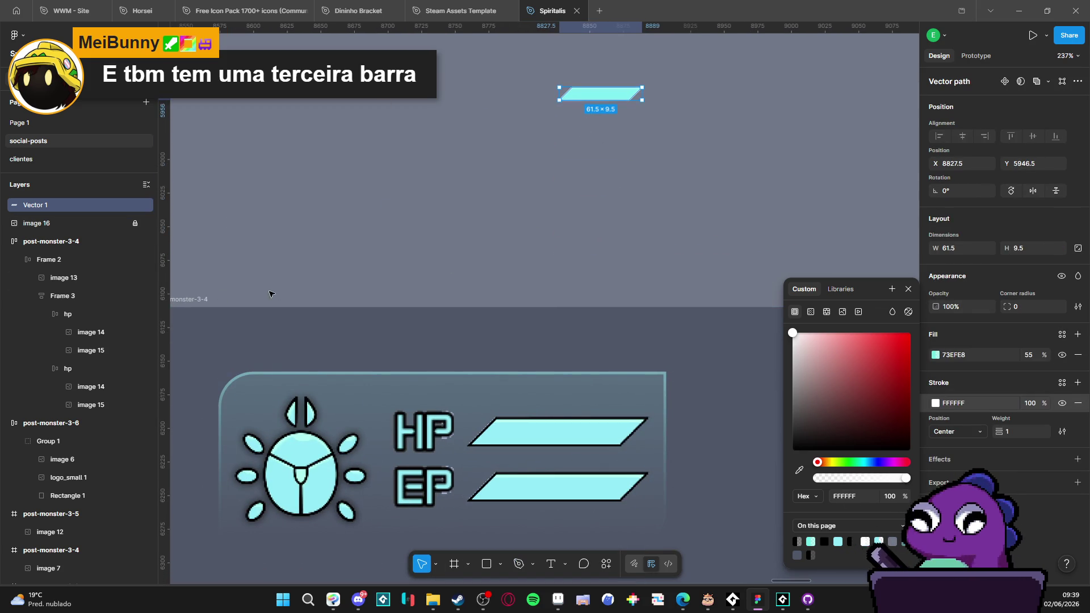
Step: Paste the vector bar into the HP row and delete the old HP image bar
{"action": "left_click", "coordinate": [127, 336]}
{"action": "left_click", "coordinate": [566, 438]}
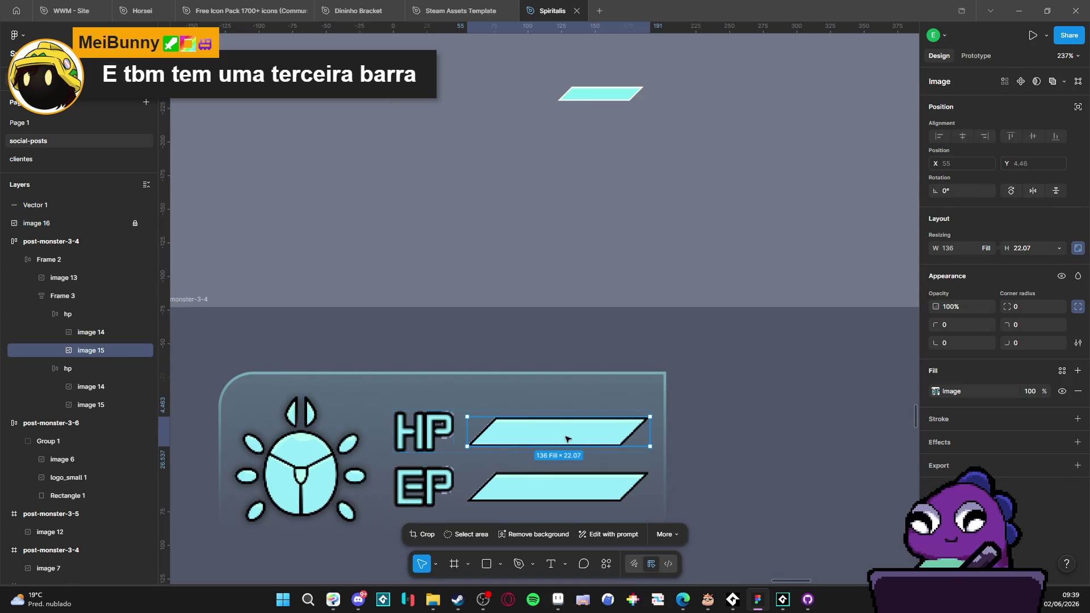
{"action": "left_click", "coordinate": [86, 314]}
{"action": "key", "text": "ctrl+v"}
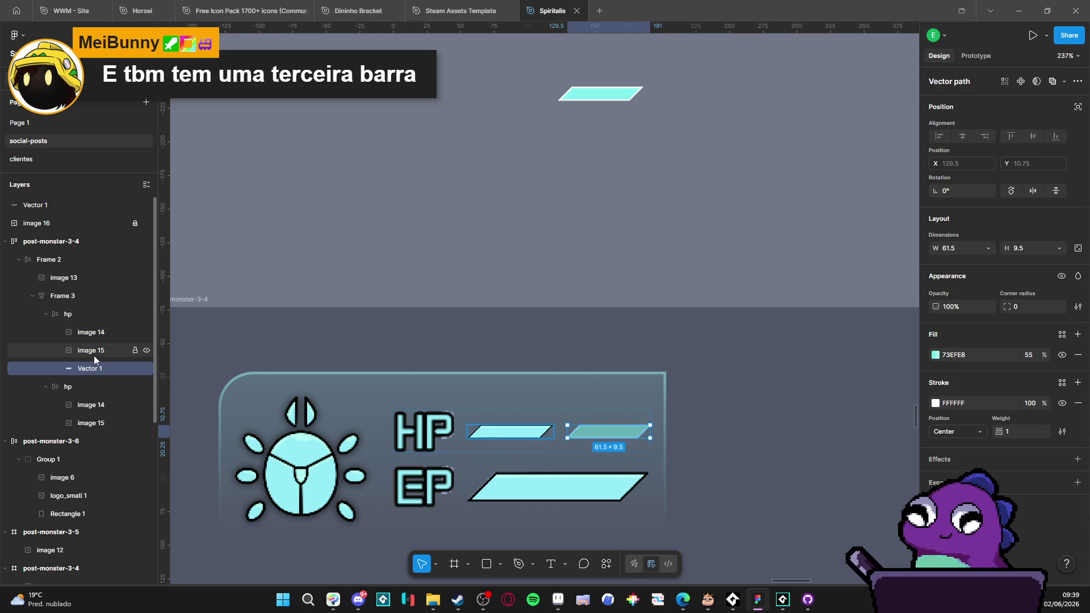
{"action": "left_click", "coordinate": [108, 350]}
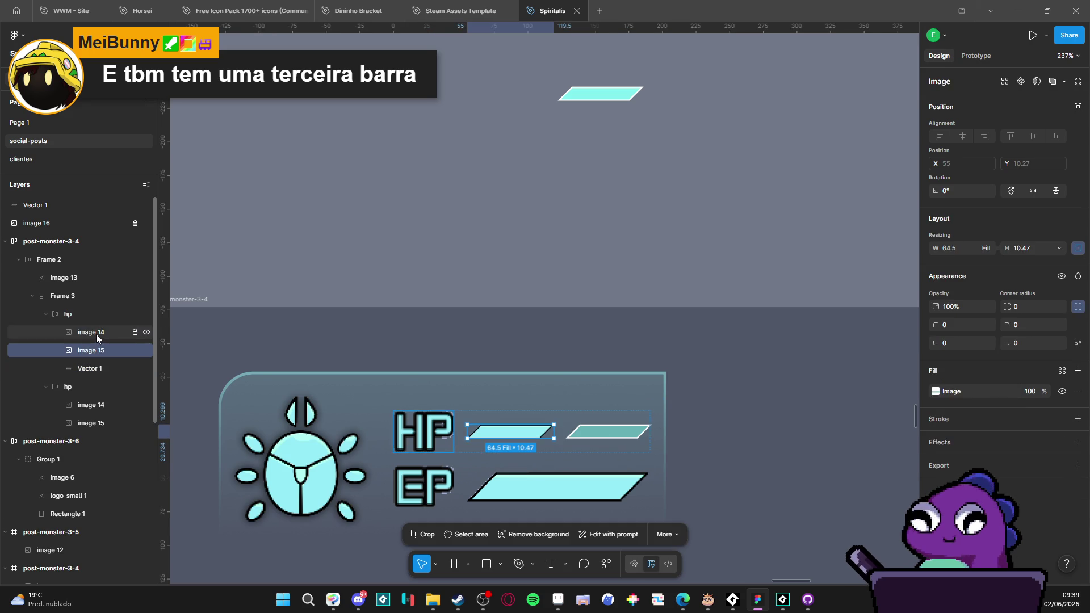
{"action": "key", "text": "Delete"}
{"action": "left_click", "coordinate": [102, 350]}
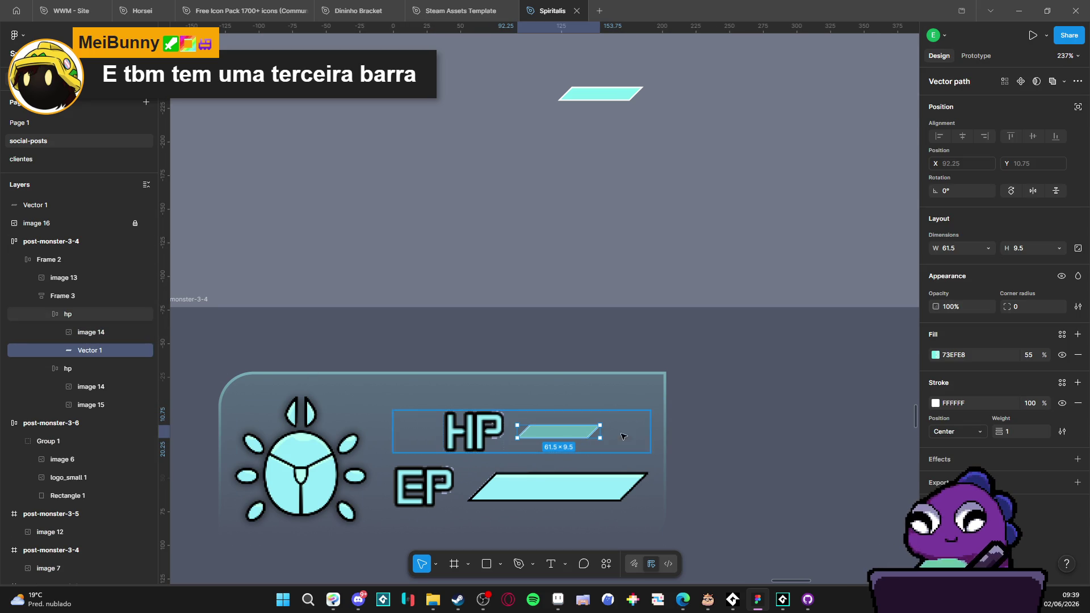
{"action": "mouse_move", "coordinate": [600, 424]}
{"action": "left_mouse_down"}
{"action": "mouse_move", "coordinate": [621, 410]}
{"action": "mouse_move", "coordinate": [640, 417]}
{"action": "left_mouse_up"}
{"action": "key", "text": "ctrl+z"}
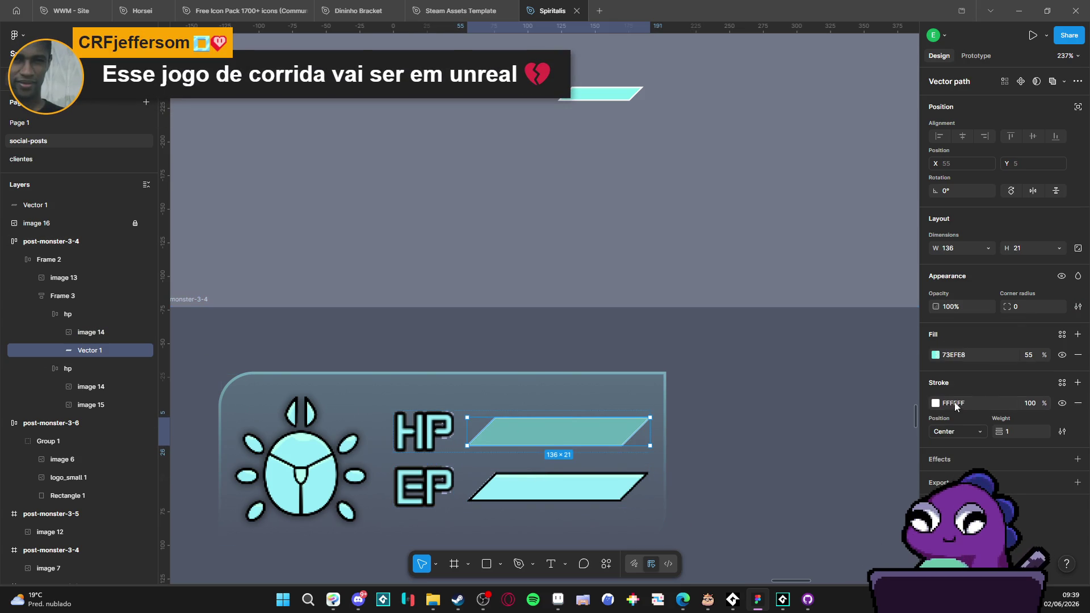
Step: Sample the EP bar's colour with the eyedropper to fill the HP vector bar 95ECF7
{"action": "left_click", "coordinate": [935, 356]}
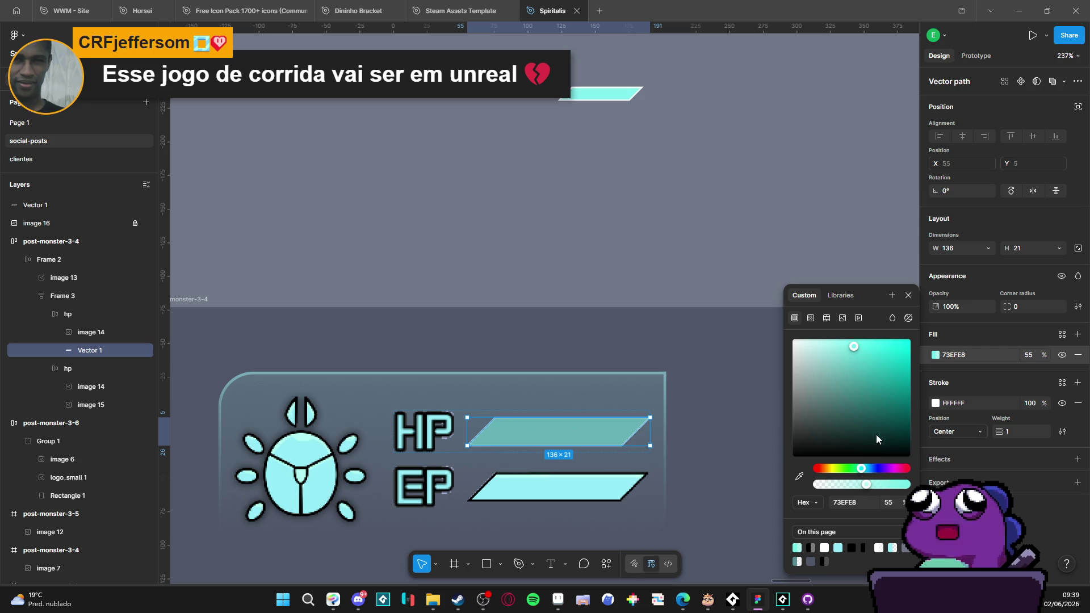
{"action": "left_click", "coordinate": [799, 476]}
{"action": "left_click", "coordinate": [585, 484]}
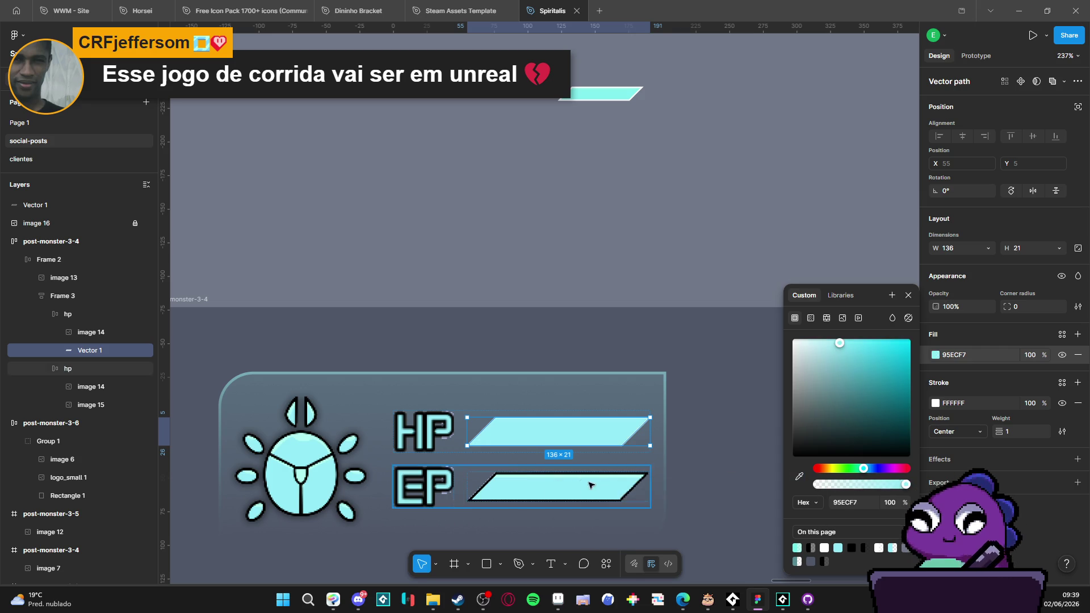
{"action": "left_click", "coordinate": [691, 271]}
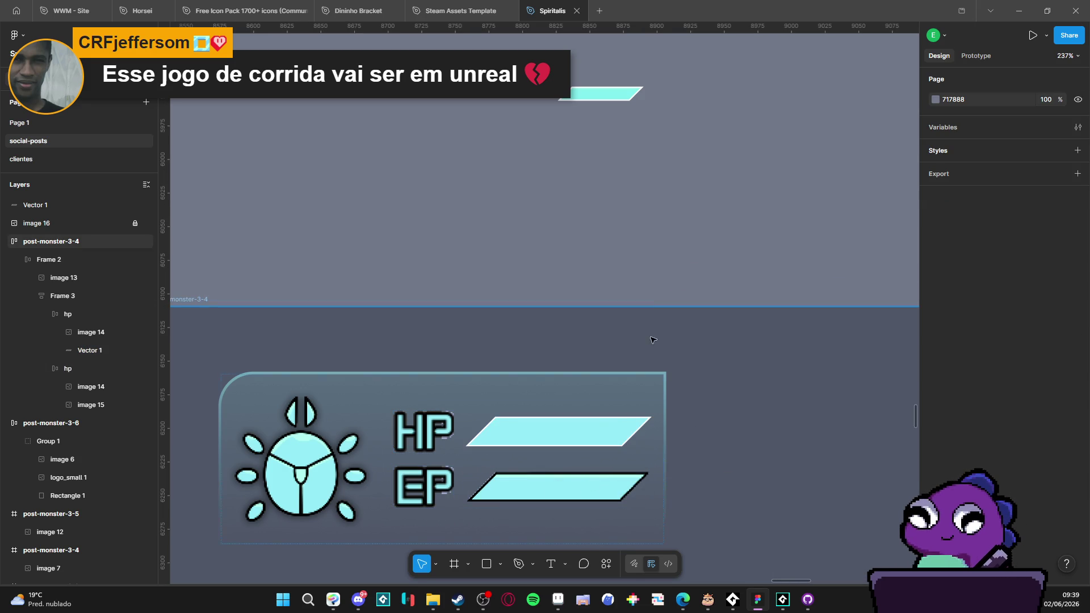
{"action": "scroll", "coordinate": [683, 278], "scroll_direction": "down", "scroll_amount": 2}
{"action": "left_click_drag", "start_coordinate": [684, 276], "coordinate": [612, 239]}
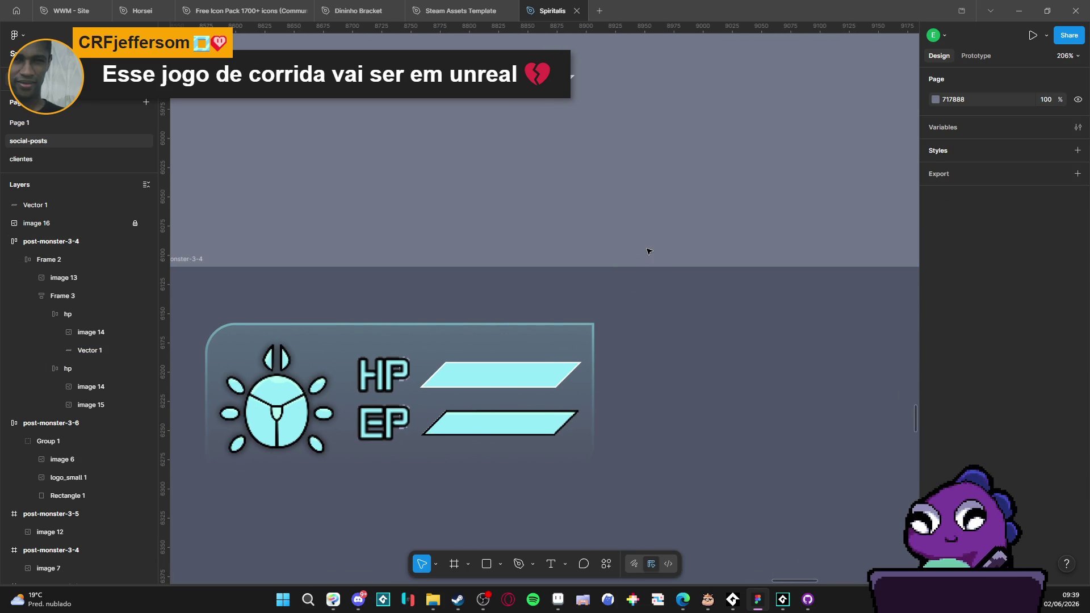
{"action": "scroll", "coordinate": [630, 239], "scroll_direction": "down", "scroll_amount": 3}
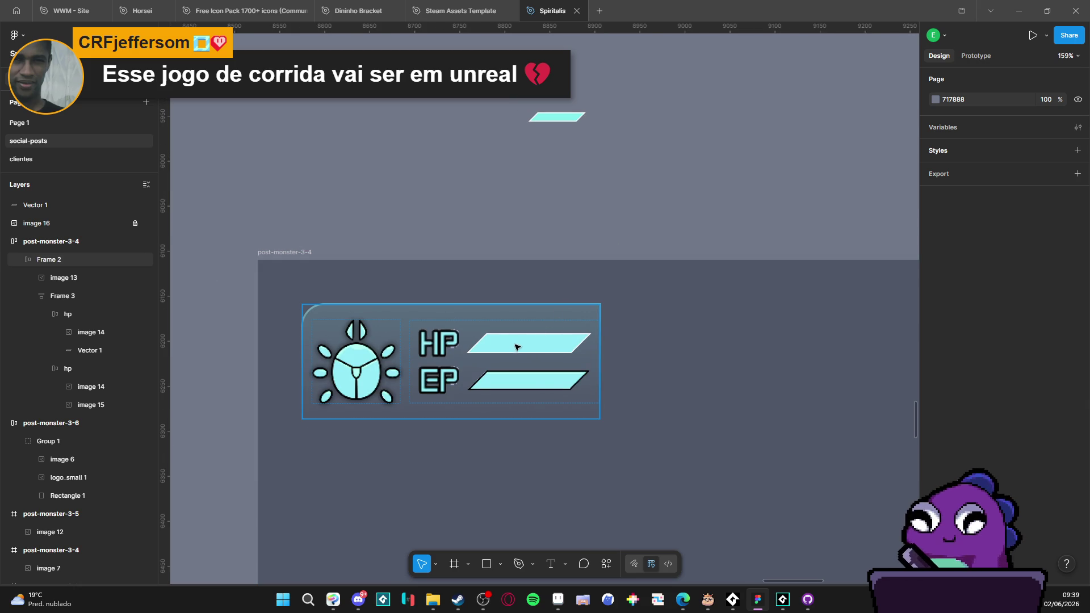
Step: Replace the EP image bar with a pasted copy of the vector bar
{"action": "left_click", "coordinate": [534, 395]}
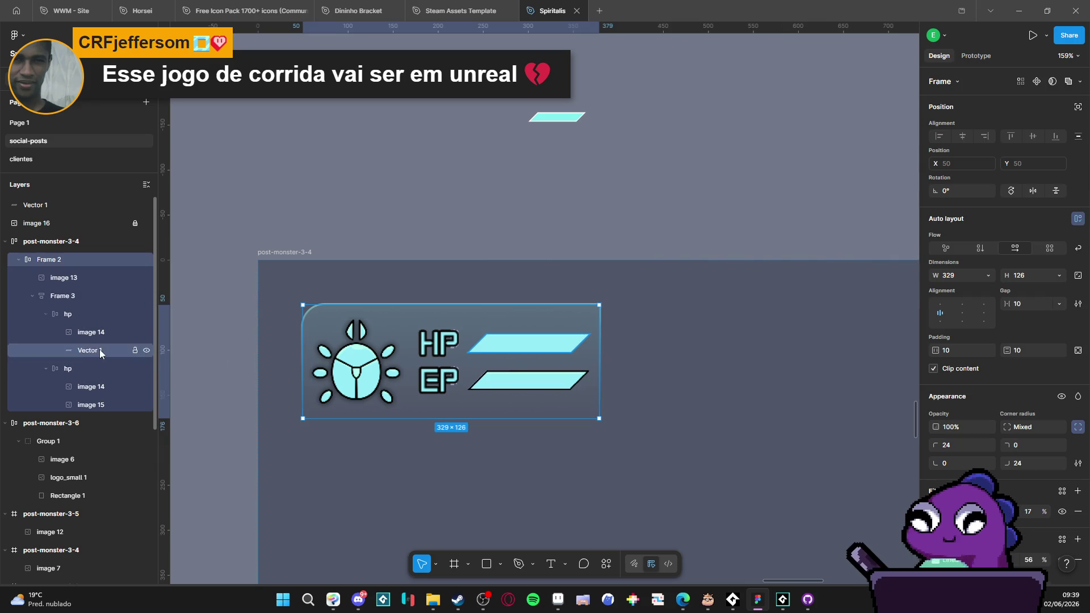
{"action": "left_click", "coordinate": [74, 366]}
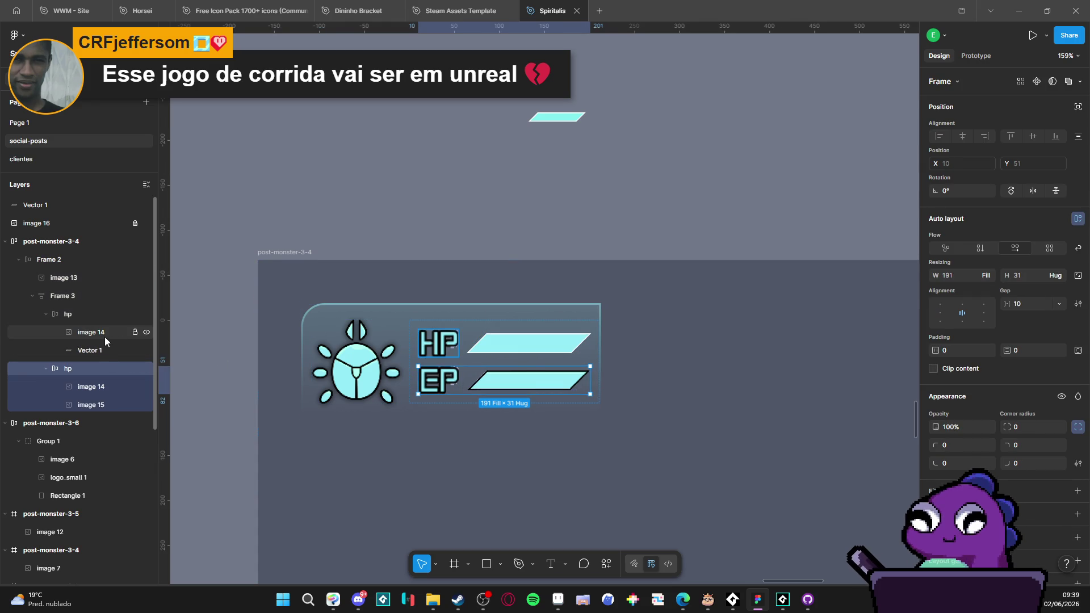
{"action": "left_click", "coordinate": [98, 350]}
{"action": "left_click", "coordinate": [97, 388]}
{"action": "left_click", "coordinate": [90, 404]}
{"action": "key", "text": "Delete"}
{"action": "left_click", "coordinate": [85, 366]}
{"action": "key", "text": "ctrl+v"}
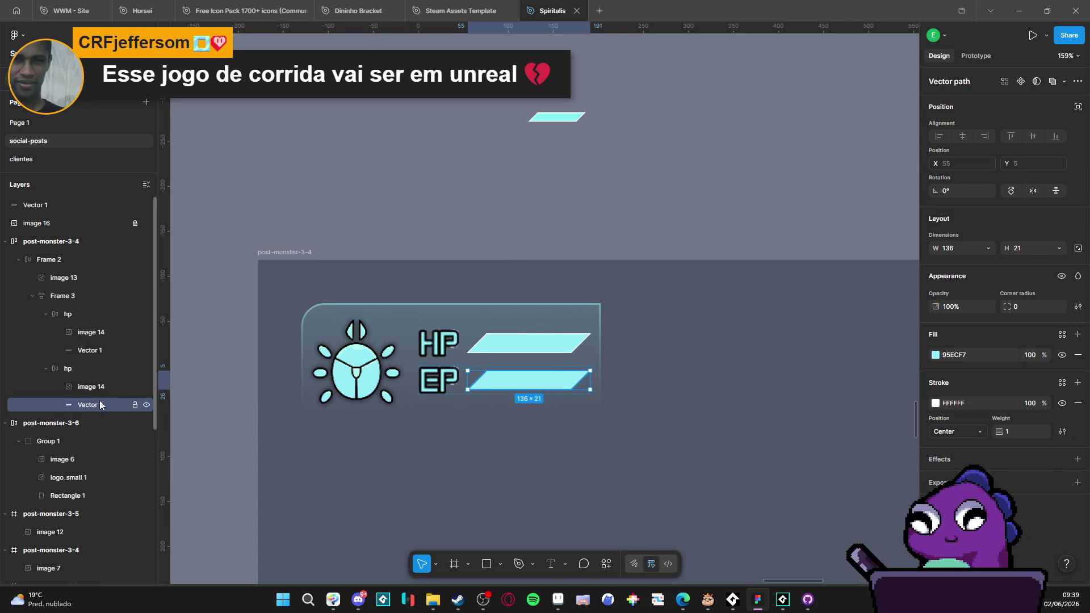
{"action": "left_click", "coordinate": [613, 197]}
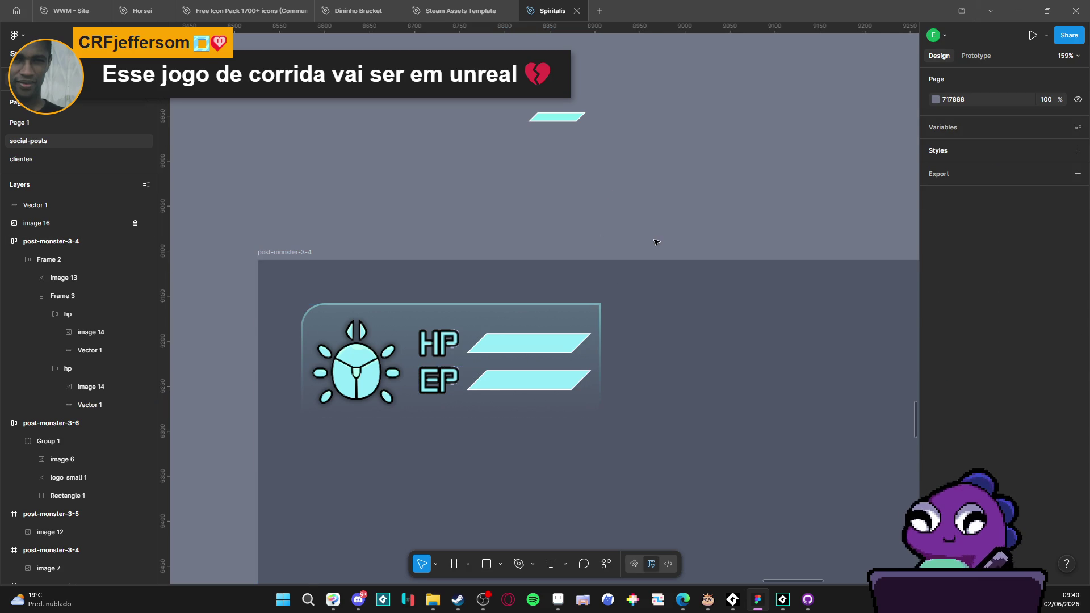
Step: Drill into the HUD panel to select the HP vector bar
{"action": "scroll", "coordinate": [651, 231], "scroll_direction": "down", "scroll_amount": 2}
{"action": "left_click_drag", "start_coordinate": [652, 229], "coordinate": [546, 217]}
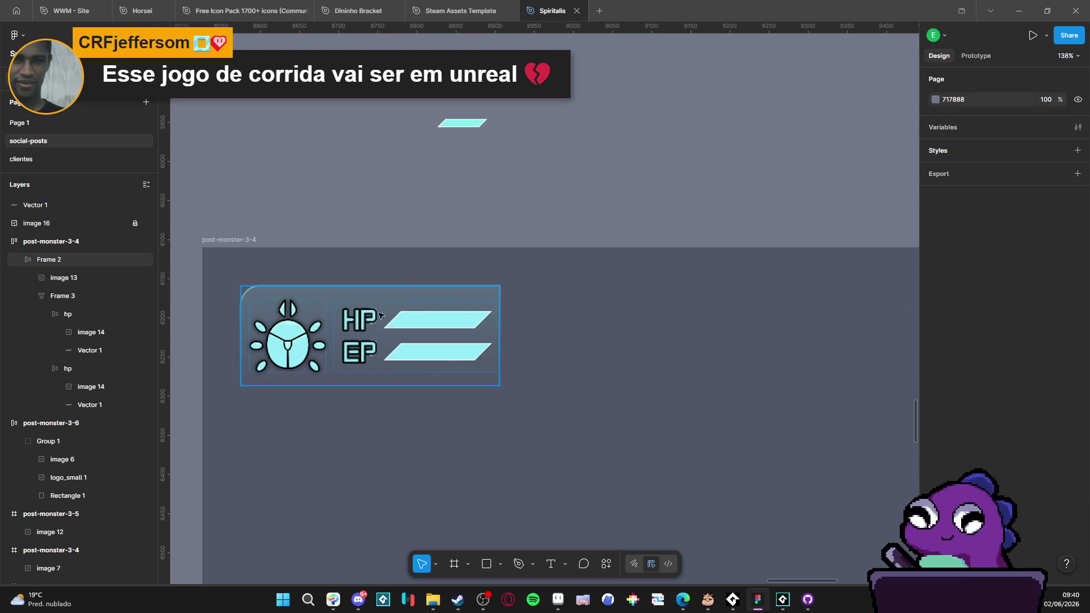
{"action": "left_click", "coordinate": [418, 316]}
{"action": "left_click", "coordinate": [418, 323]}
{"action": "double_click", "coordinate": [414, 327]}
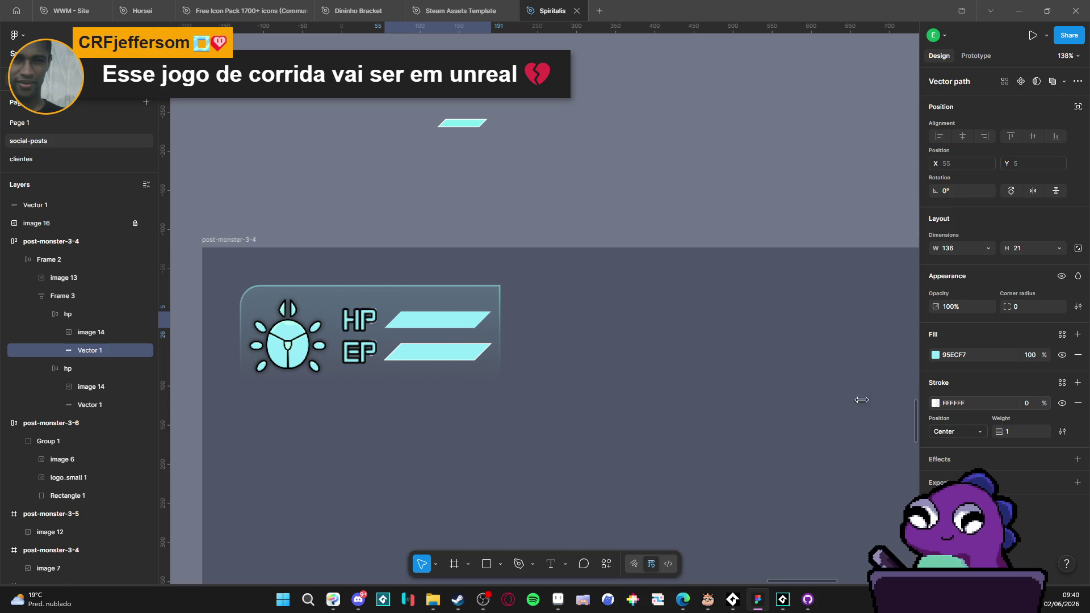
{"action": "left_click", "coordinate": [644, 168]}
Step: Set the EP vector bar's stroke opacity to 0% to hide its white outline
{"action": "left_click", "coordinate": [456, 352]}
{"action": "double_click", "coordinate": [453, 355]}
{"action": "double_click", "coordinate": [452, 358]}
{"action": "double_click", "coordinate": [461, 359]}
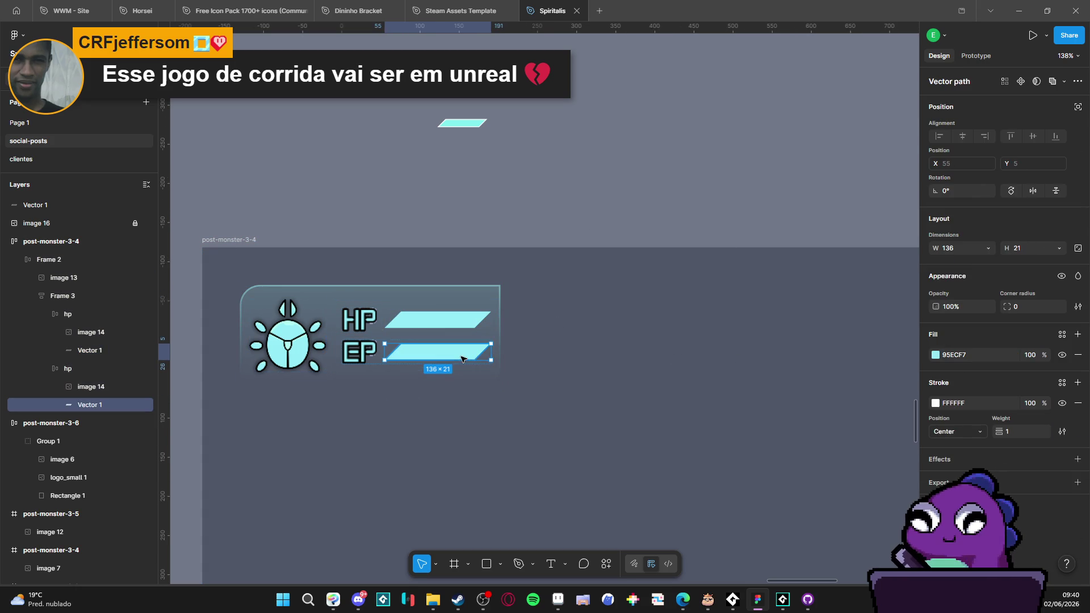
{"action": "left_click_drag", "start_coordinate": [1044, 403], "coordinate": [1000, 387]}
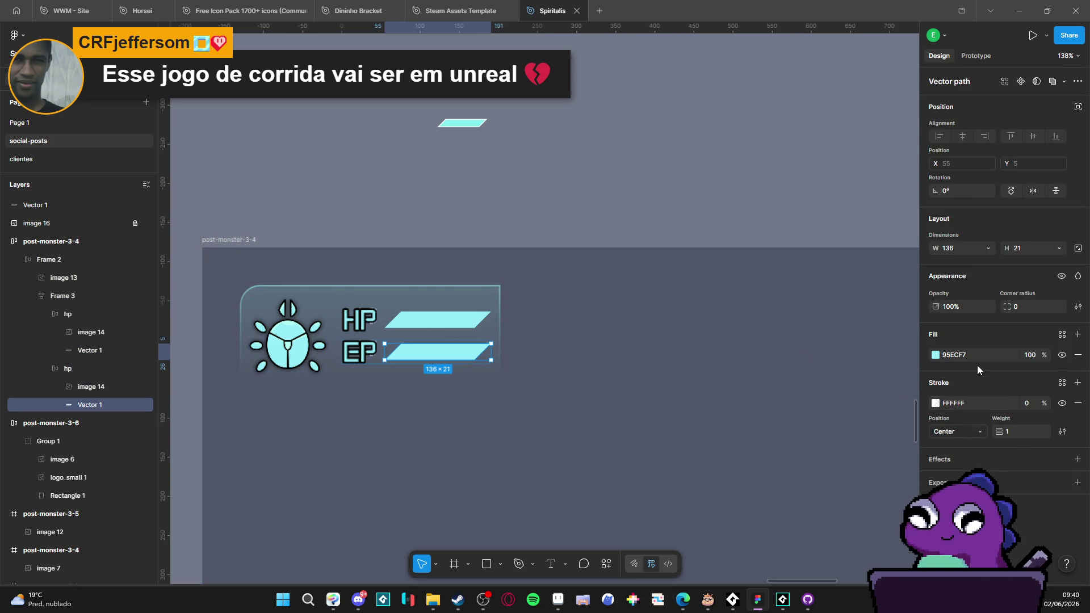
{"action": "left_click", "coordinate": [698, 160]}
Step: Check the HP row and review the finished HUD card on the canvas
{"action": "scroll", "coordinate": [511, 221], "scroll_direction": "down", "scroll_amount": 2, "text": "ctrl"}
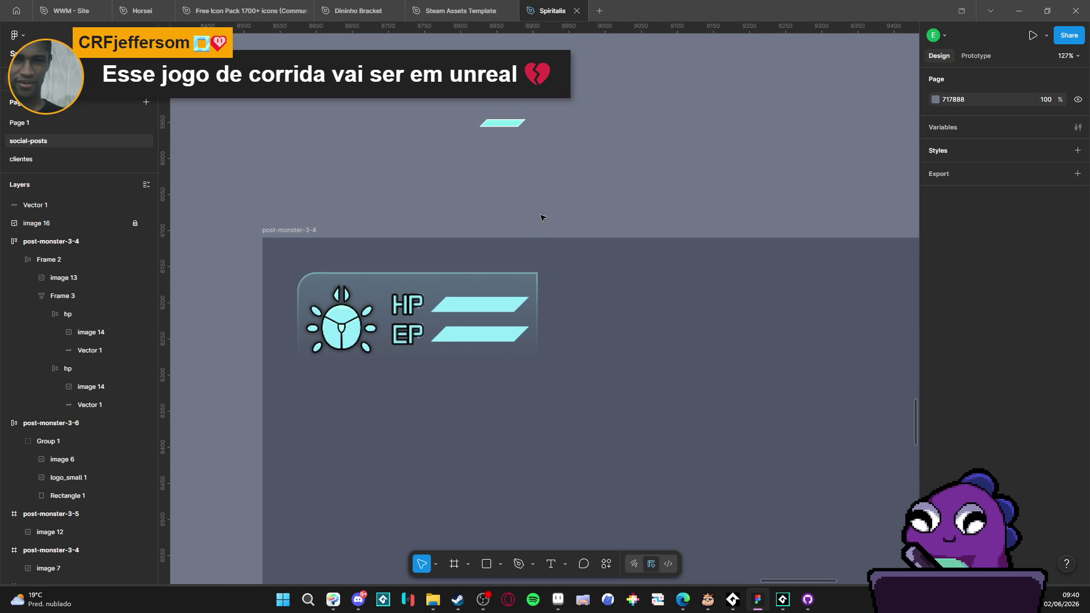
{"action": "left_click", "coordinate": [415, 301]}
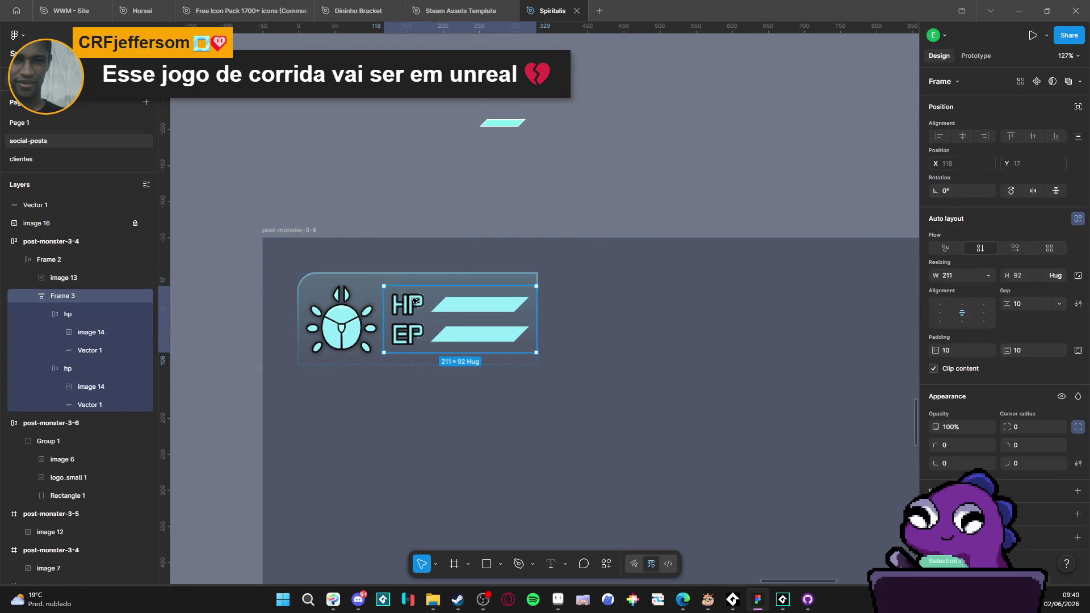
{"action": "left_click", "coordinate": [569, 185]}
{"action": "scroll", "coordinate": [525, 236], "scroll_direction": "down", "scroll_amount": 1, "text": "ctrl"}
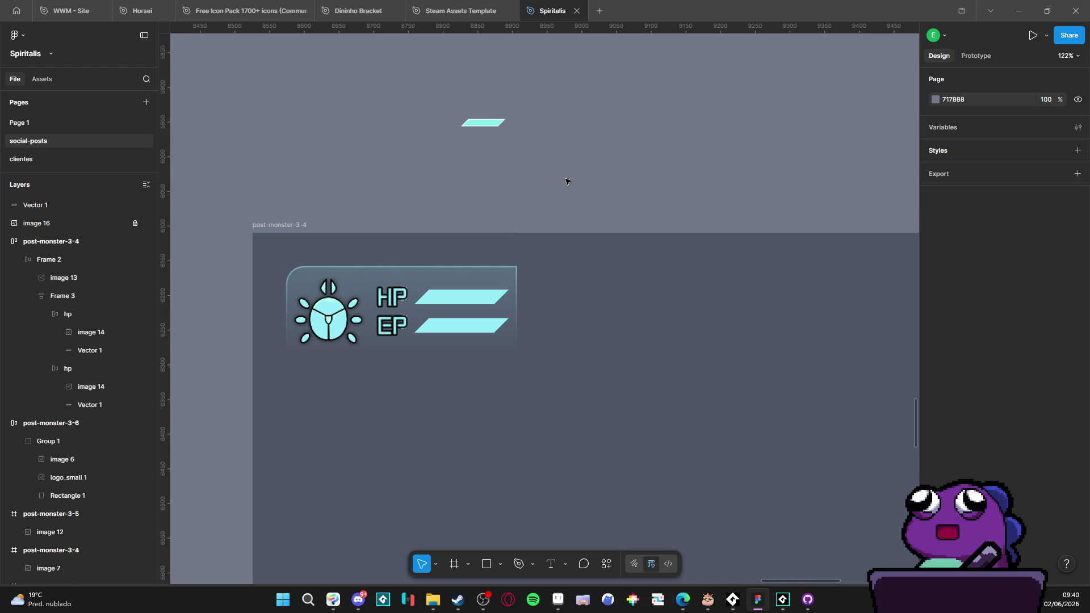
{"action": "scroll", "coordinate": [510, 208], "scroll_direction": "down", "scroll_amount": 1}
{"action": "scroll", "coordinate": [535, 394], "scroll_direction": "up", "scroll_amount": 1}
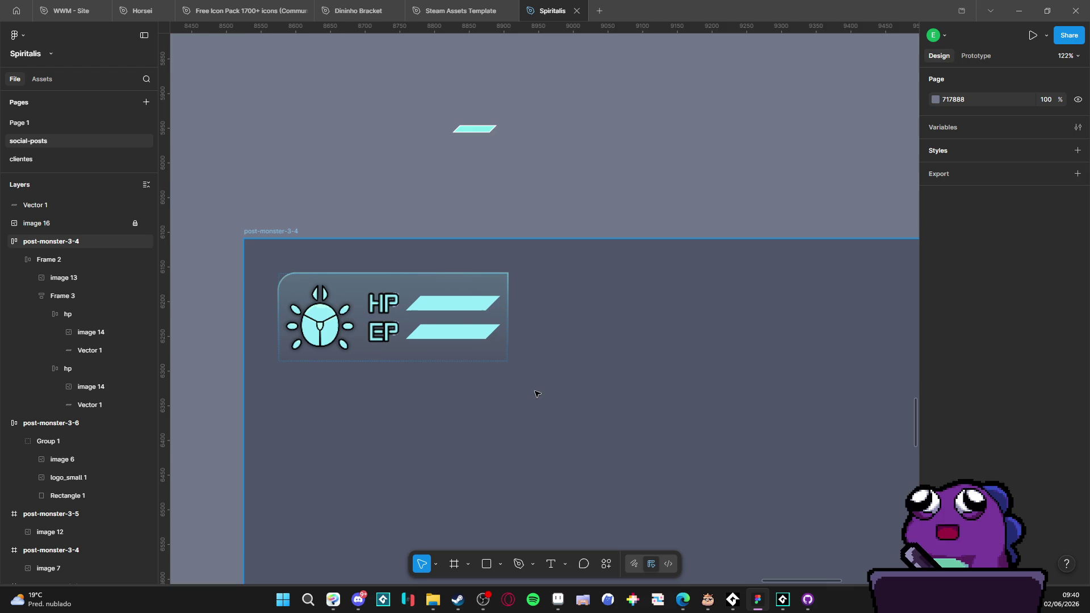
{"action": "scroll", "coordinate": [570, 421], "scroll_direction": "down", "scroll_amount": 1, "text": "ctrl"}
{"action": "mouse_move", "coordinate": [558, 600]}
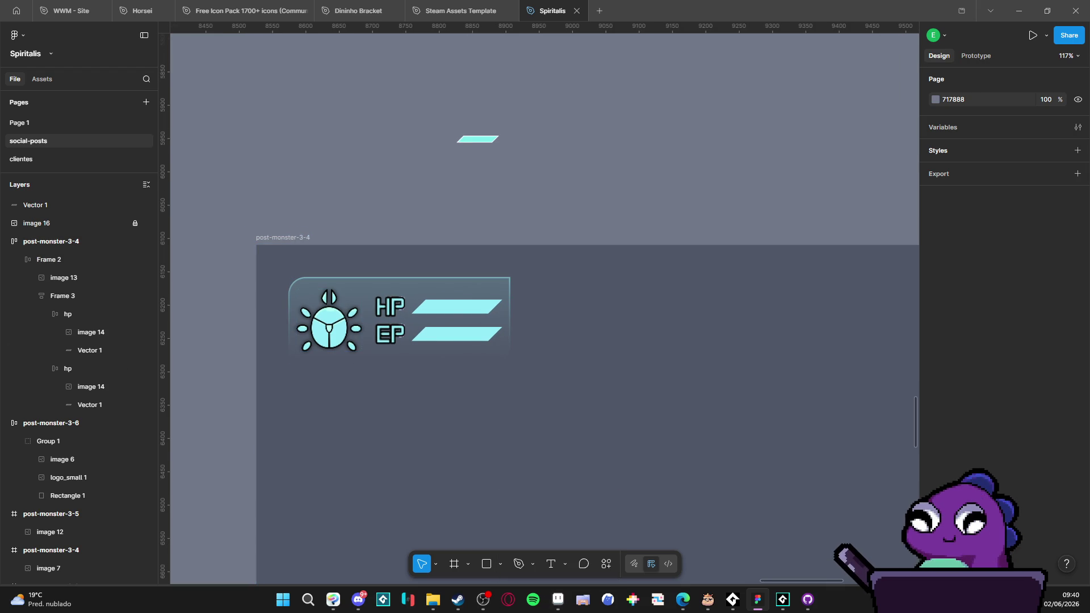
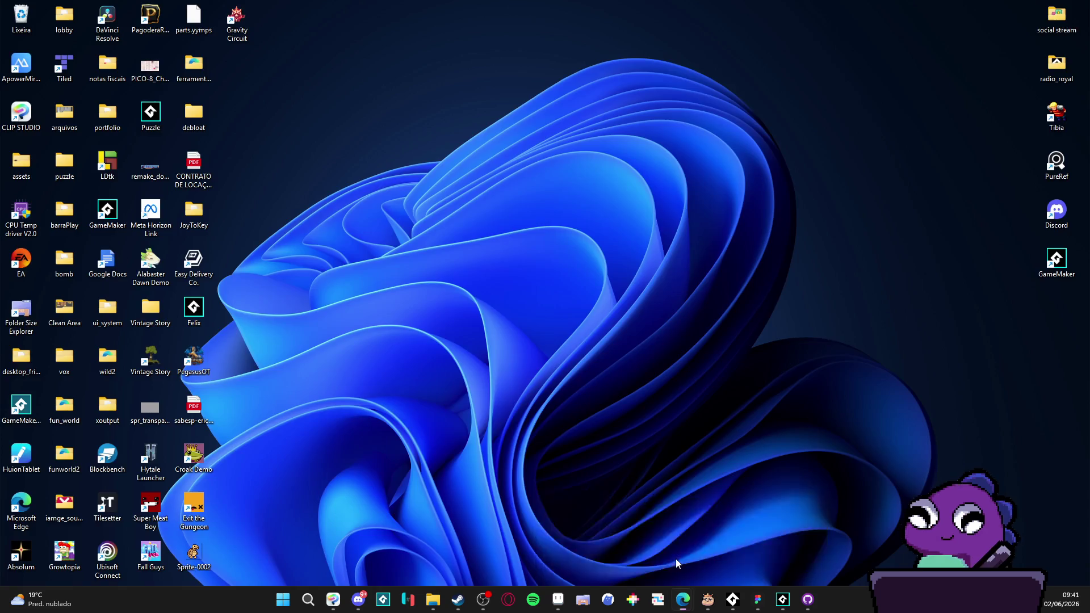
Step: Restore the Spiritalis Figma design, then switch to the dafont Kenney Space page in Edge
{"action": "left_click", "coordinate": [676, 564]}
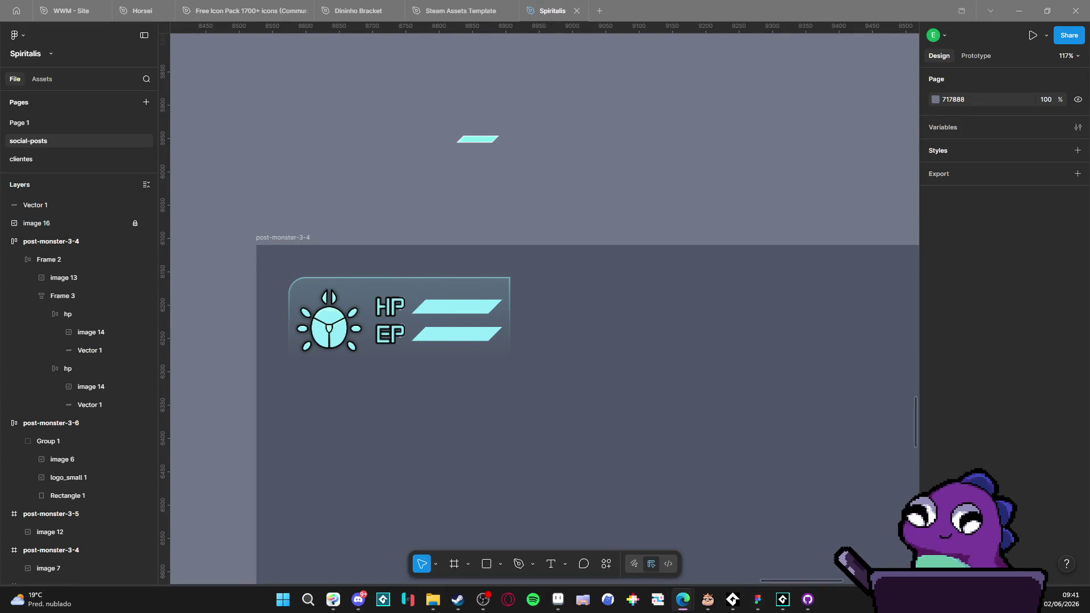
{"action": "key", "text": "alt+Tab"}
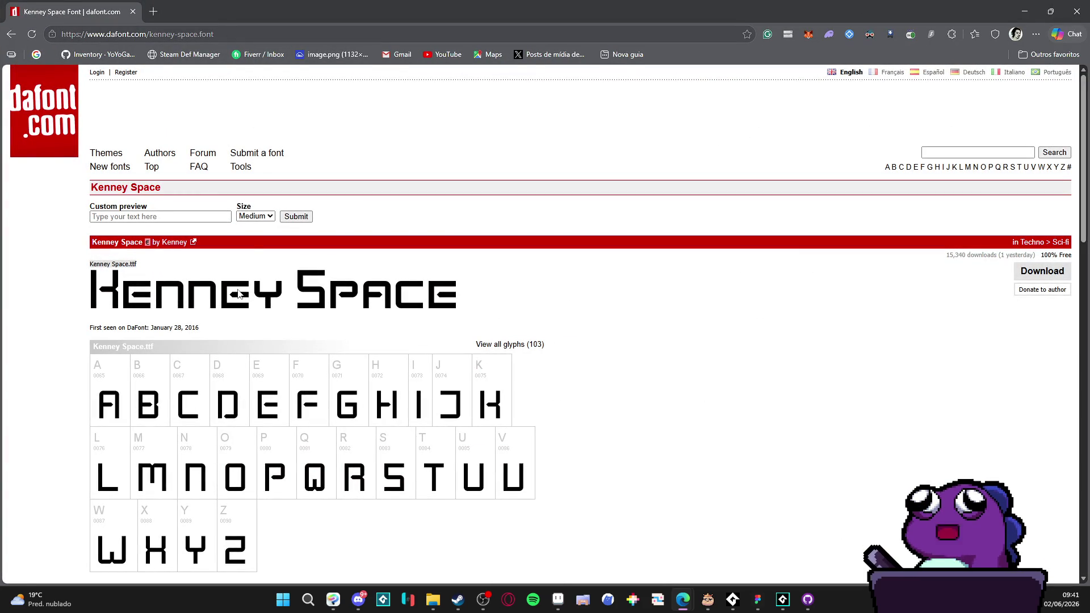
Step: Maximize the browser, download kenney_space.zip, install the Kenney Space font, and return to Figma
{"action": "mouse_move", "coordinate": [716, 4]}
{"action": "left_mouse_down"}
{"action": "mouse_move", "coordinate": [624, 585]}
{"action": "mouse_move", "coordinate": [627, 343]}
{"action": "mouse_move", "coordinate": [582, 4]}
{"action": "mouse_move", "coordinate": [655, 560]}
{"action": "mouse_move", "coordinate": [579, 3]}
{"action": "left_mouse_up"}
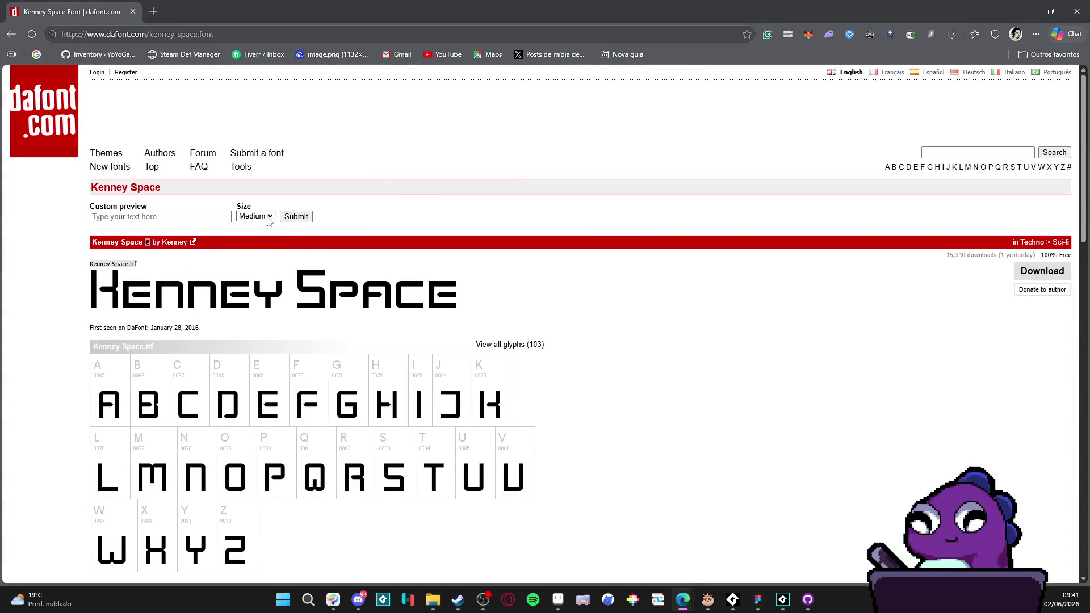
{"action": "left_click", "coordinate": [1039, 272]}
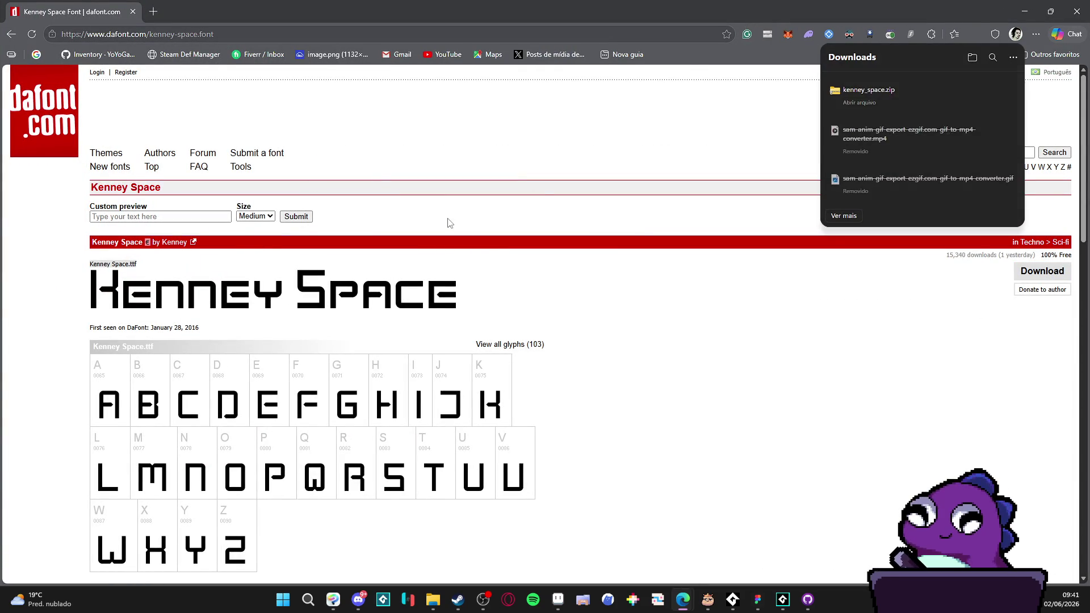
{"action": "left_click", "coordinate": [870, 96]}
{"action": "double_click", "coordinate": [230, 97]}
{"action": "left_click", "coordinate": [44, 45]}
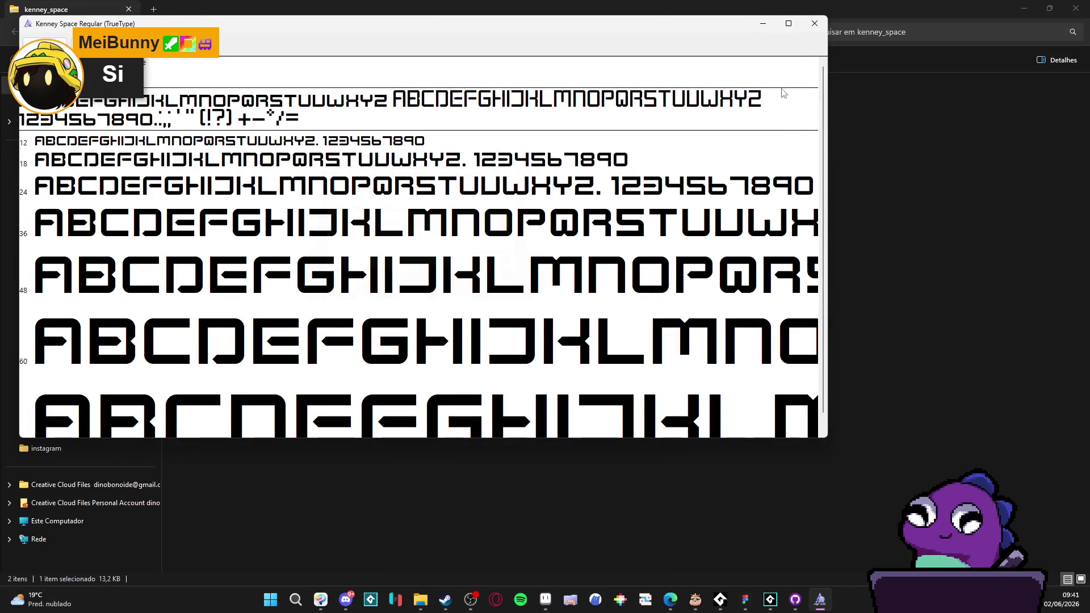
{"action": "left_click", "coordinate": [815, 23]}
{"action": "left_click", "coordinate": [1075, 8]}
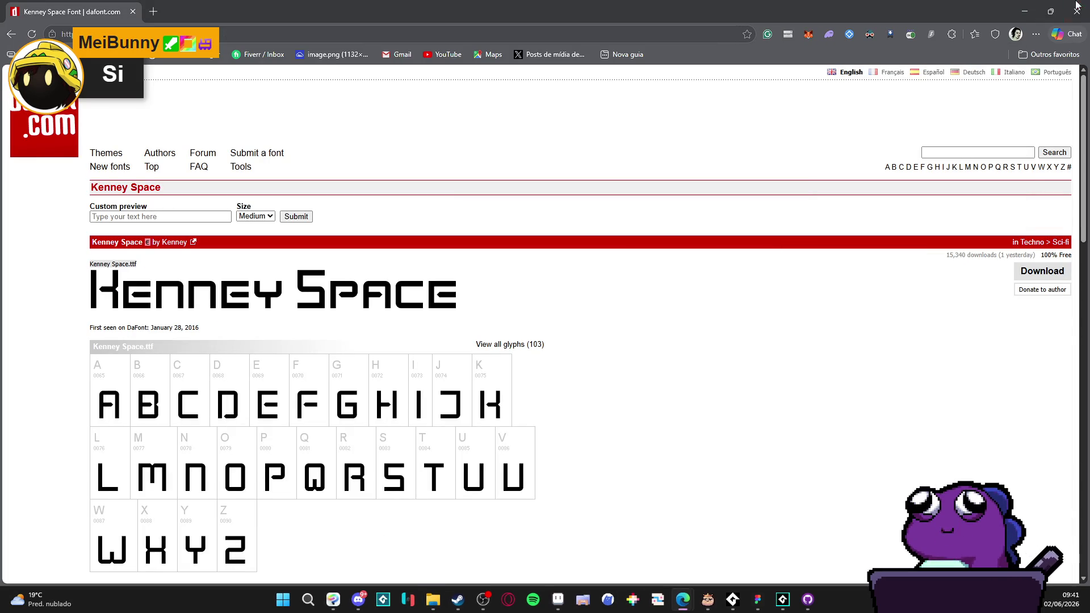
{"action": "left_click", "coordinate": [757, 599]}
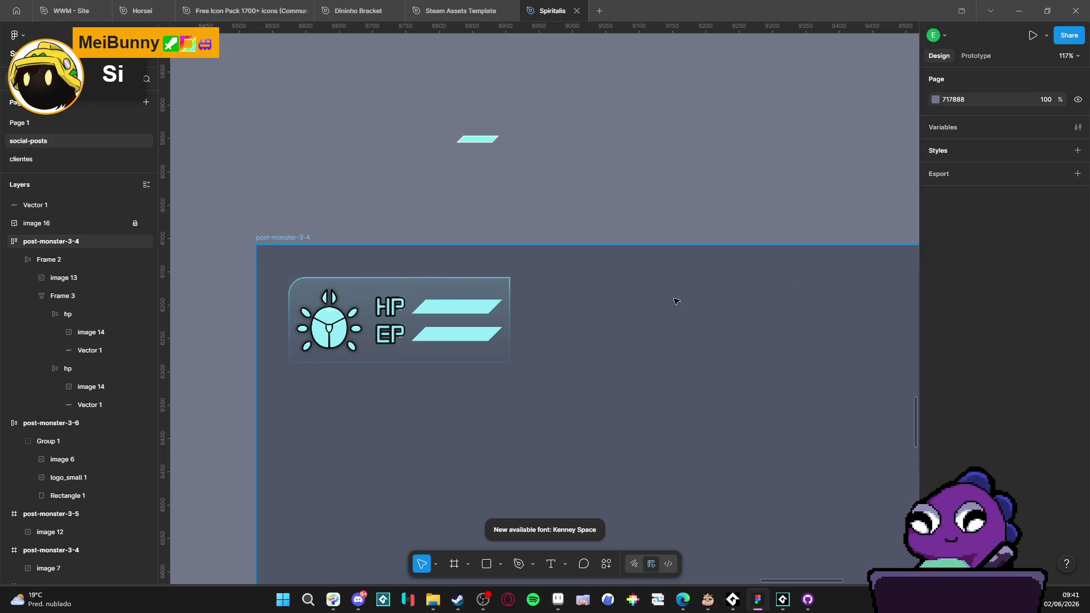
Step: Create an 'HP' text layer above the card and set its font to Kenney Space
{"action": "left_click", "coordinate": [361, 320]}
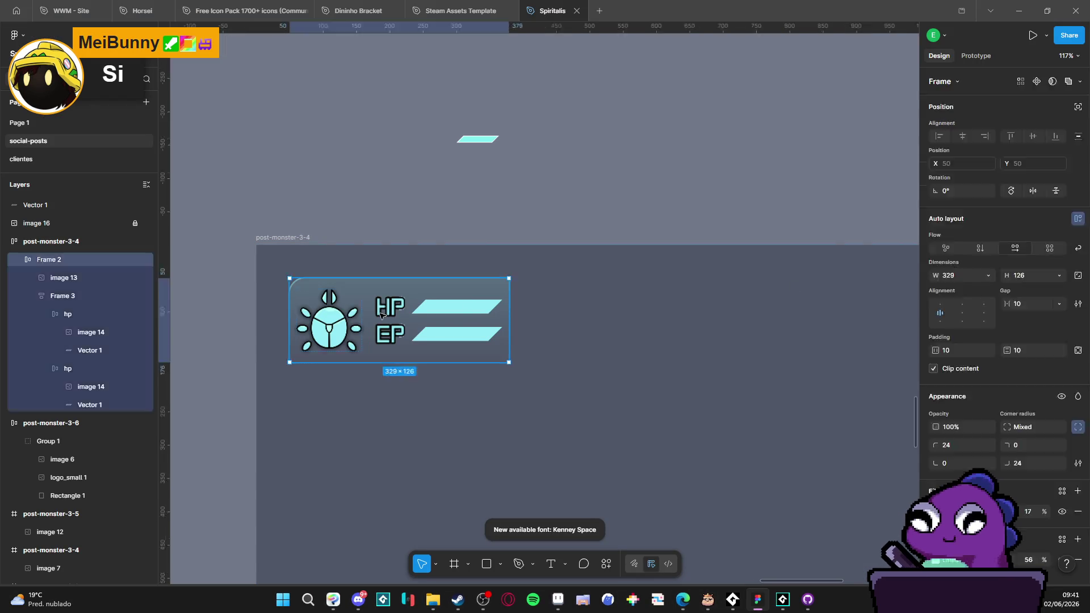
{"action": "left_click", "coordinate": [433, 207]}
{"action": "scroll", "coordinate": [511, 257], "scroll_direction": "down", "scroll_amount": 2}
{"action": "scroll", "coordinate": [363, 307], "scroll_direction": "left", "scroll_amount": 1}
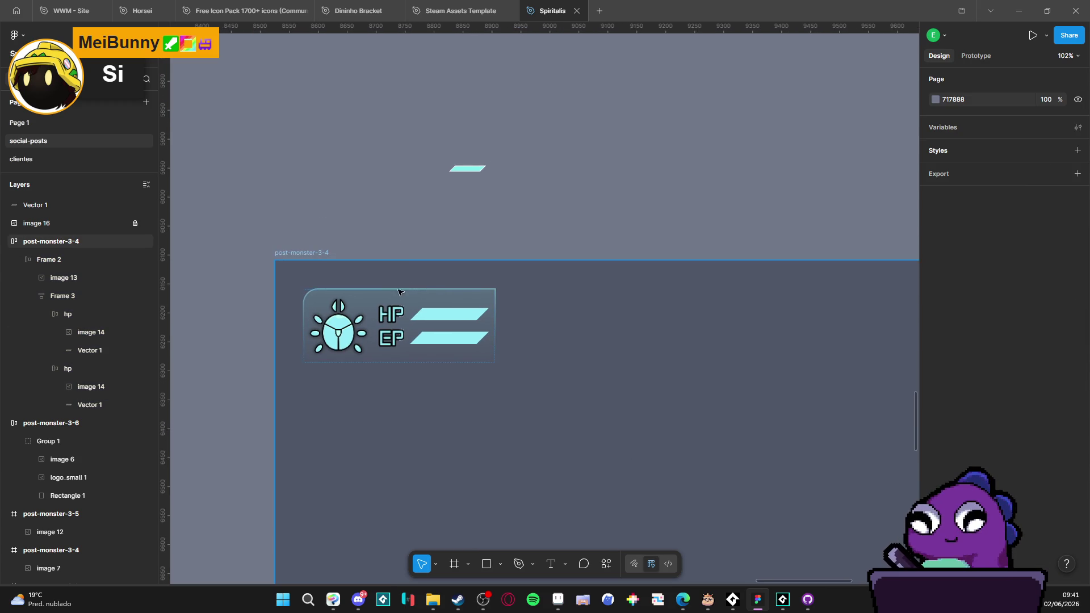
{"action": "scroll", "coordinate": [400, 296], "scroll_direction": "up", "scroll_amount": 3}
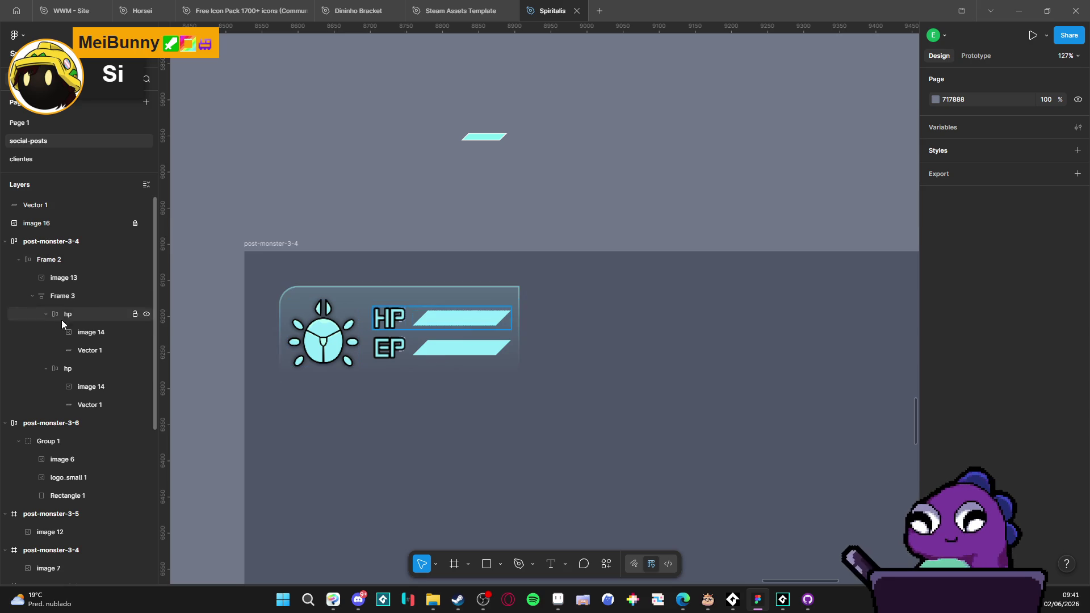
{"action": "left_click", "coordinate": [550, 564]}
{"action": "left_click", "coordinate": [346, 163]}
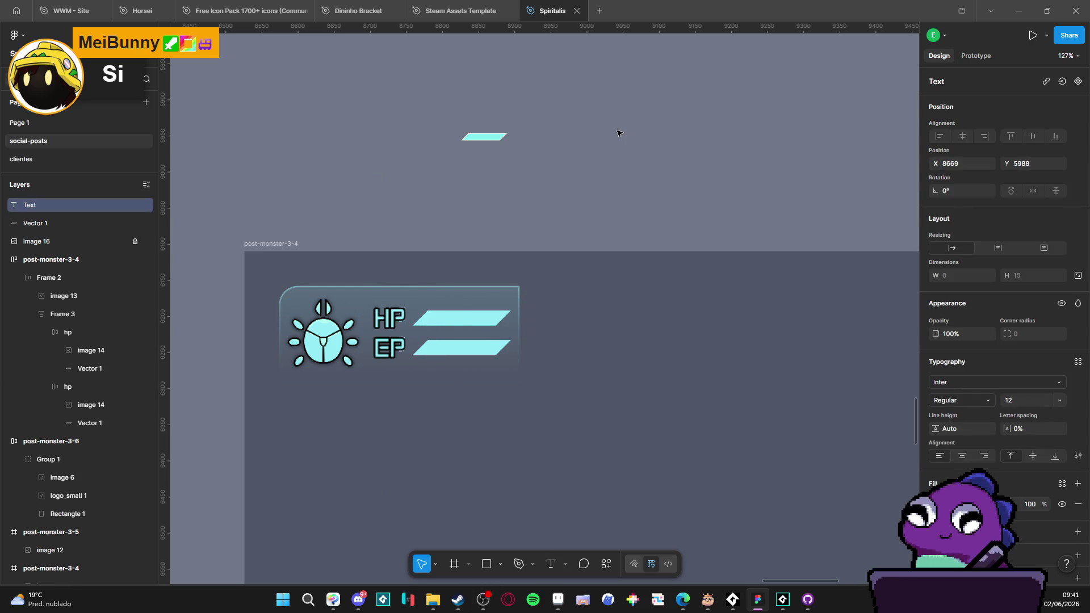
{"action": "type", "text": "HP"}
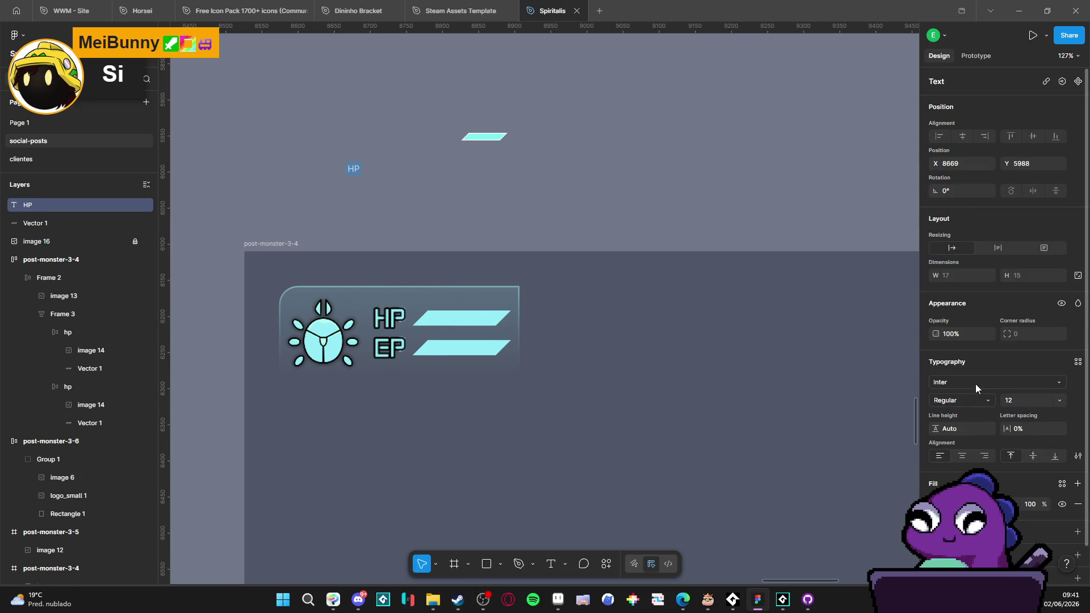
{"action": "left_click", "coordinate": [983, 382]}
{"action": "type", "text": "kenn"}
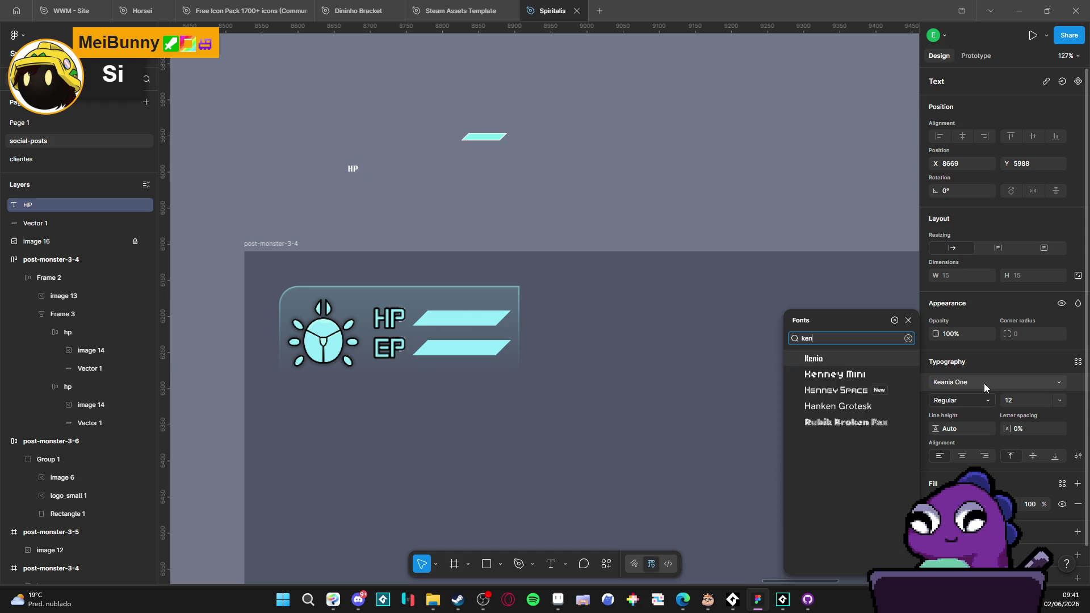
{"action": "left_click", "coordinate": [857, 374]}
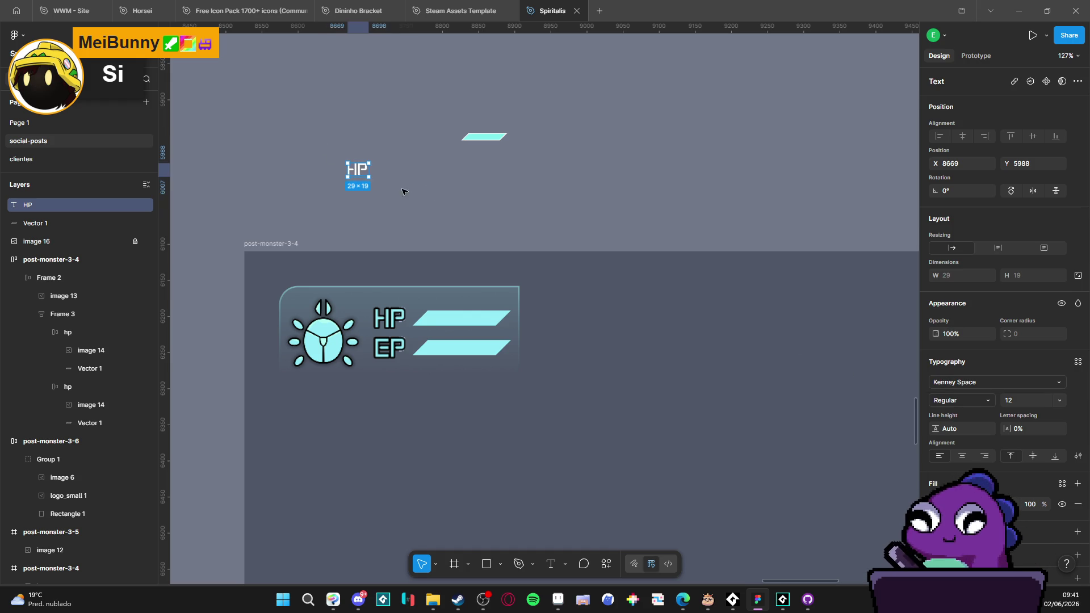
{"action": "left_click", "coordinate": [439, 201]}
{"action": "left_click", "coordinate": [359, 170]}
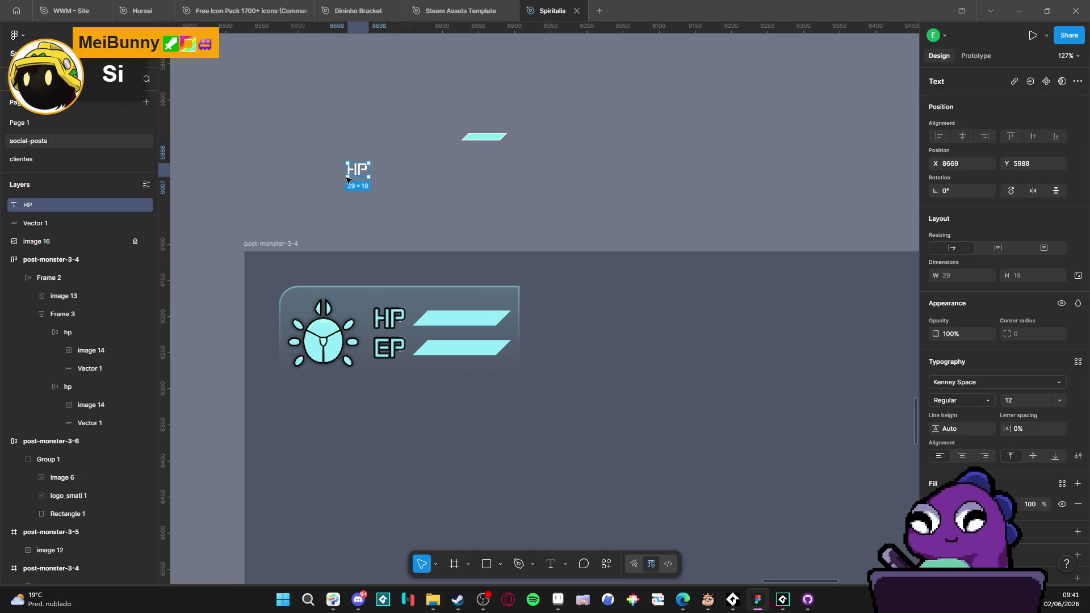
Step: Replace the first bar's HP label image with the pasted HP text at the bar's start
{"action": "left_click", "coordinate": [84, 355]}
{"action": "key", "text": "Delete"}
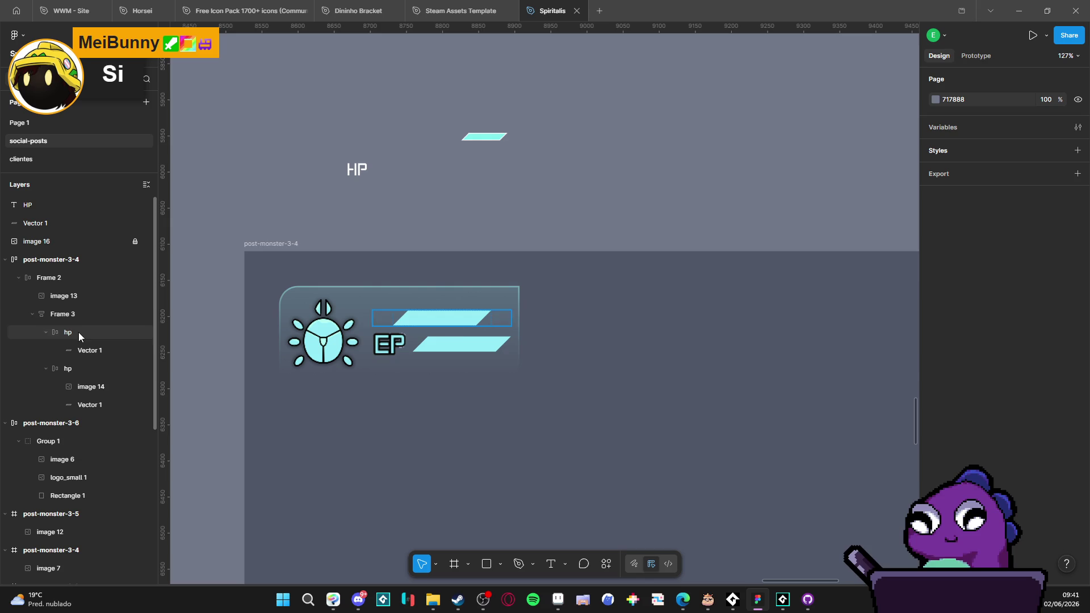
{"action": "left_click", "coordinate": [74, 331]}
{"action": "key", "text": "ctrl+v"}
{"action": "mouse_move", "coordinate": [114, 367]}
{"action": "left_mouse_down"}
{"action": "mouse_move", "coordinate": [116, 349]}
{"action": "mouse_move", "coordinate": [185, 351]}
{"action": "left_mouse_up"}
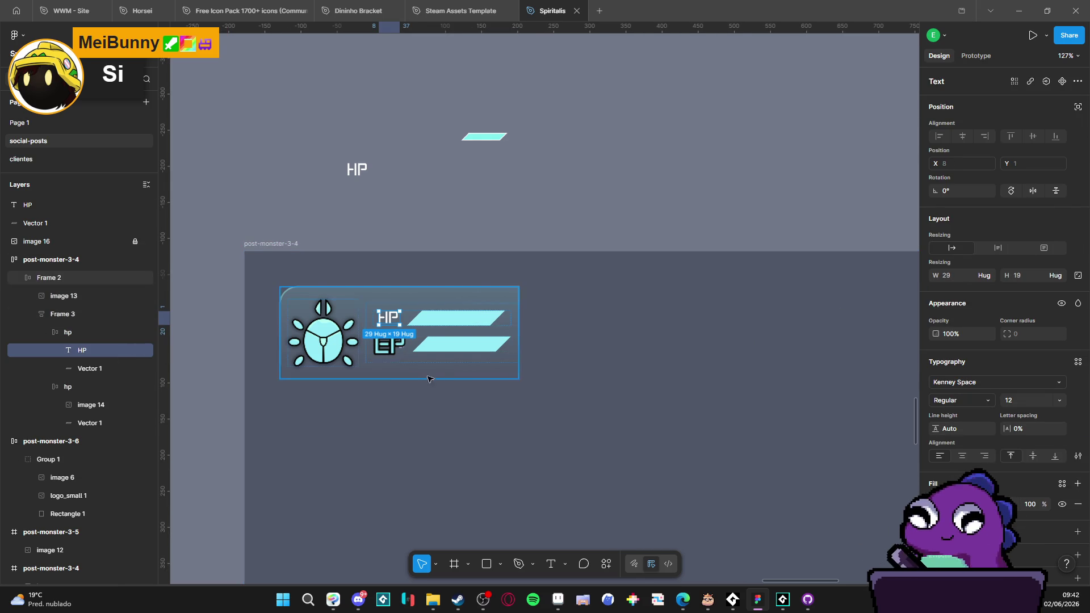
Step: Delete the EP label image and move a duplicate of the HP text into the lower bar
{"action": "left_click", "coordinate": [391, 352]}
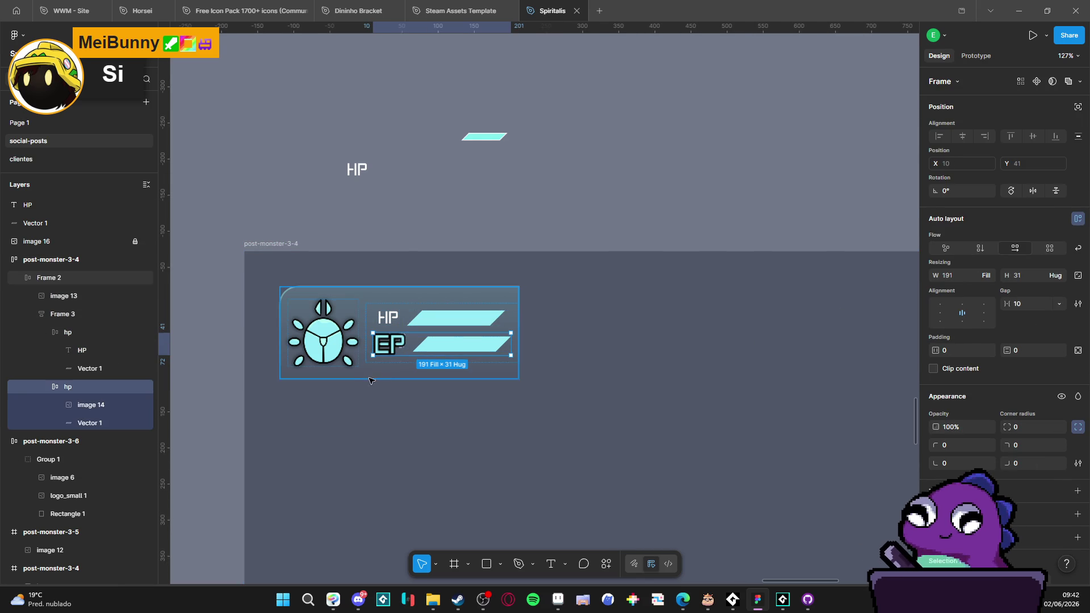
{"action": "left_click", "coordinate": [390, 352]}
{"action": "key", "text": "Delete"}
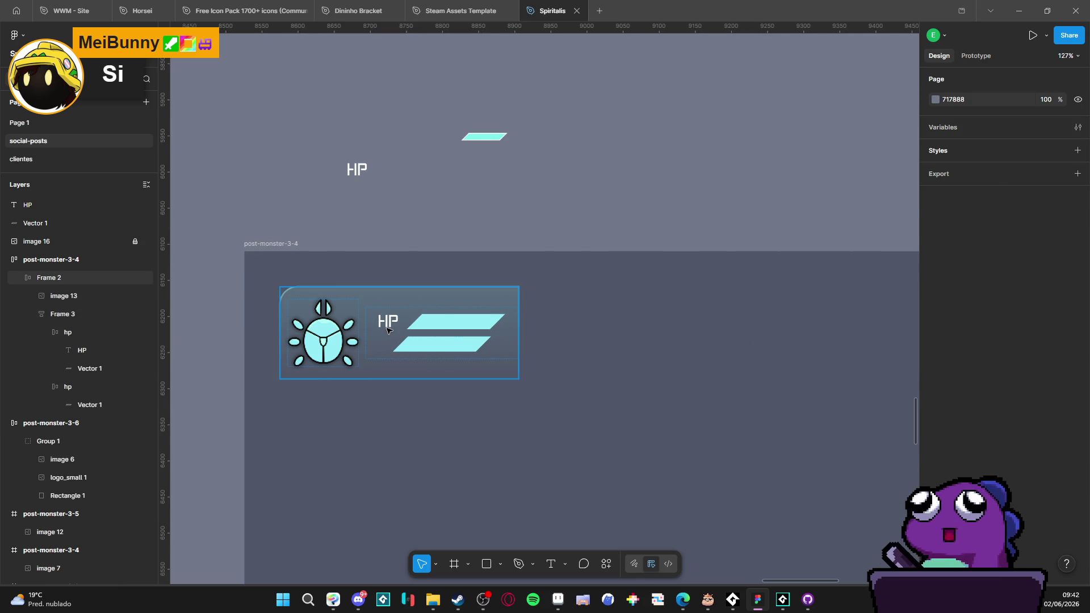
{"action": "double_click", "coordinate": [387, 330]}
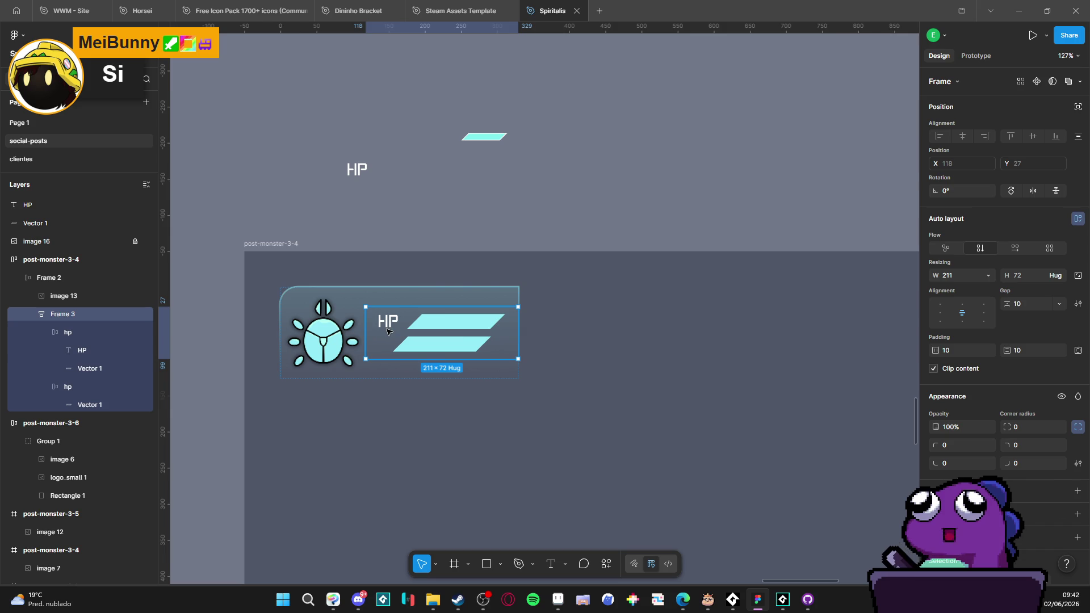
{"action": "left_click", "coordinate": [87, 353]}
{"action": "key", "text": "ctrl+d"}
{"action": "left_click_drag", "start_coordinate": [91, 365], "coordinate": [85, 406]}
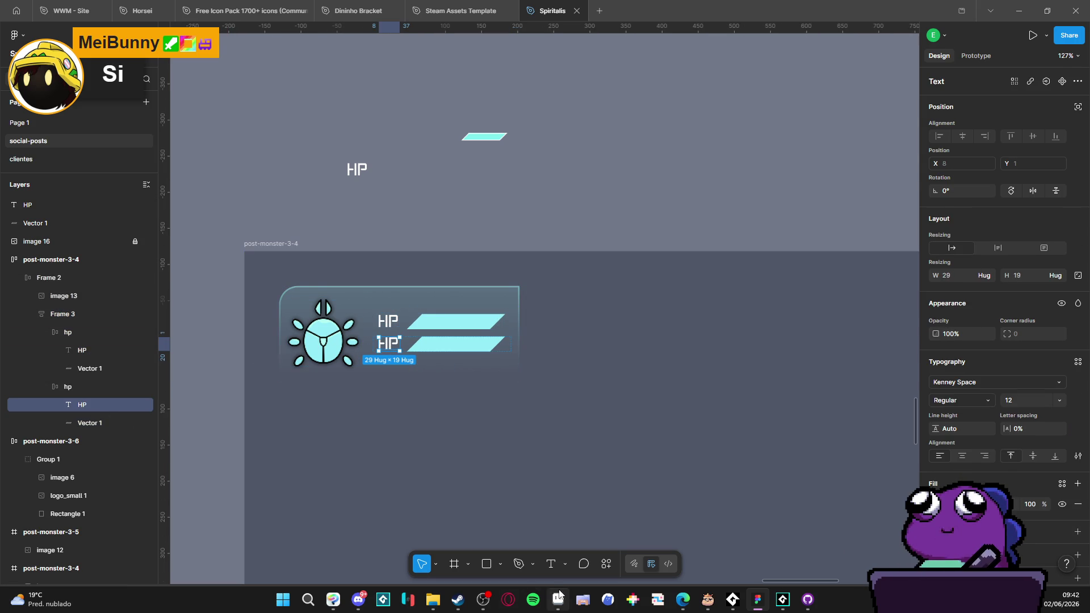
Step: Open the HP/EP sprite in Aseprite for reference
{"action": "left_click", "coordinate": [558, 599]}
{"action": "left_click", "coordinate": [304, 33]}
{"action": "left_click", "coordinate": [226, 33]}
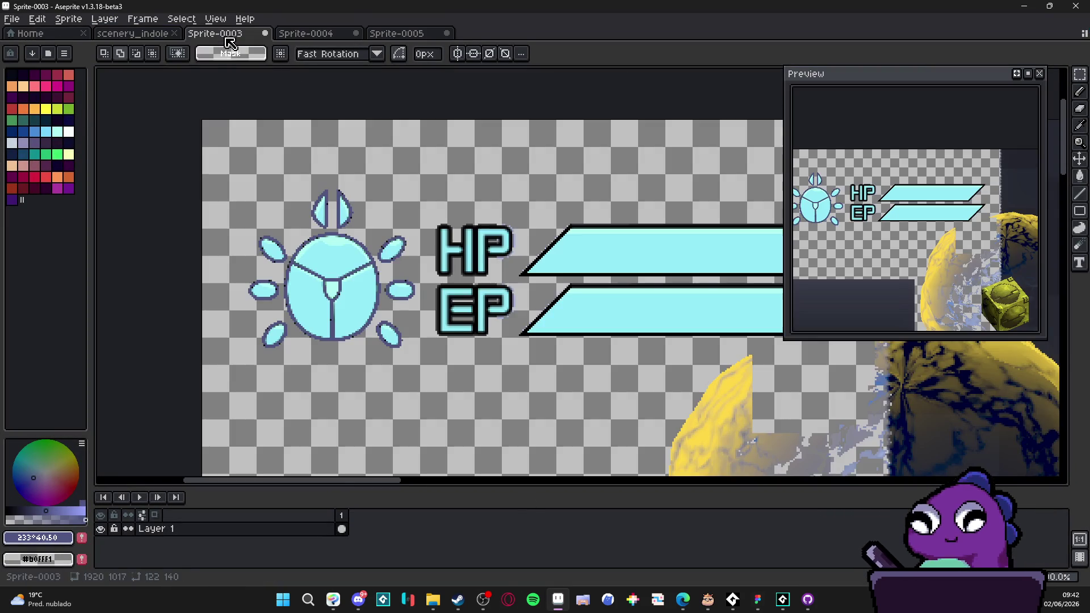
Step: Return to Figma, where the lower bar's label now reads EP
{"action": "key", "text": "alt+Tab"}
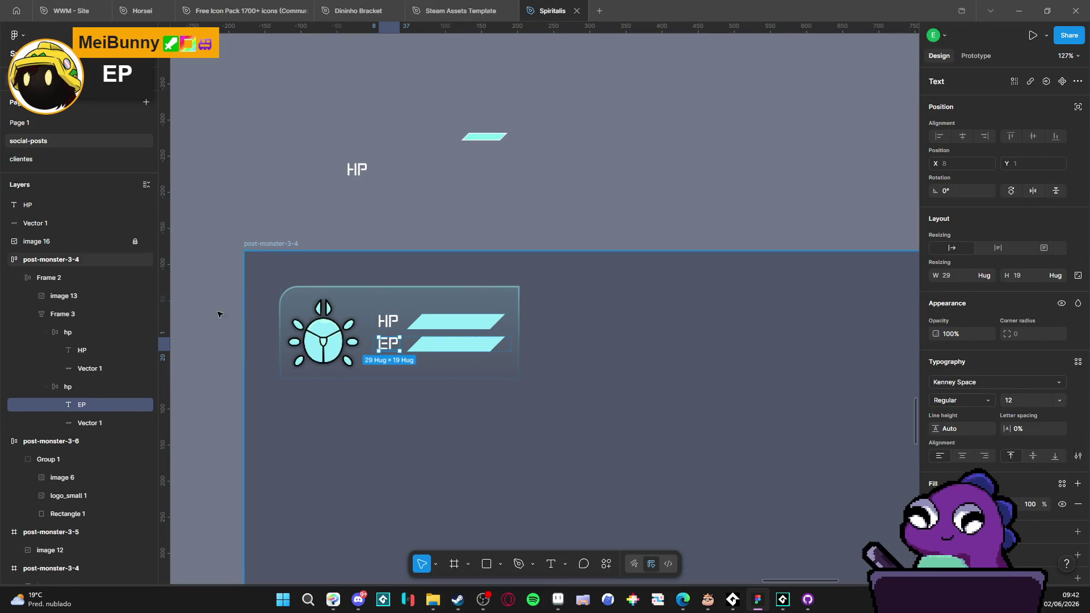
Step: Center-align the EP label text and vertically center the HP label text
{"action": "left_click", "coordinate": [963, 460]}
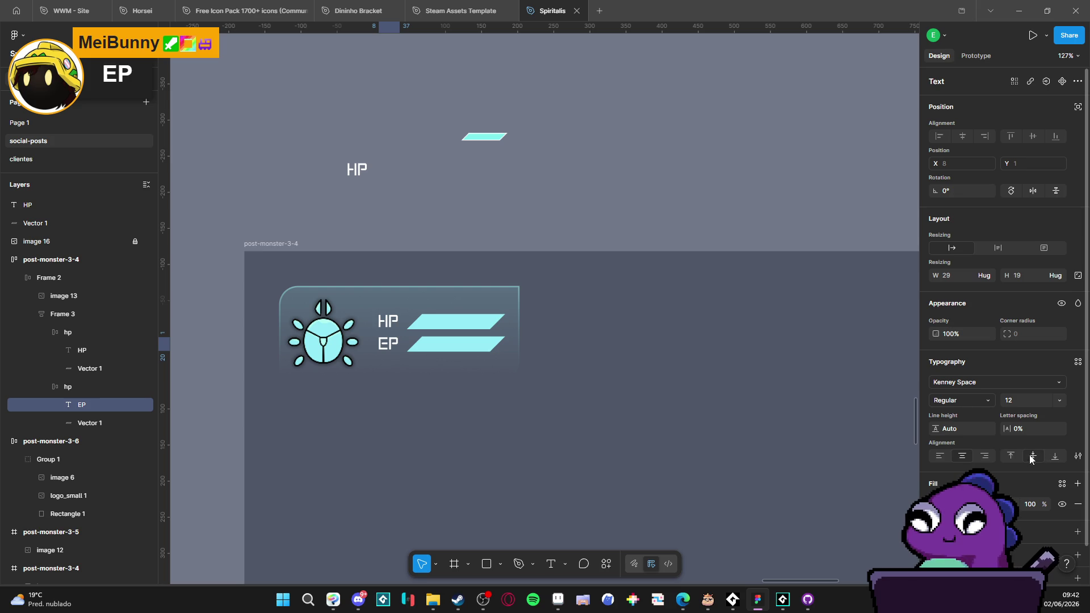
{"action": "left_click", "coordinate": [83, 383]}
{"action": "left_click", "coordinate": [83, 350]}
{"action": "left_click", "coordinate": [1033, 456]}
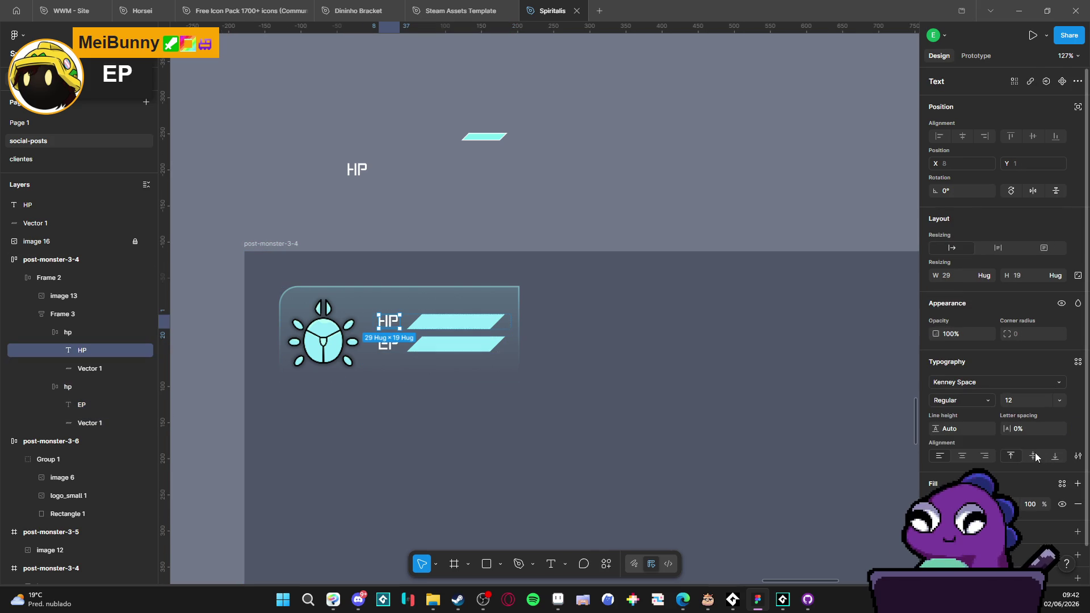
{"action": "left_click", "coordinate": [561, 190]}
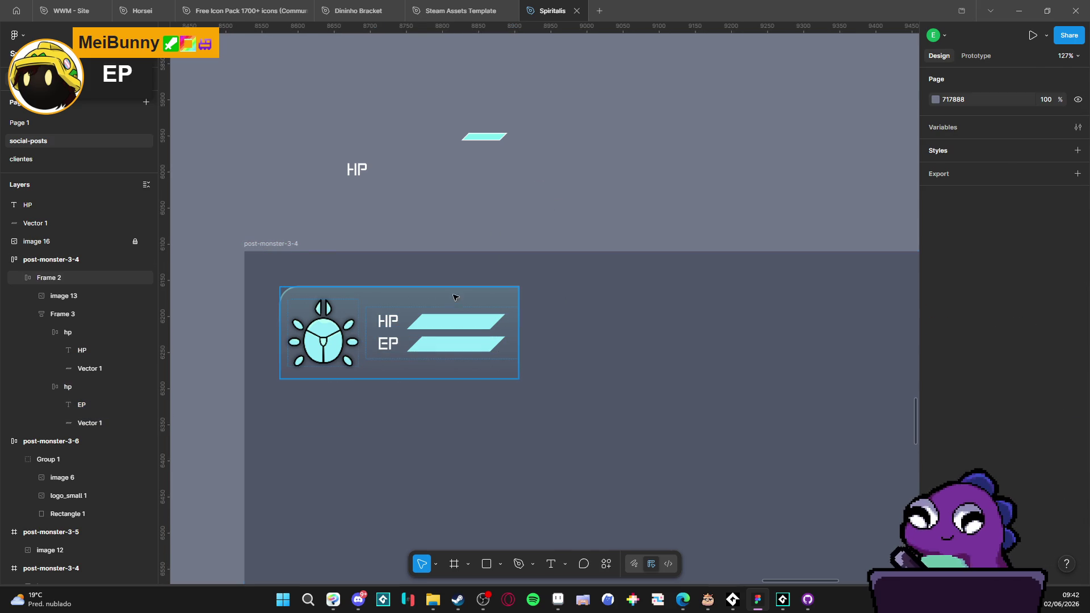
Step: Color the HP and EP labels with the bars' cyan using the eyedropper
{"action": "left_click", "coordinate": [387, 323]}
{"action": "double_click", "coordinate": [387, 323]}
{"action": "left_click", "coordinate": [935, 504]}
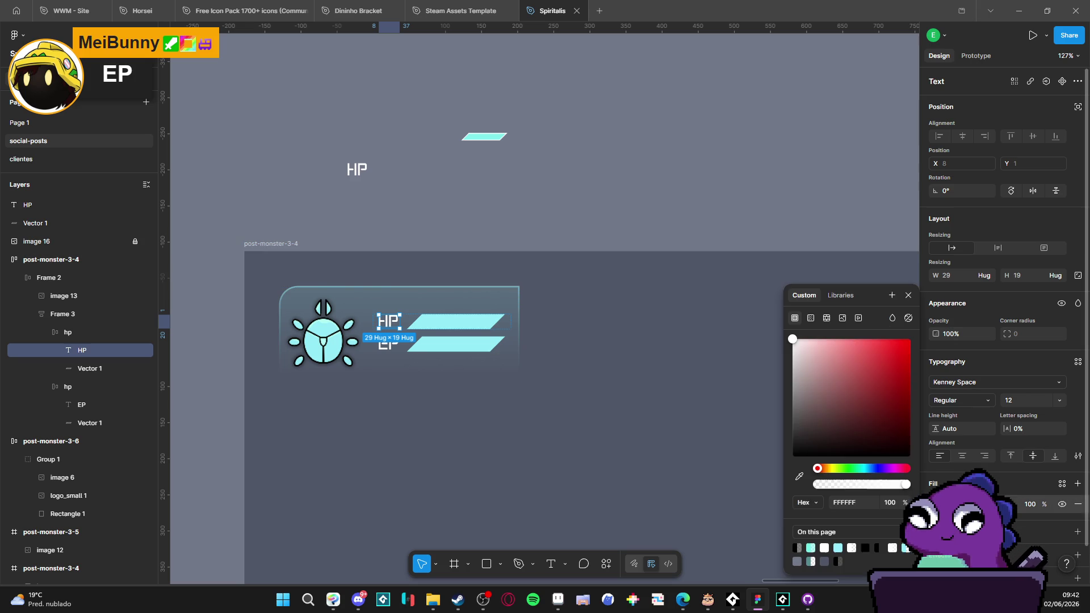
{"action": "left_click", "coordinate": [799, 475]}
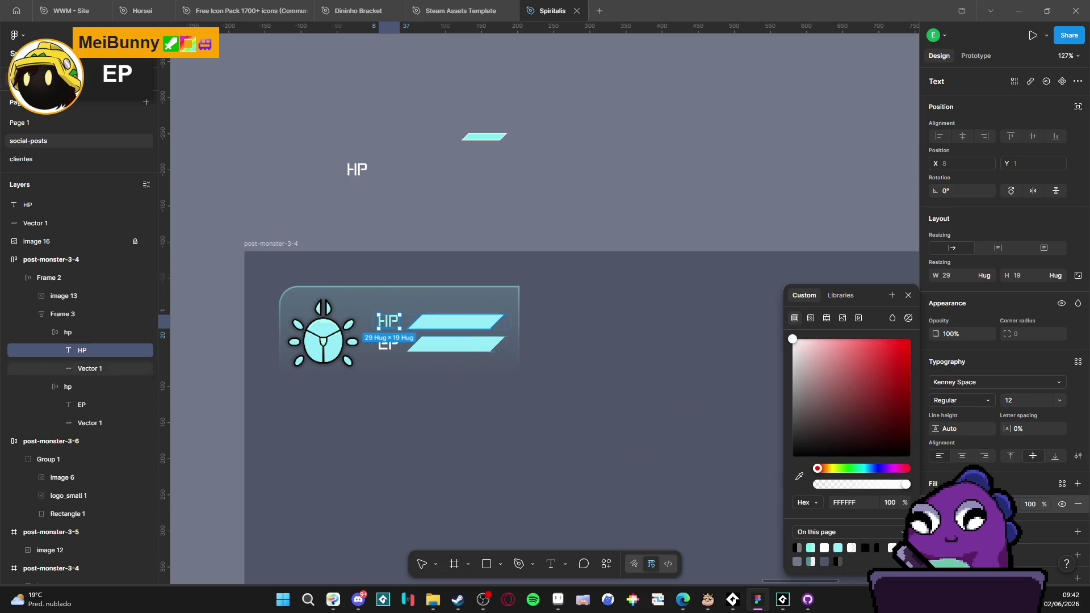
{"action": "left_click", "coordinate": [500, 340]}
{"action": "left_click", "coordinate": [388, 348]}
{"action": "double_click", "coordinate": [391, 349]}
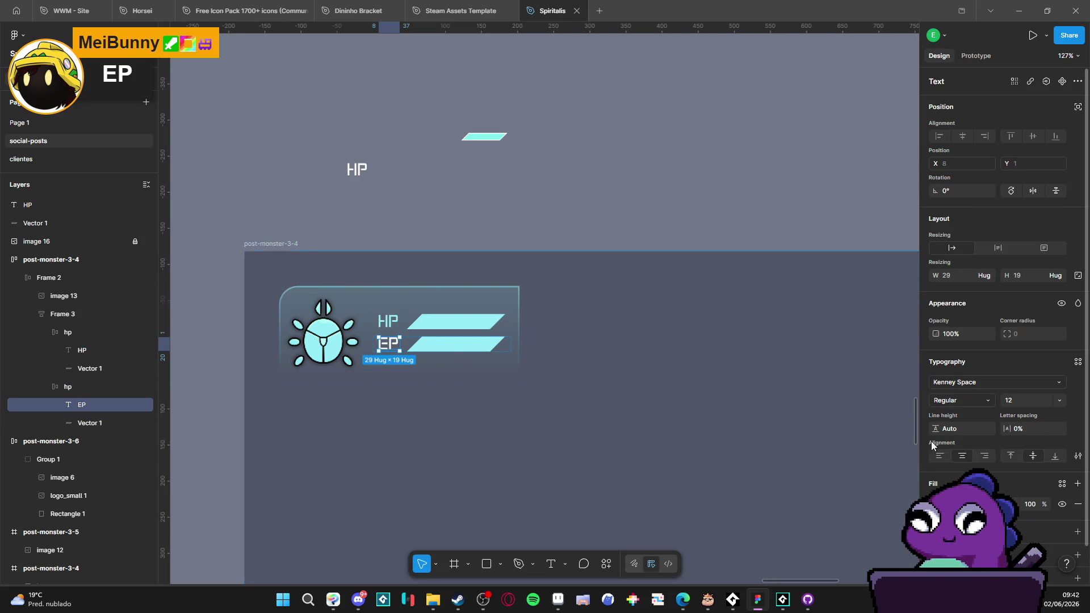
{"action": "left_click", "coordinate": [935, 504]}
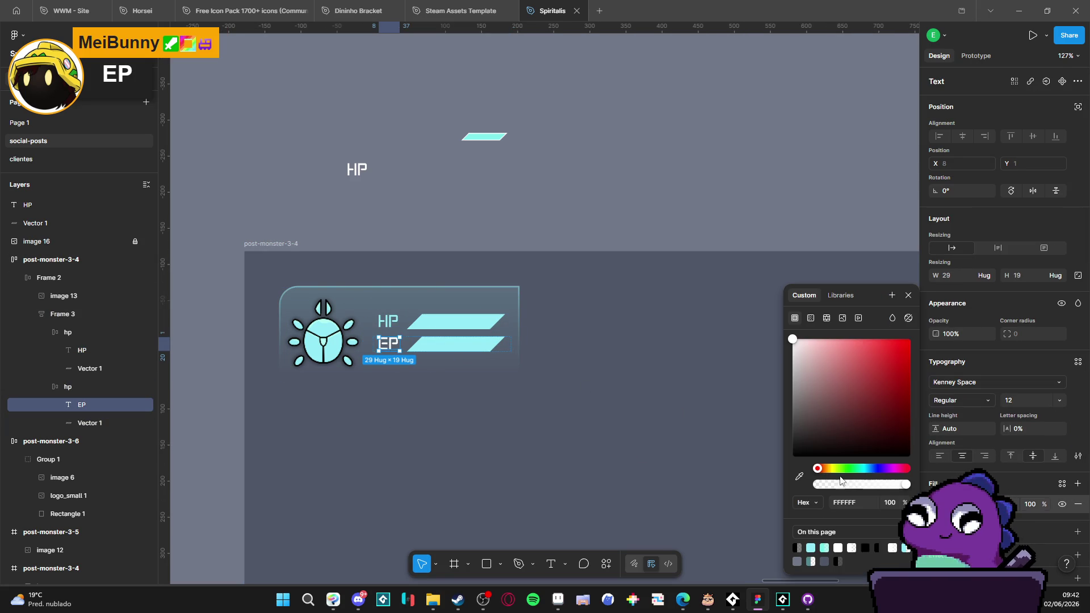
{"action": "left_click", "coordinate": [483, 343]}
{"action": "left_click", "coordinate": [570, 216]}
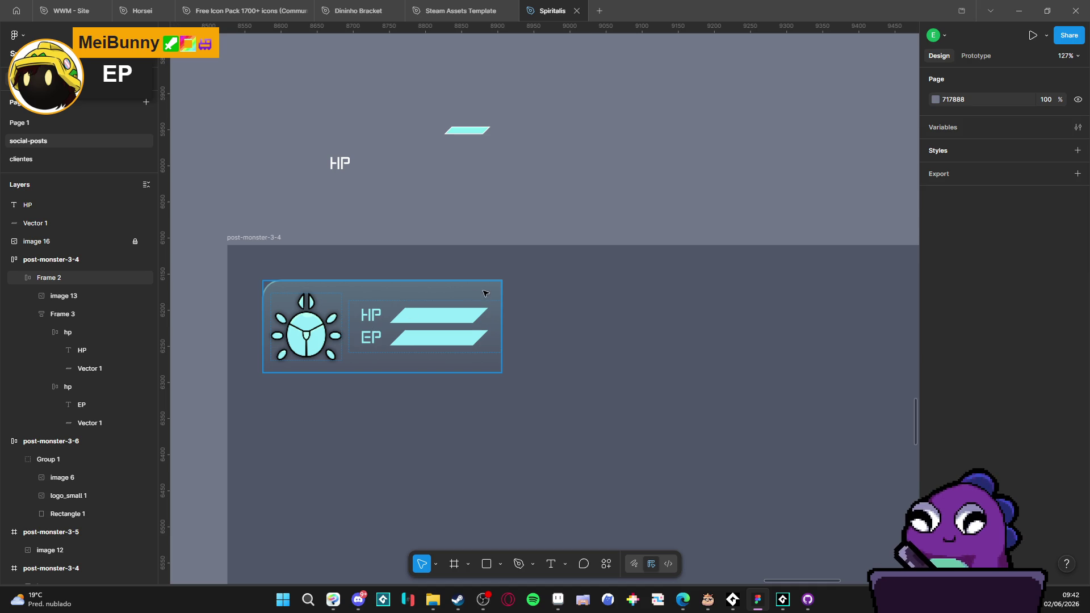
Step: Check the font sizes of the HP and EP labels, leaving both unchanged
{"action": "left_click", "coordinate": [449, 317]}
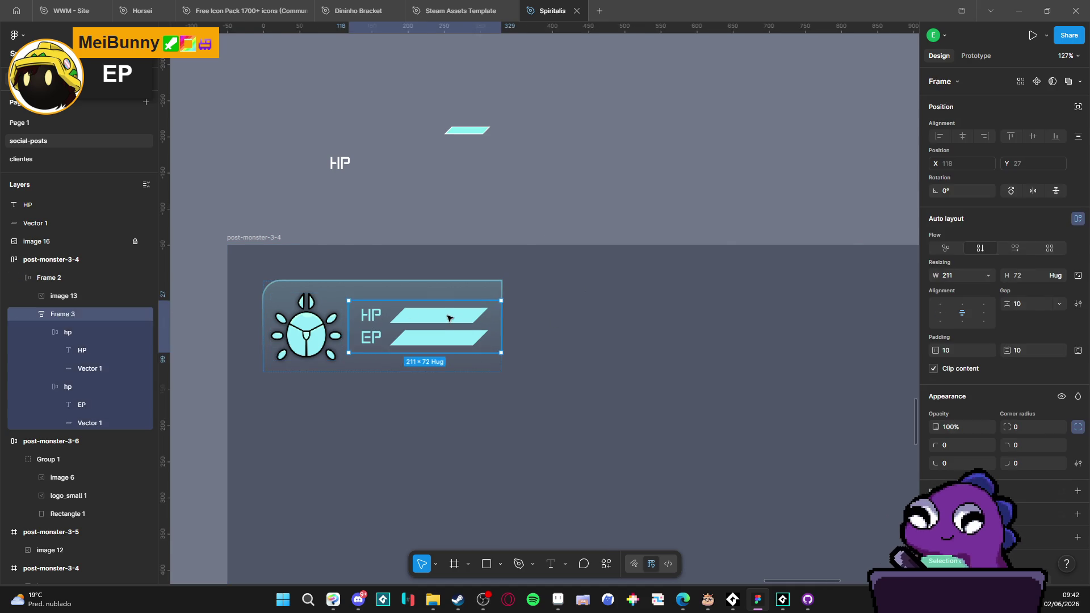
{"action": "left_click", "coordinate": [367, 319]}
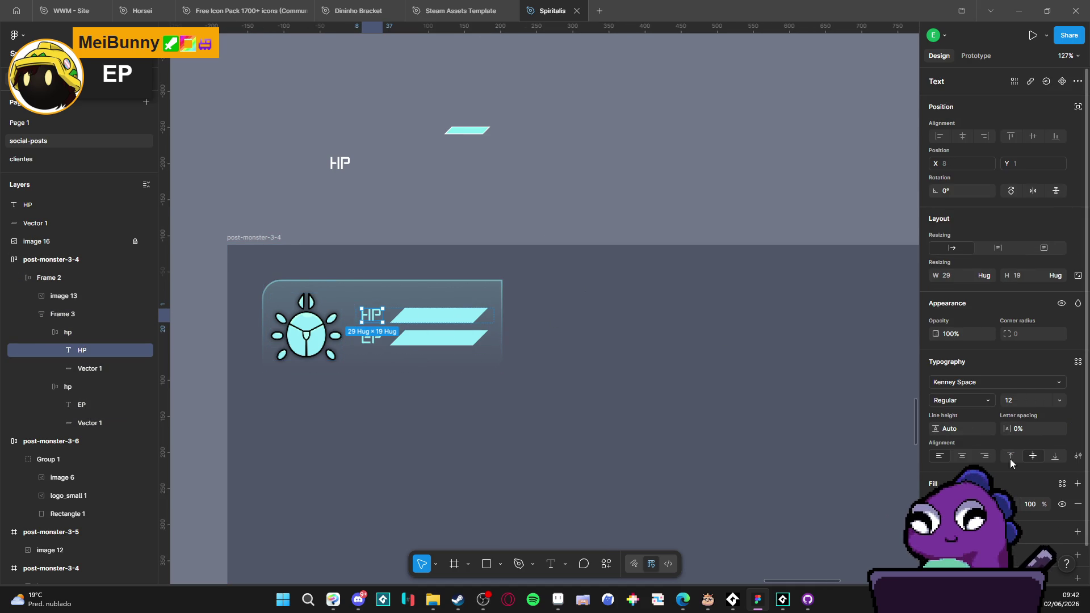
{"action": "left_click", "coordinate": [1059, 401]}
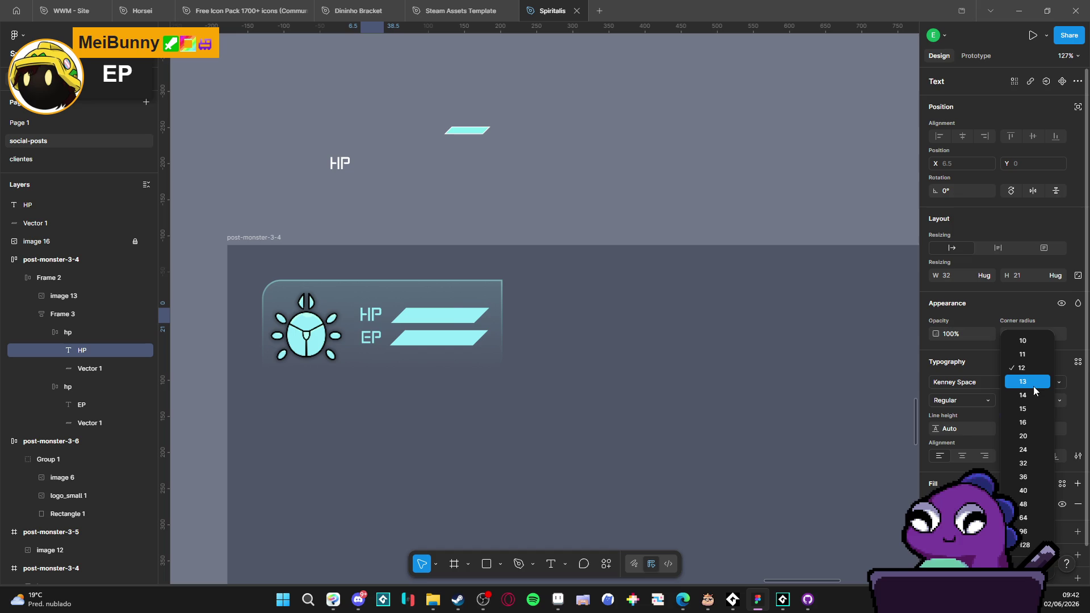
{"action": "key", "text": "Escape"}
{"action": "left_click", "coordinate": [372, 339]}
{"action": "left_click", "coordinate": [374, 341]}
{"action": "left_click", "coordinate": [1060, 399]}
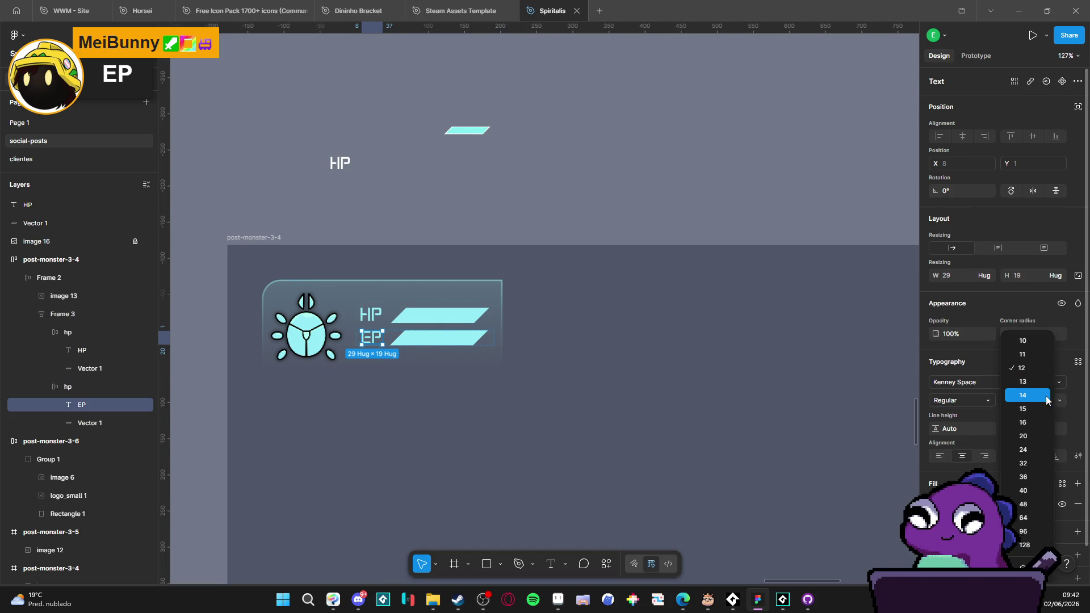
{"action": "key", "text": "Escape"}
{"action": "left_click", "coordinate": [562, 236]}
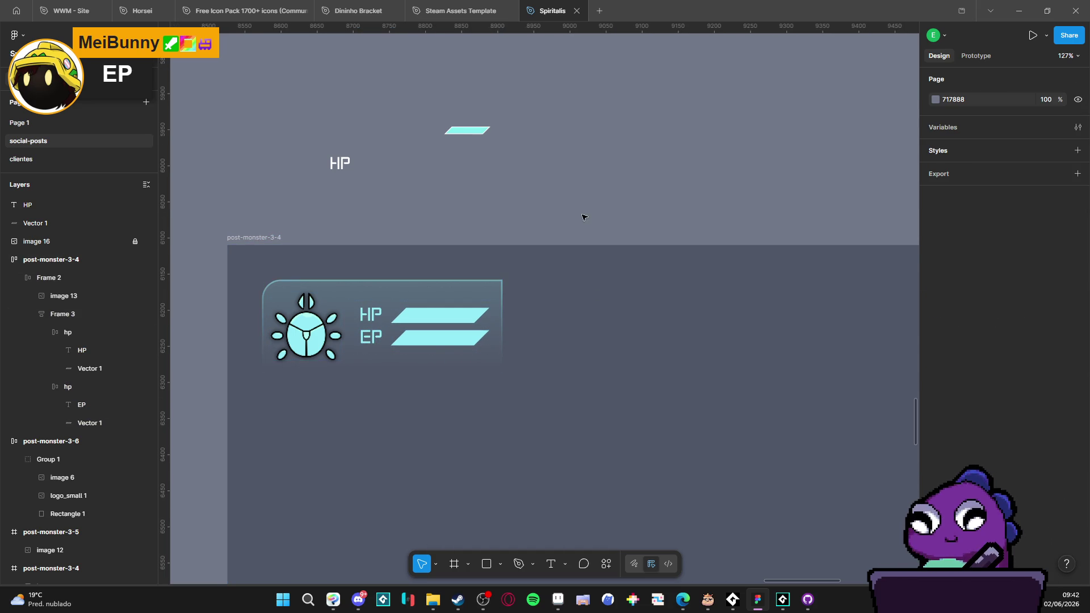
{"action": "scroll", "coordinate": [516, 153], "scroll_direction": "down", "scroll_amount": 5}
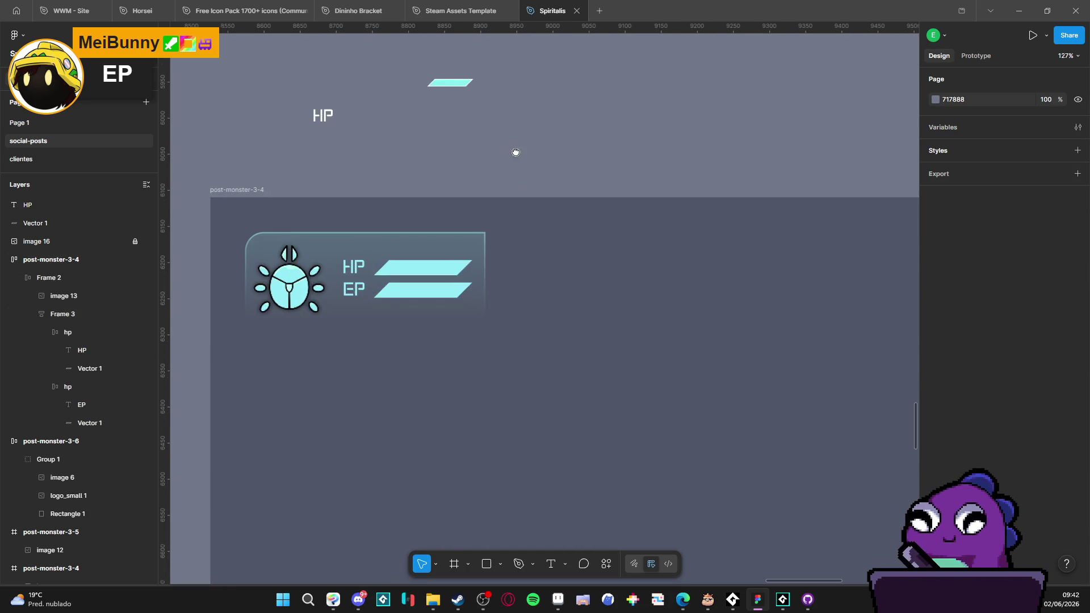
Step: Paste the updated card into Aseprite's Sprite-0003 game mockup, inspect it, and return to Figma
{"action": "scroll", "coordinate": [652, 235], "scroll_direction": "down", "scroll_amount": 3}
{"action": "mouse_move", "coordinate": [769, 294]}
{"action": "left_mouse_down"}
{"action": "mouse_move", "coordinate": [539, 275]}
{"action": "mouse_move", "coordinate": [579, 301]}
{"action": "left_mouse_up"}
{"action": "key", "text": "alt+Tab"}
{"action": "key", "text": "ctrl+v"}
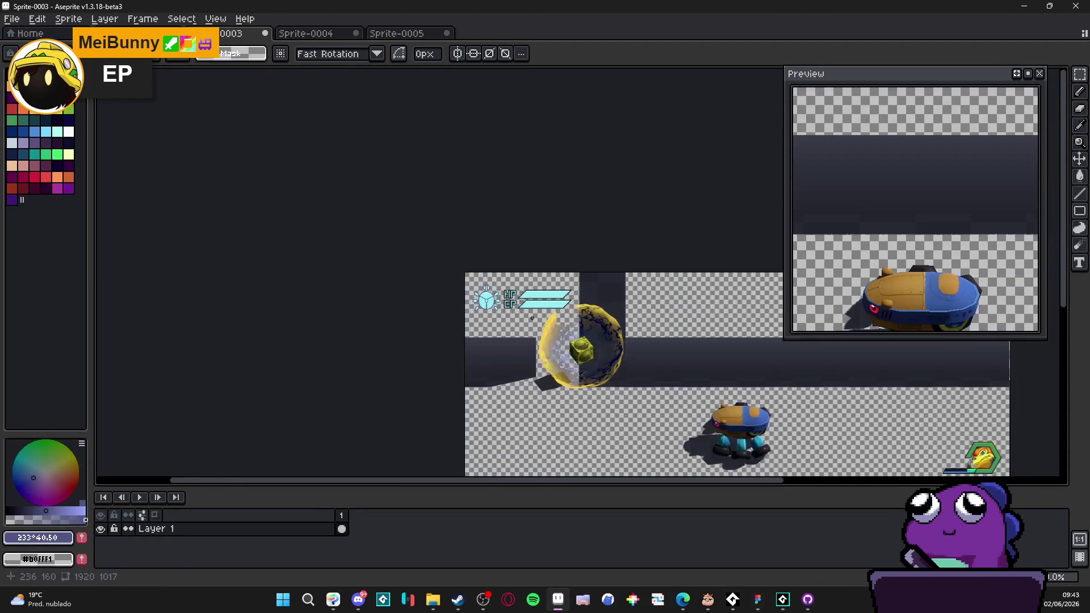
{"action": "scroll", "coordinate": [433, 253], "scroll_direction": "down", "scroll_amount": 3}
{"action": "scroll", "coordinate": [695, 350], "scroll_direction": "up", "scroll_amount": 4}
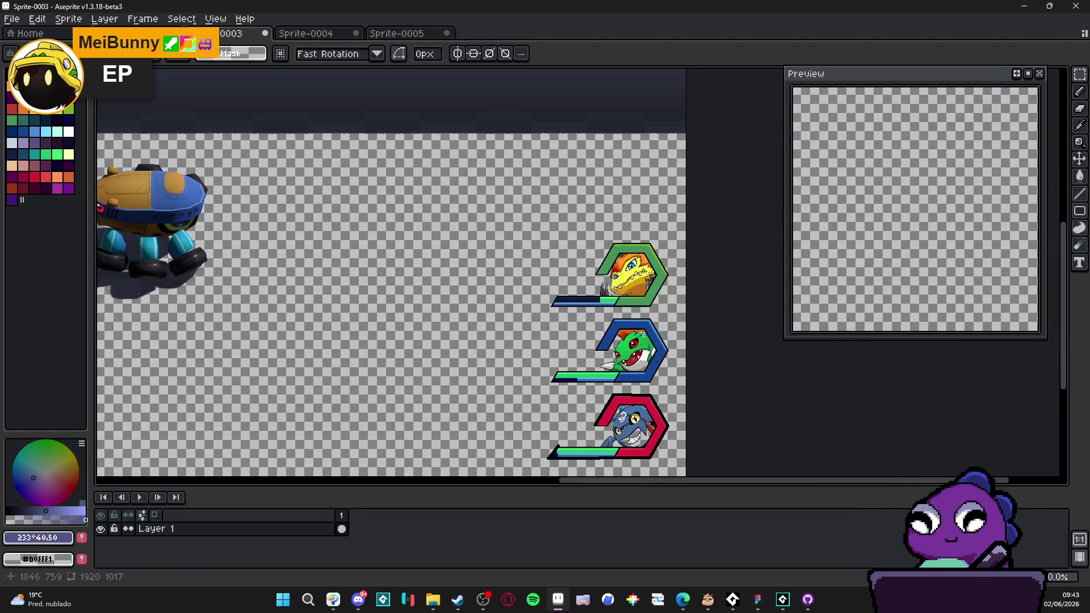
{"action": "scroll", "coordinate": [392, 301], "scroll_direction": "down", "scroll_amount": 2}
{"action": "left_click_drag", "start_coordinate": [504, 268], "coordinate": [567, 314]}
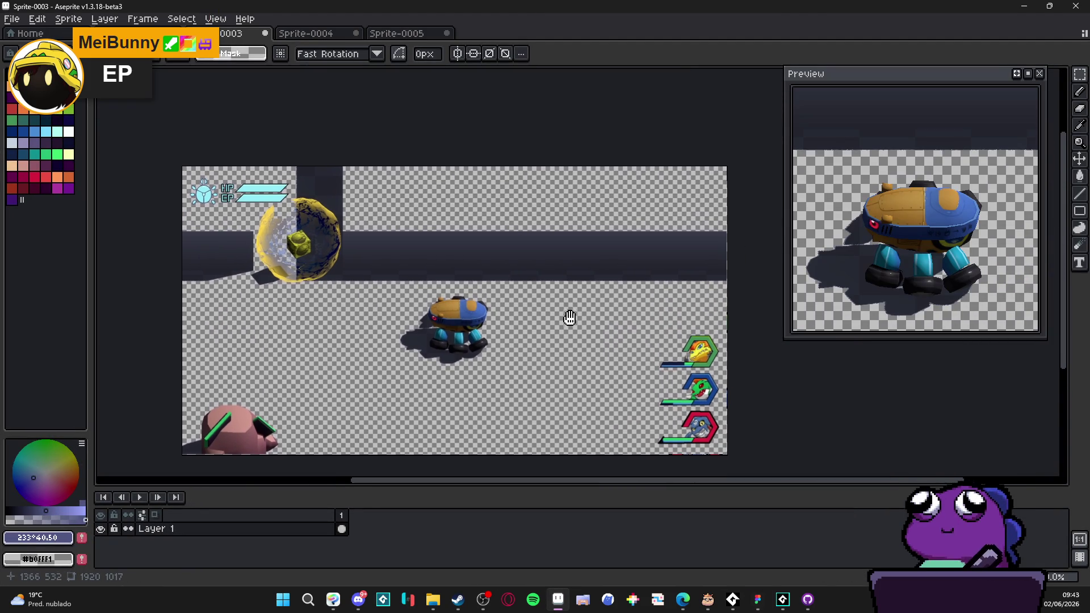
{"action": "scroll", "coordinate": [365, 280], "scroll_direction": "up", "scroll_amount": 4}
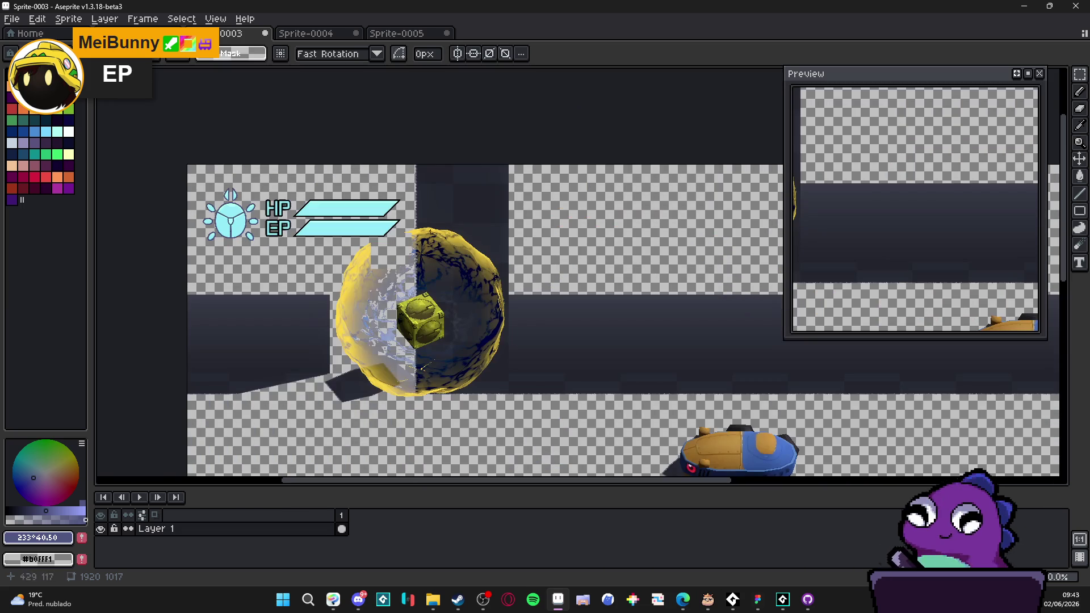
{"action": "key", "text": "alt+Tab"}
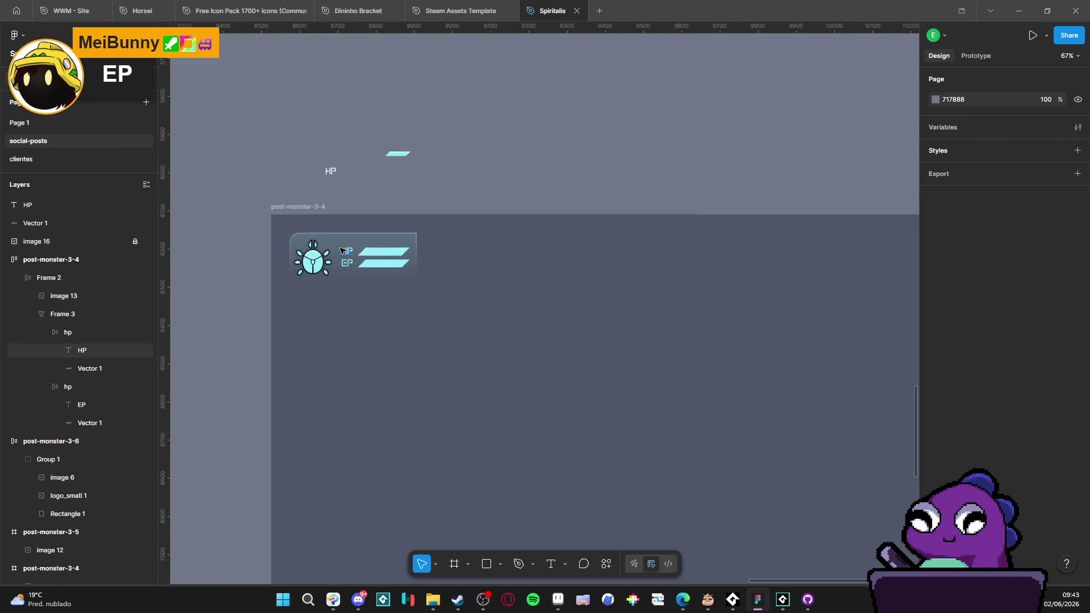
{"action": "scroll", "coordinate": [343, 252], "scroll_direction": "up", "scroll_amount": 4}
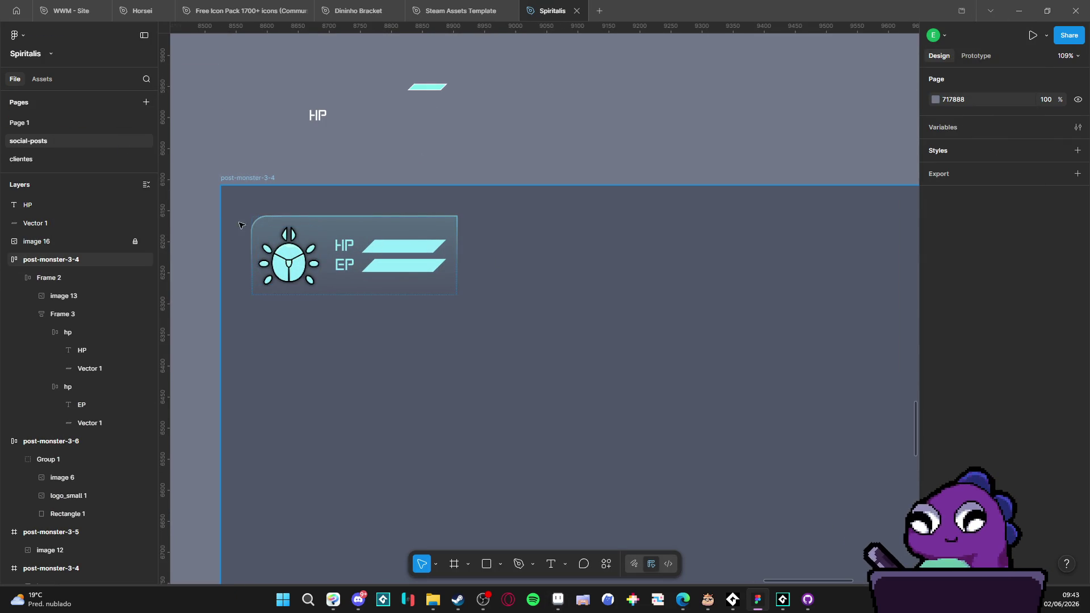
Step: Select the HP/EP card frame and browse variables for its corner radius
{"action": "left_click", "coordinate": [262, 227]}
{"action": "left_click", "coordinate": [269, 227]}
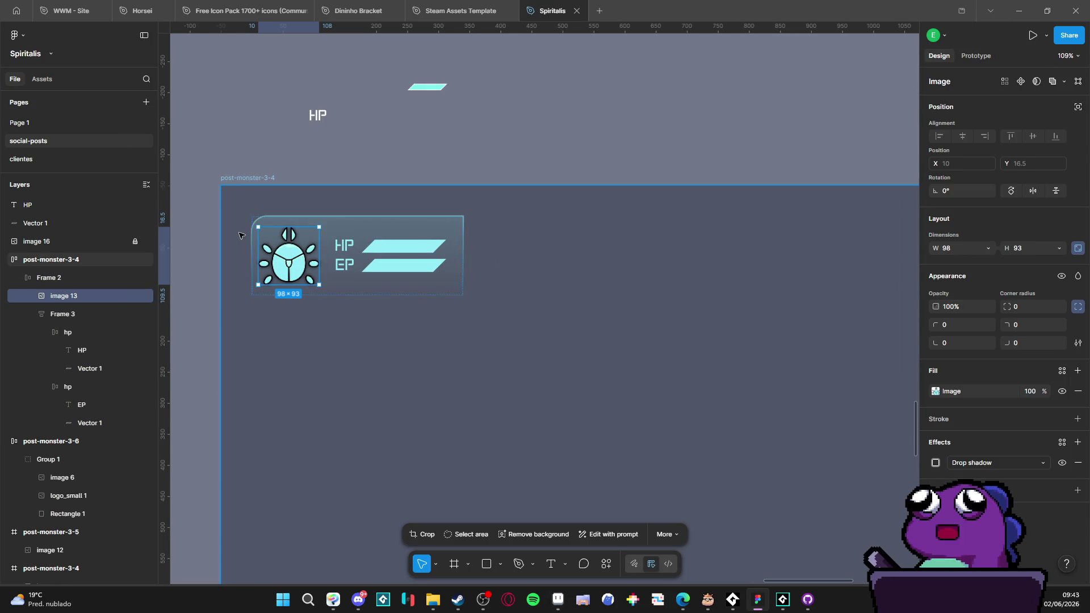
{"action": "left_click", "coordinate": [48, 277]}
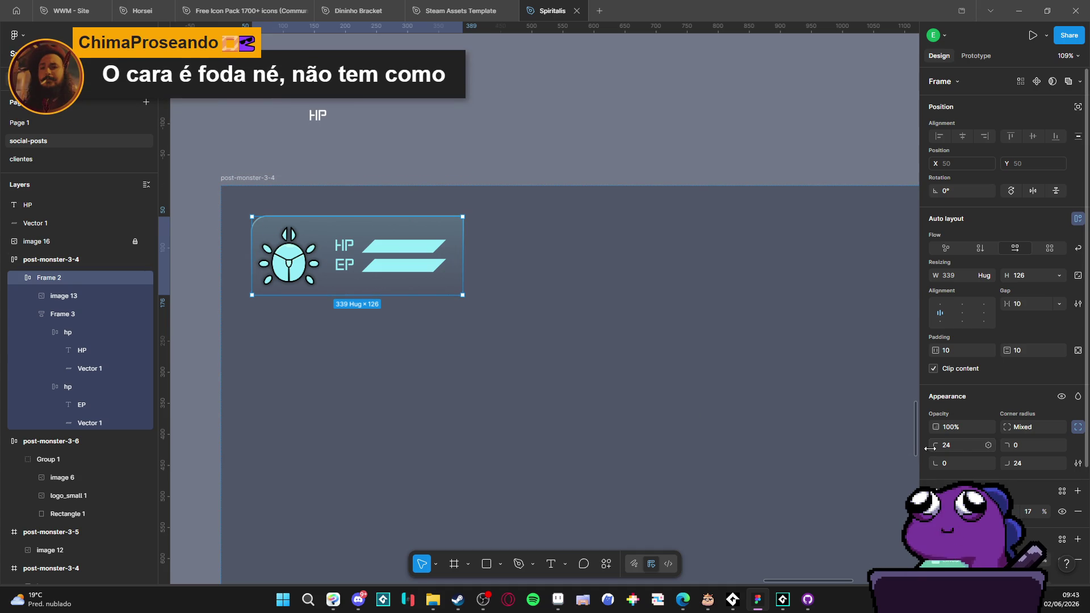
{"action": "left_click", "coordinate": [989, 445]}
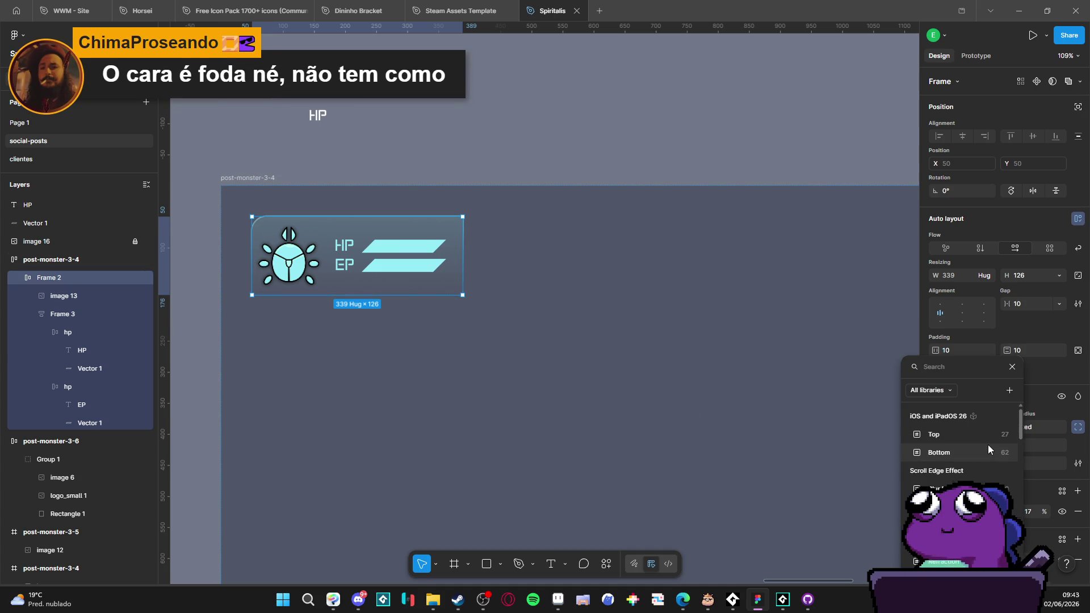
{"action": "scroll", "coordinate": [988, 445], "scroll_direction": "down", "scroll_amount": 3}
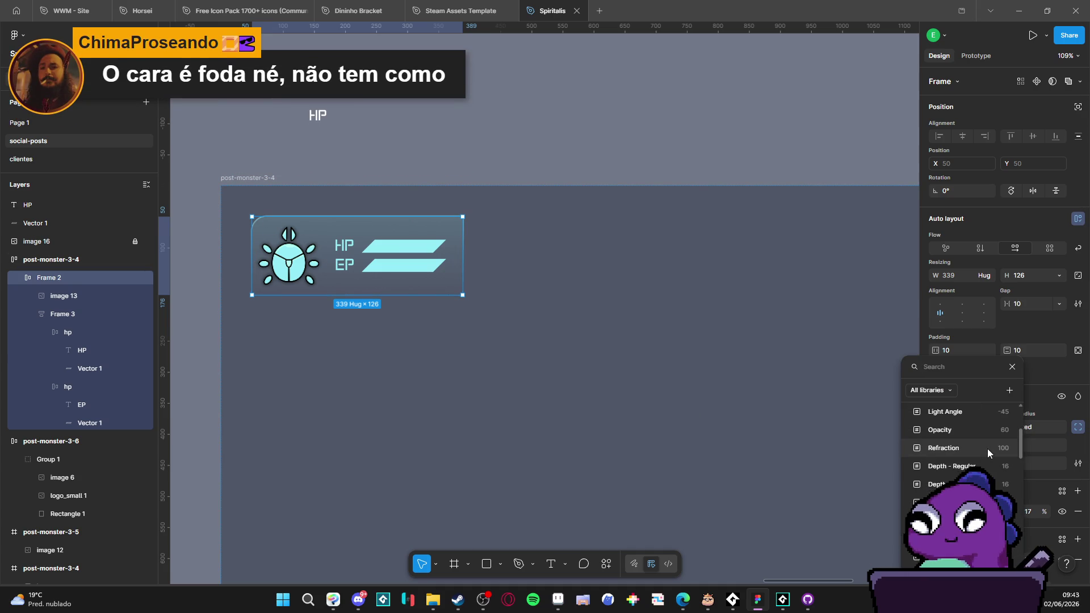
{"action": "scroll", "coordinate": [982, 446], "scroll_direction": "up", "scroll_amount": 2}
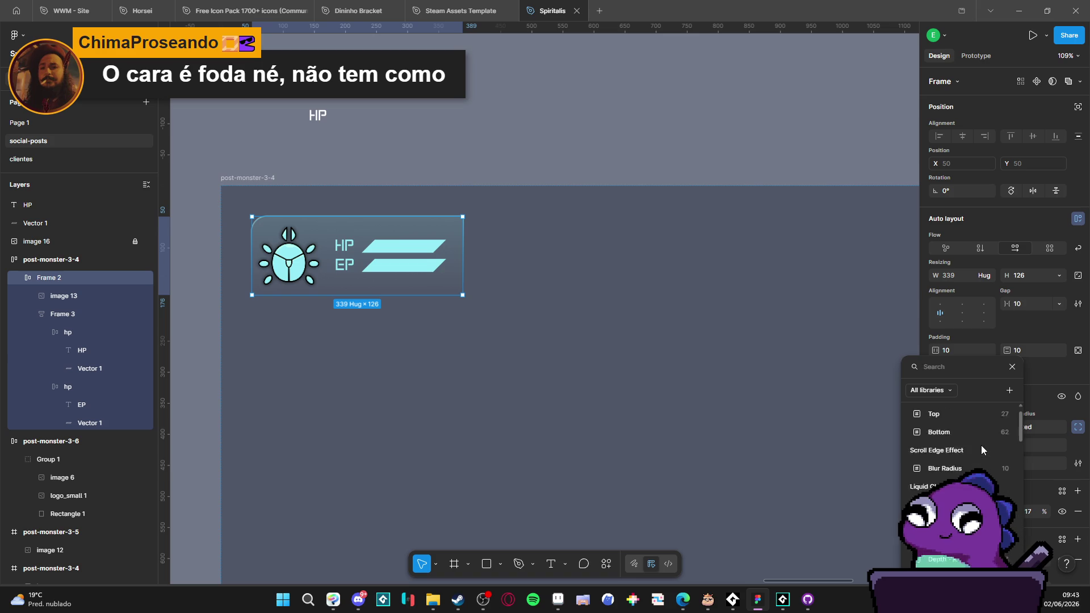
{"action": "scroll", "coordinate": [981, 445], "scroll_direction": "down", "scroll_amount": 3}
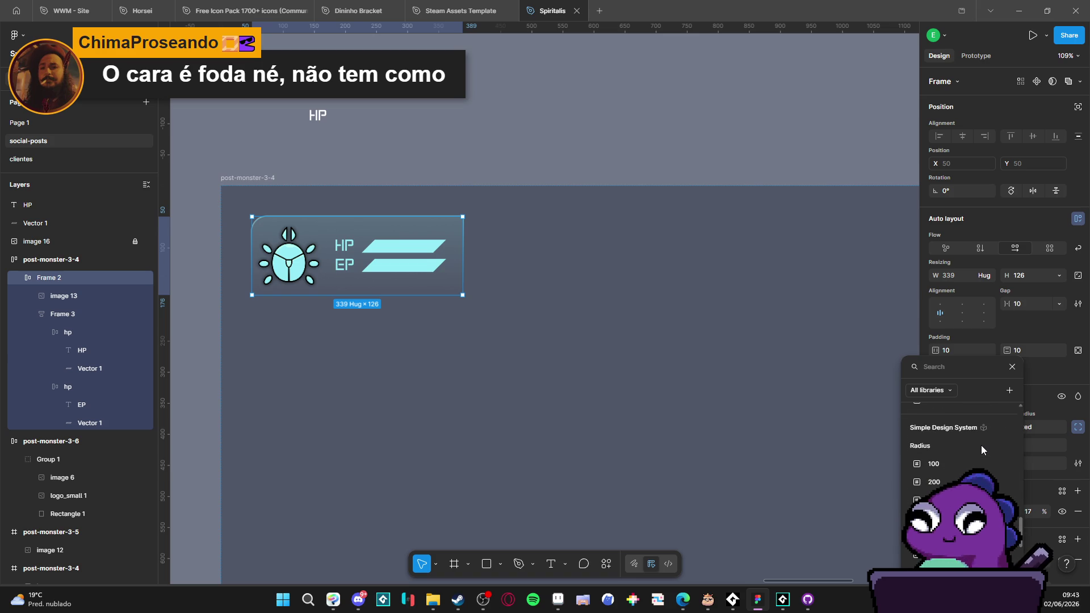
{"action": "scroll", "coordinate": [981, 445], "scroll_direction": "down", "scroll_amount": 3}
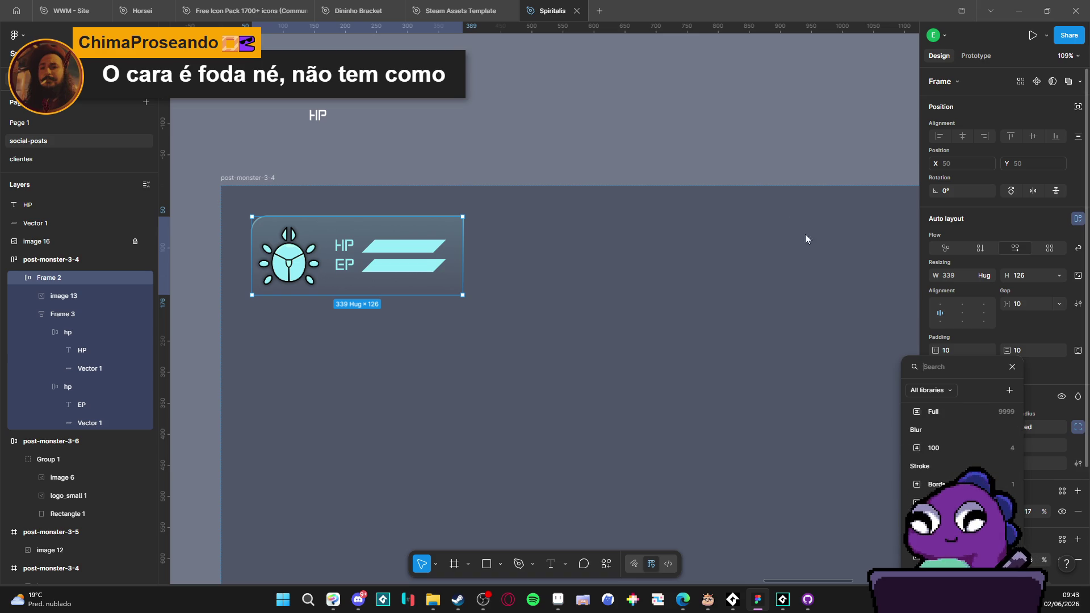
{"action": "left_click", "coordinate": [463, 124]}
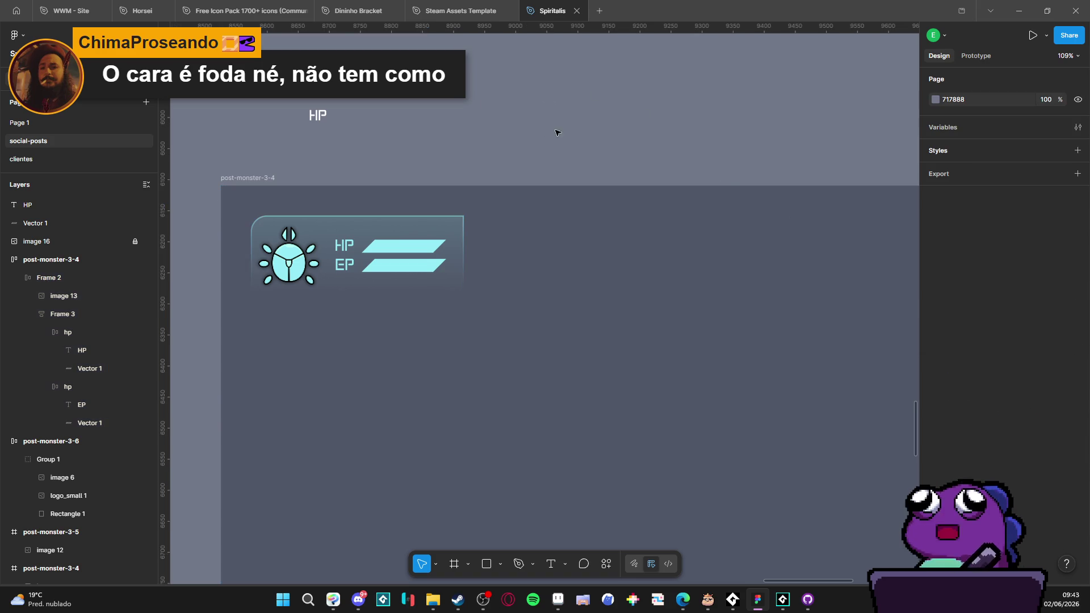
Step: Reselect and review the HP/EP card in the post-monster-3-4 frame
{"action": "scroll", "coordinate": [254, 228], "scroll_direction": "up", "scroll_amount": 5}
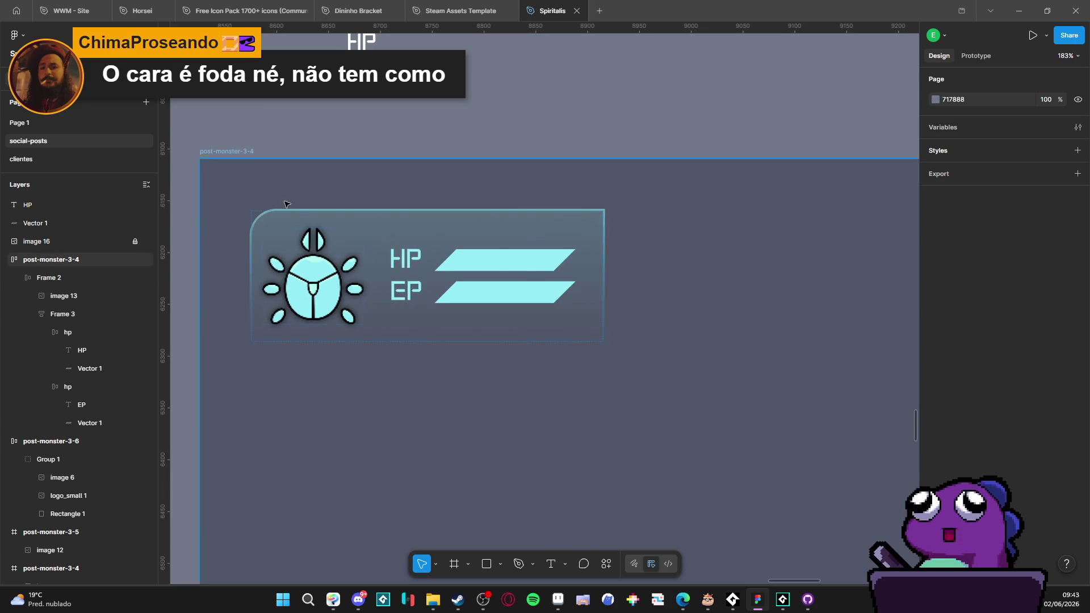
{"action": "left_click", "coordinate": [263, 226]}
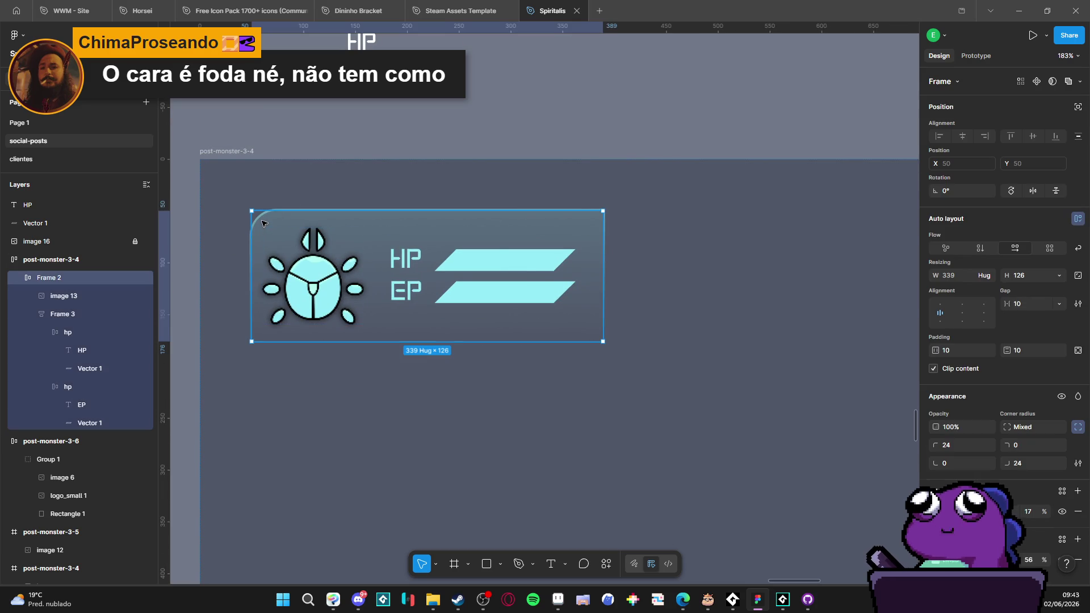
{"action": "mouse_move", "coordinate": [263, 222]}
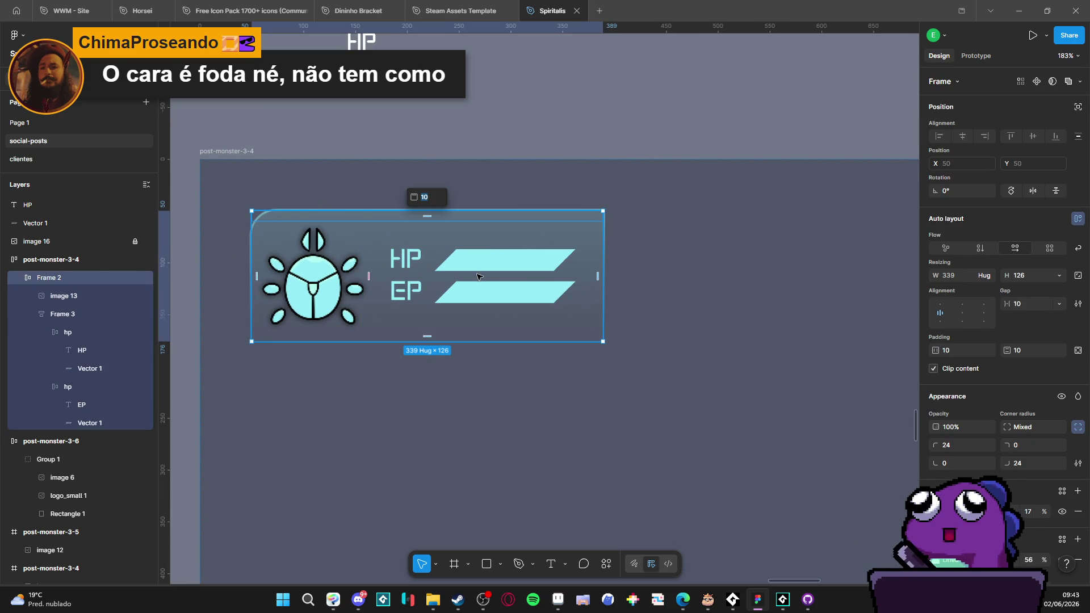
{"action": "scroll", "coordinate": [493, 234], "scroll_direction": "down", "scroll_amount": 3}
{"action": "left_click", "coordinate": [645, 122]}
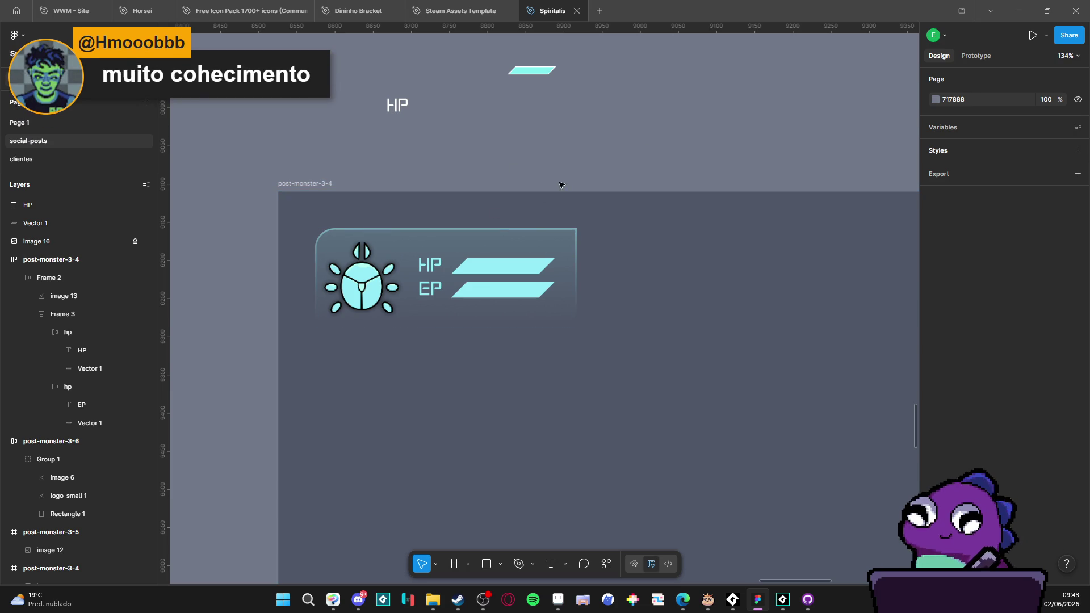
{"action": "scroll", "coordinate": [539, 171], "scroll_direction": "up", "scroll_amount": 1}
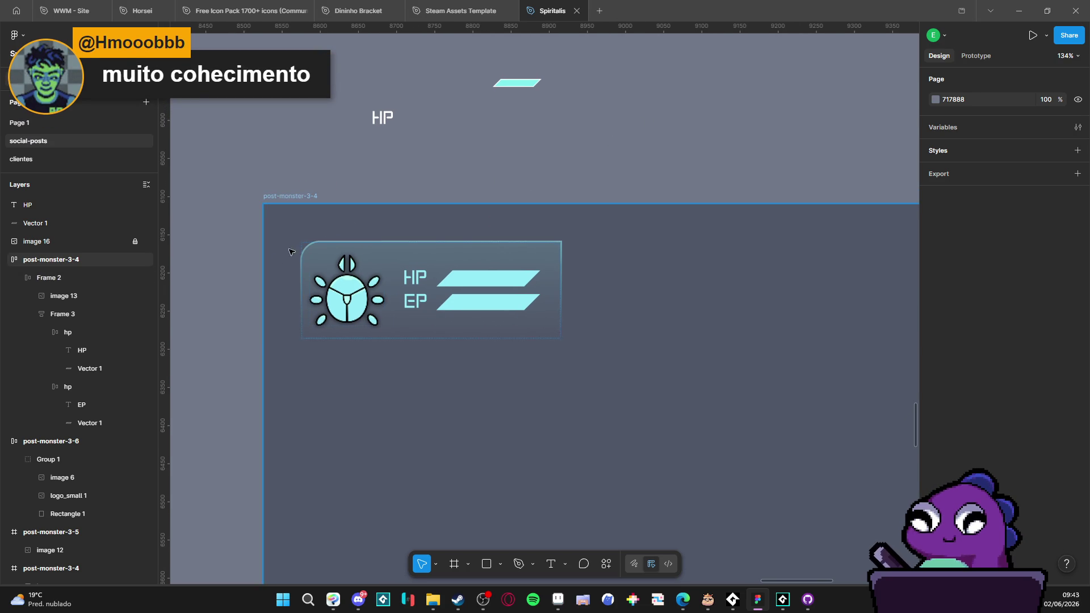
{"action": "scroll", "coordinate": [278, 260], "scroll_direction": "down", "scroll_amount": 5}
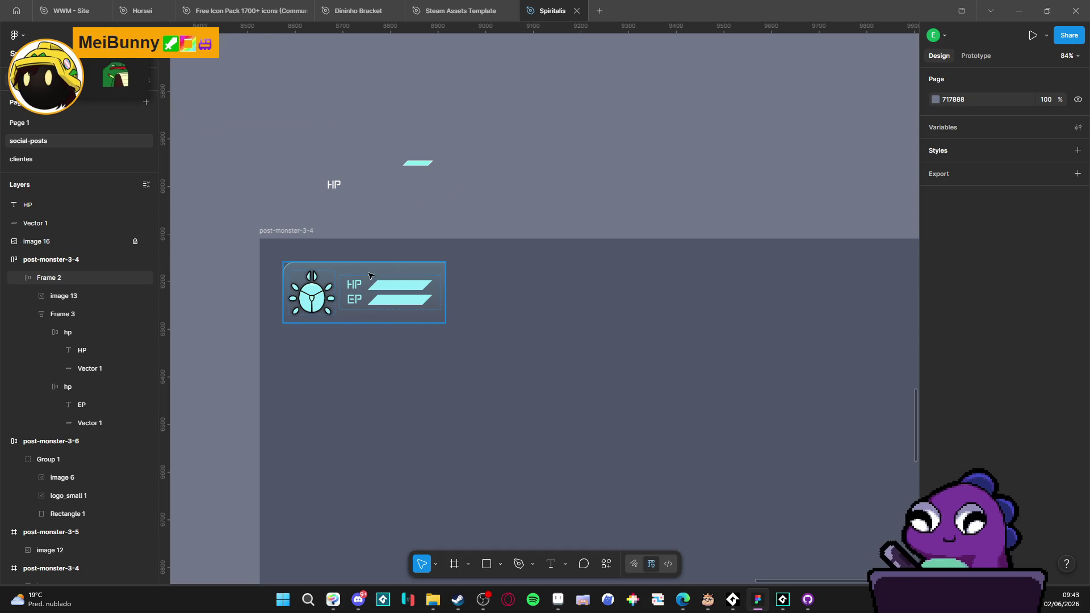
{"action": "left_click", "coordinate": [400, 267]}
{"action": "left_click", "coordinate": [522, 174]}
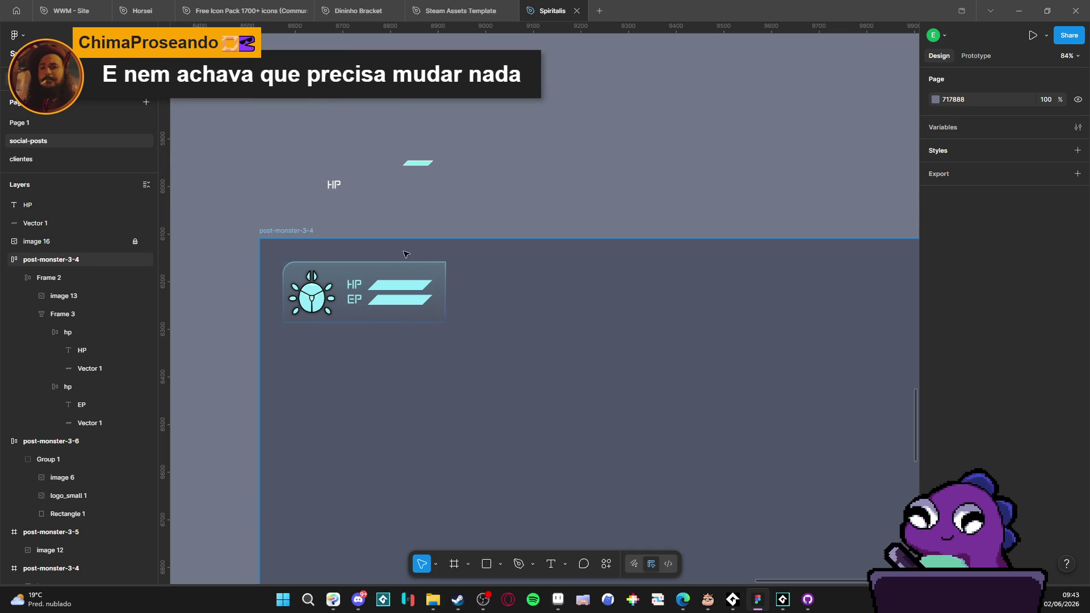
{"action": "scroll", "coordinate": [359, 295], "scroll_direction": "up", "scroll_amount": 5}
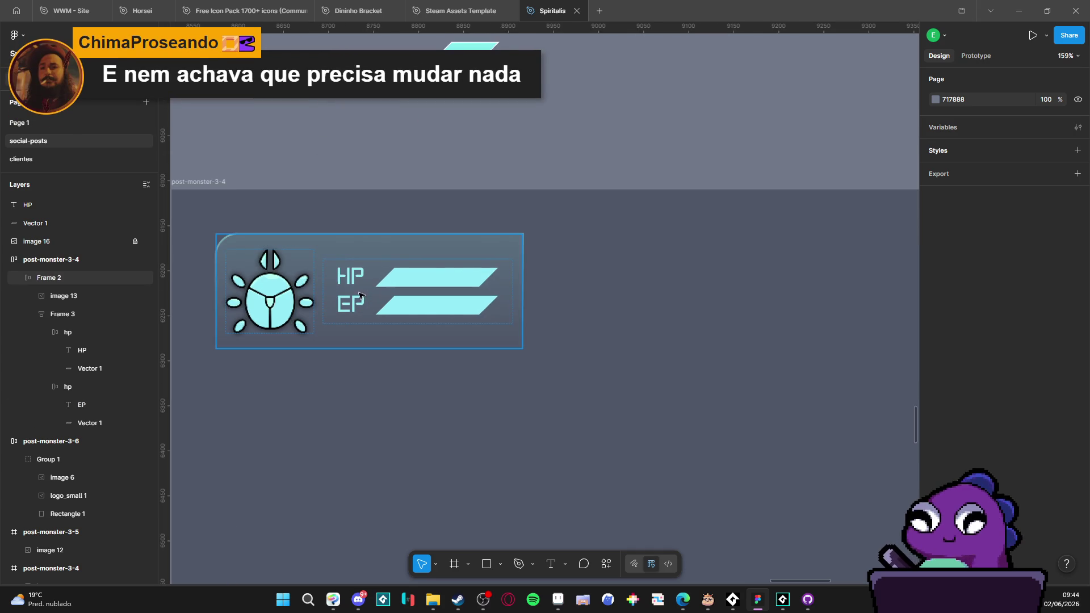
Step: Fill the HP bar with a 95ECF7-to-A9CDD2 linear gradient and delete the old EP bar
{"action": "double_click", "coordinate": [402, 285]}
{"action": "double_click", "coordinate": [402, 285]}
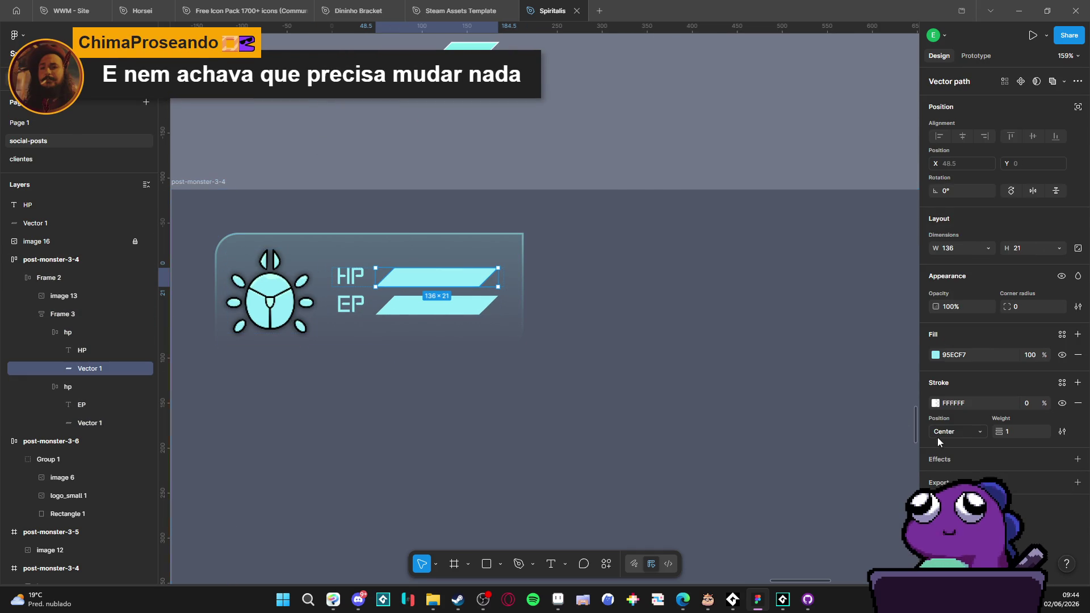
{"action": "left_click", "coordinate": [935, 354]}
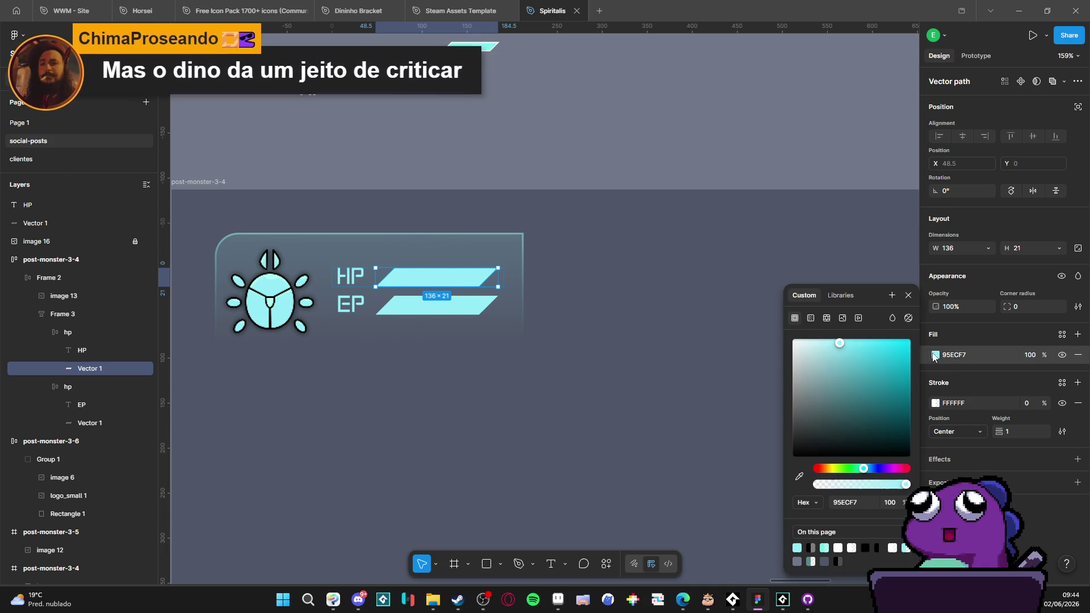
{"action": "left_click", "coordinate": [813, 319]}
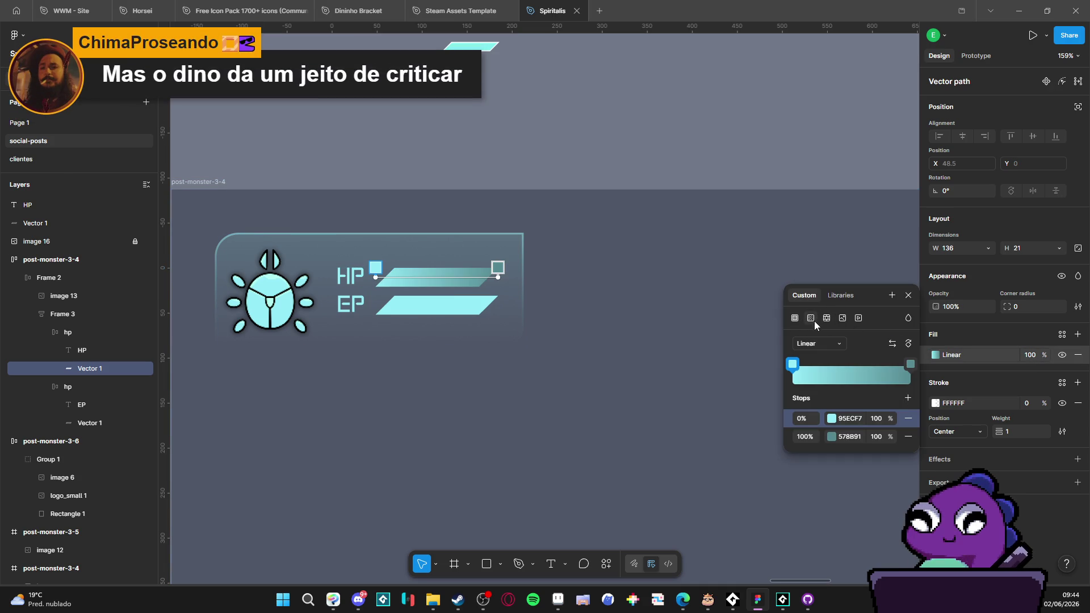
{"action": "left_click", "coordinate": [910, 366]}
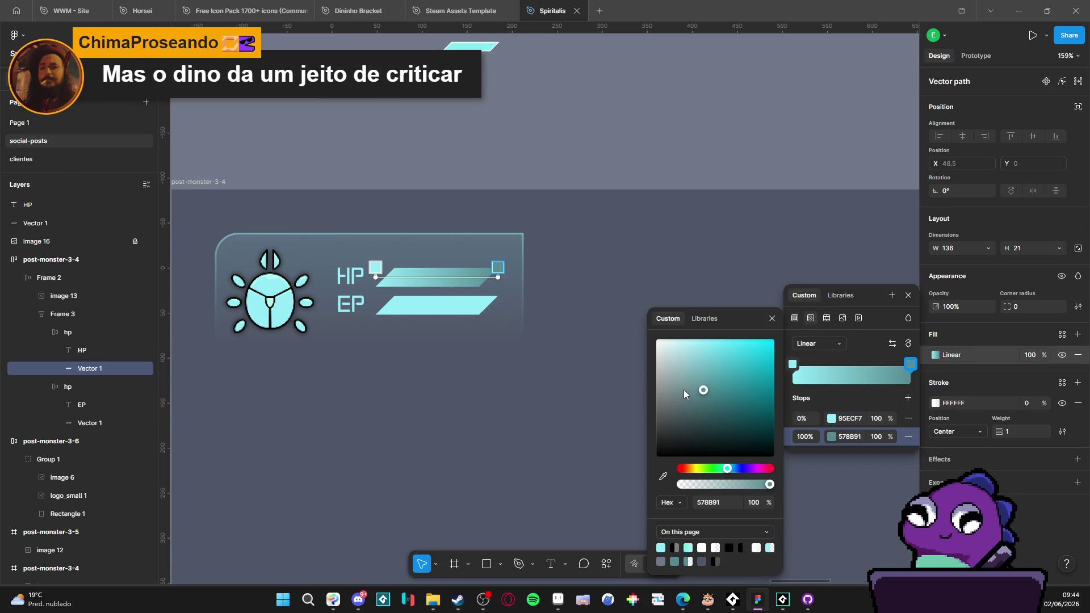
{"action": "mouse_move", "coordinate": [661, 345]}
{"action": "left_mouse_down"}
{"action": "mouse_move", "coordinate": [679, 360]}
{"action": "mouse_move", "coordinate": [665, 362]}
{"action": "mouse_move", "coordinate": [679, 365]}
{"action": "left_mouse_up"}
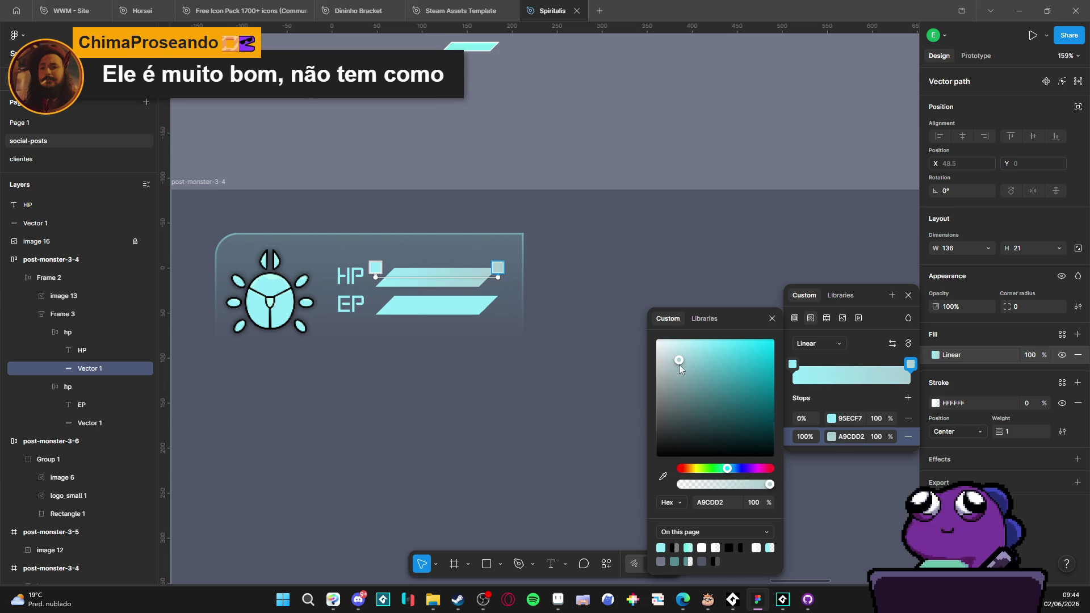
{"action": "mouse_move", "coordinate": [908, 363]}
{"action": "left_mouse_down"}
{"action": "mouse_move", "coordinate": [810, 369]}
{"action": "mouse_move", "coordinate": [906, 364]}
{"action": "left_mouse_up"}
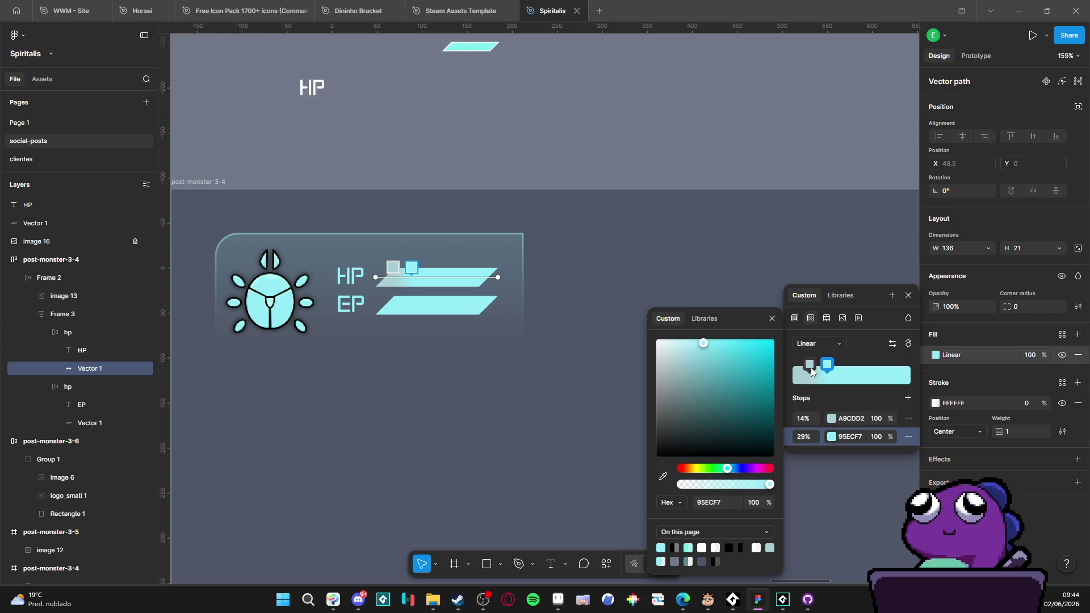
{"action": "left_click_drag", "start_coordinate": [810, 364], "coordinate": [910, 363]}
{"action": "left_click_drag", "start_coordinate": [826, 364], "coordinate": [789, 366]}
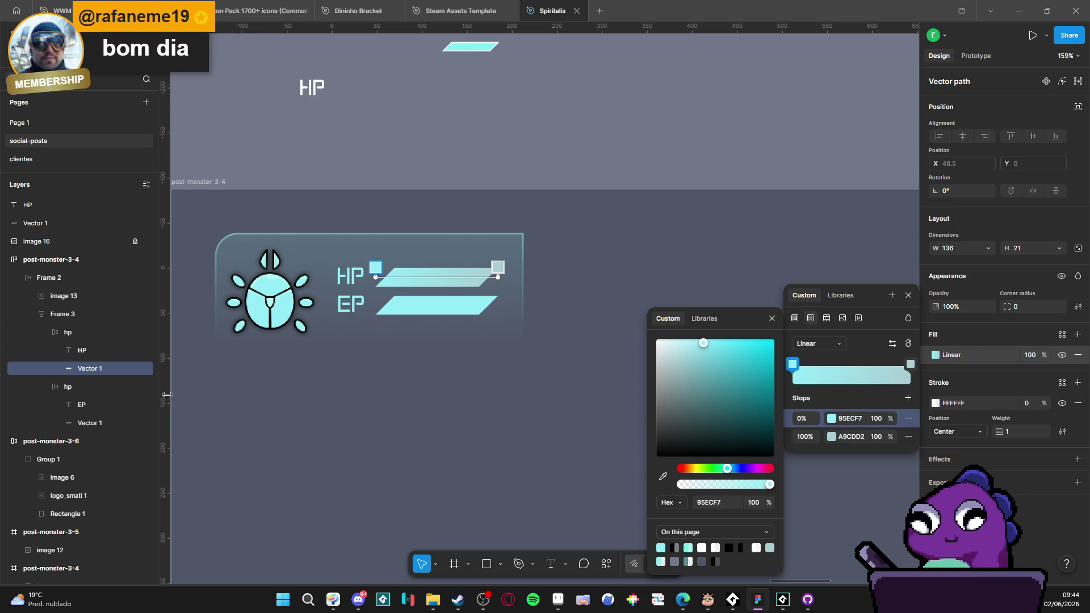
{"action": "left_click", "coordinate": [122, 373]}
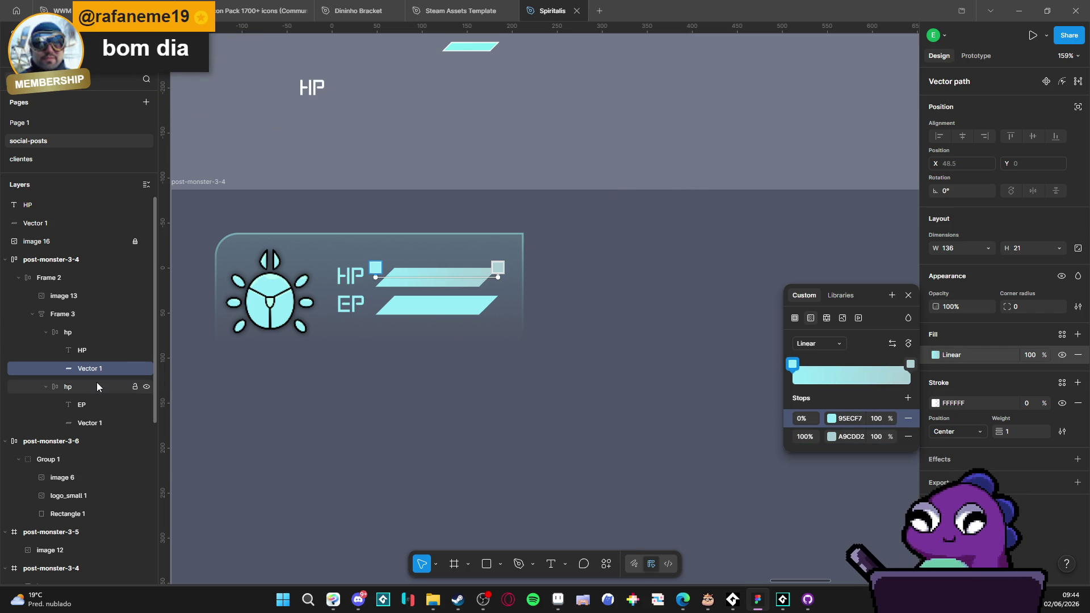
{"action": "left_click", "coordinate": [99, 425]}
{"action": "key", "text": "Delete"}
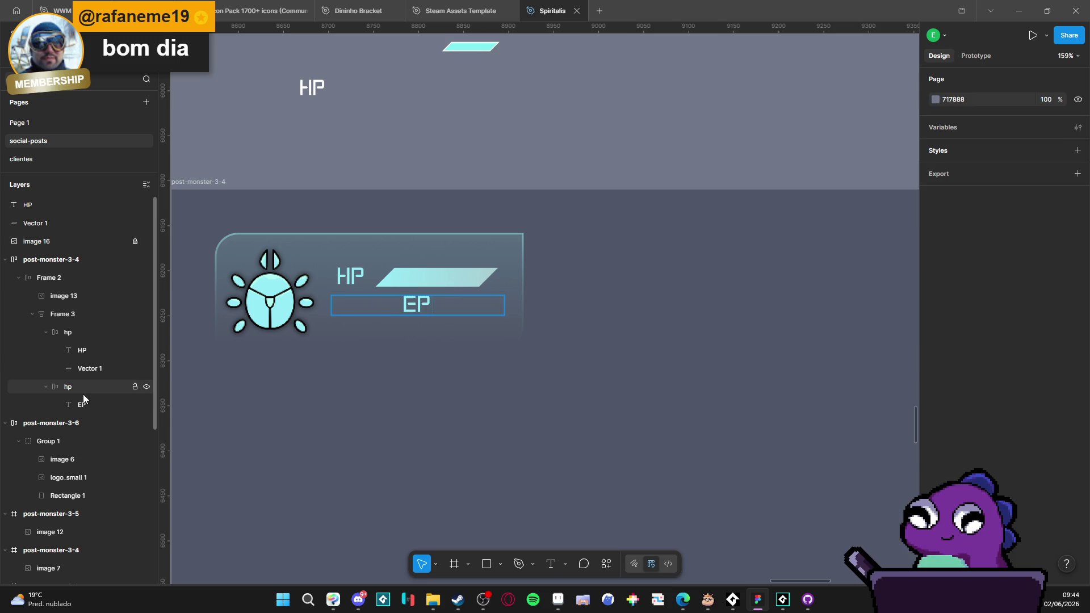
Step: Duplicate the gradient HP bar as Vector 2 and move it into the EP row
{"action": "left_click", "coordinate": [84, 389]}
{"action": "left_click", "coordinate": [381, 295]}
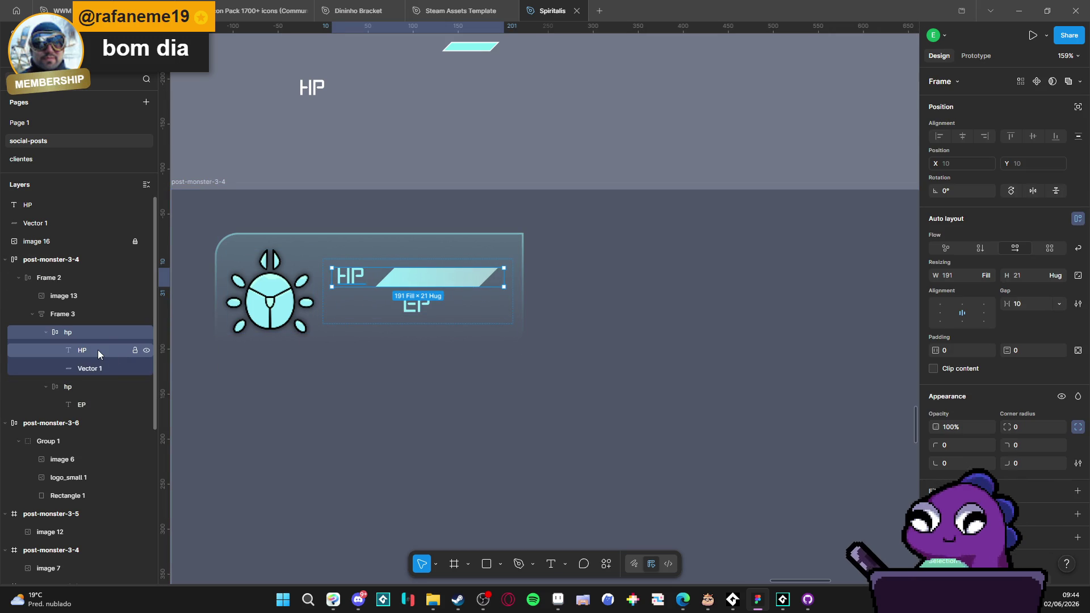
{"action": "left_click", "coordinate": [84, 369]}
{"action": "key", "text": "ctrl+d"}
{"action": "left_click_drag", "start_coordinate": [106, 387], "coordinate": [107, 430]}
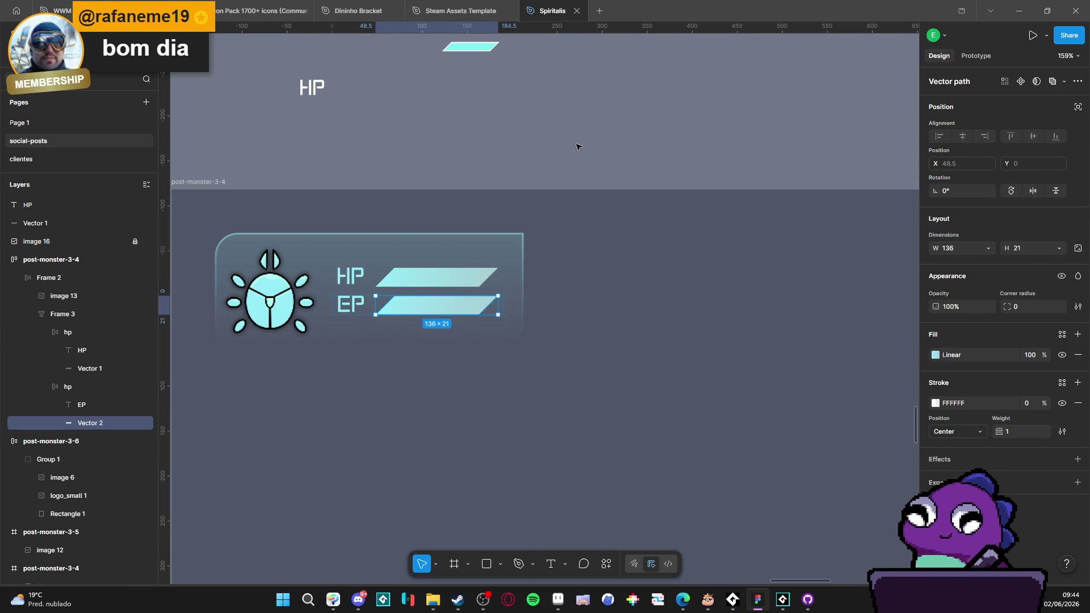
{"action": "left_click", "coordinate": [542, 153]}
{"action": "scroll", "coordinate": [559, 166], "scroll_direction": "down", "scroll_amount": 5}
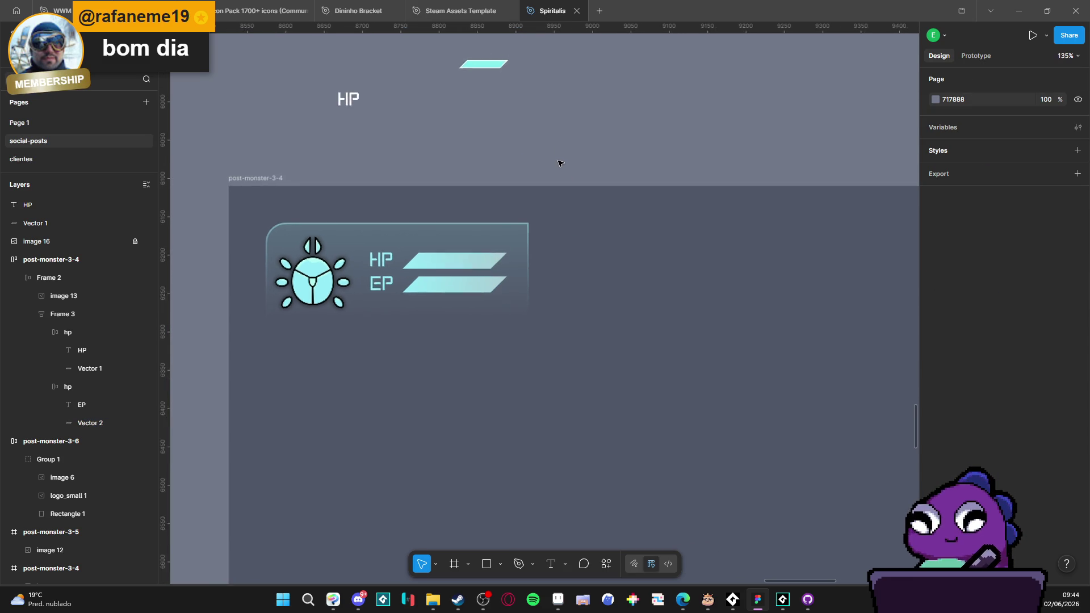
{"action": "scroll", "coordinate": [563, 157], "scroll_direction": "up", "scroll_amount": 1}
{"action": "scroll", "coordinate": [571, 159], "scroll_direction": "down", "scroll_amount": 2}
{"action": "scroll", "coordinate": [576, 161], "scroll_direction": "up", "scroll_amount": 3}
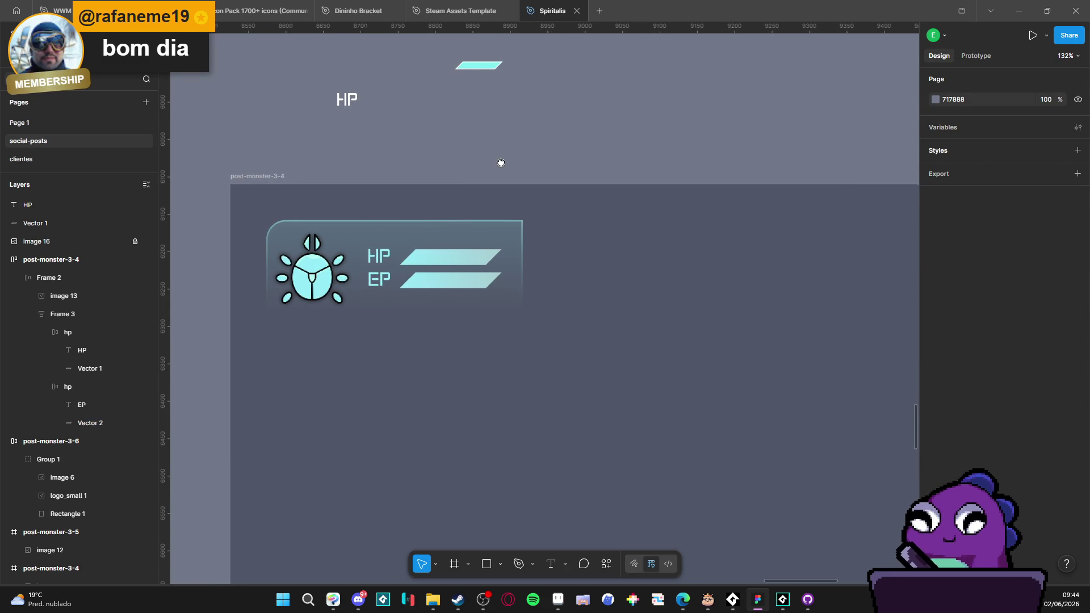
{"action": "left_click_drag", "start_coordinate": [504, 163], "coordinate": [497, 165]}
{"action": "left_click", "coordinate": [32, 314]}
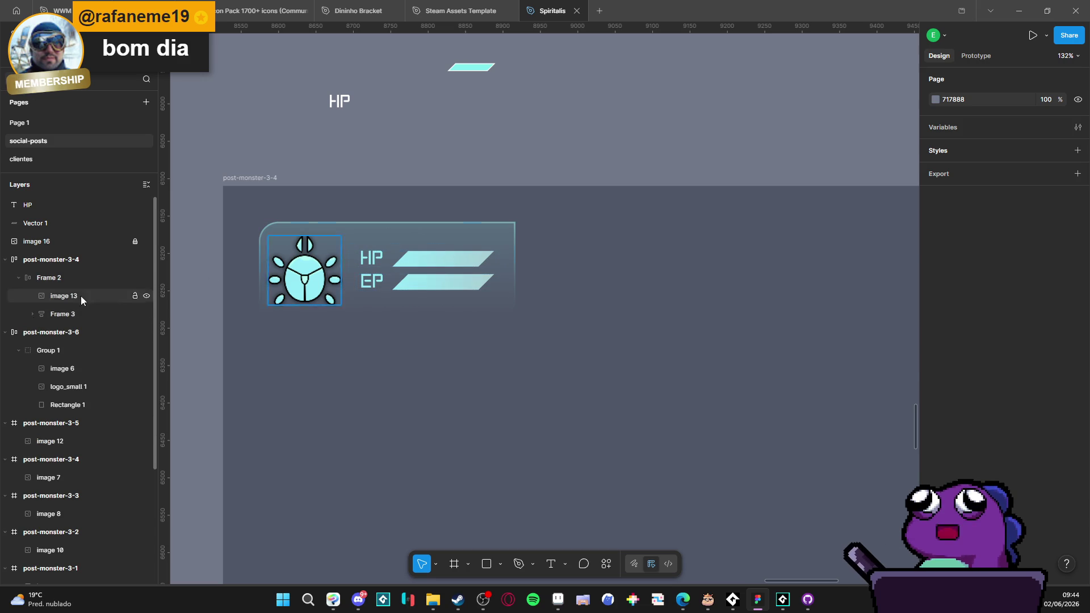
Step: Select Frame 3 holding the HP and EP rows in the layer tree
{"action": "left_click", "coordinate": [62, 278]}
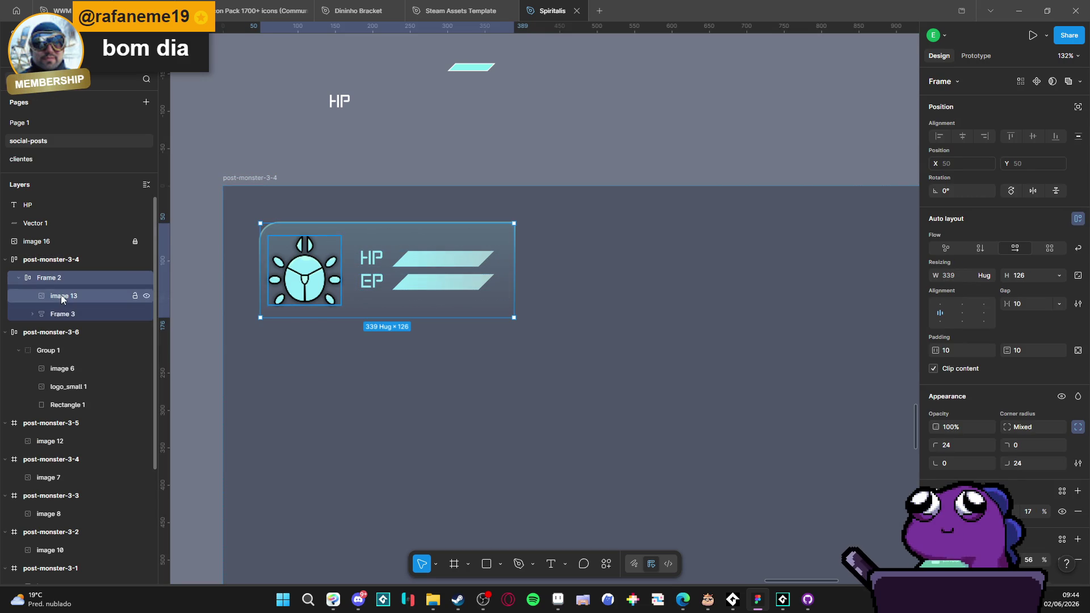
{"action": "left_click", "coordinate": [60, 295]}
{"action": "left_click", "coordinate": [18, 278]}
{"action": "left_click", "coordinate": [28, 280]}
{"action": "left_click", "coordinate": [52, 260]}
{"action": "left_click", "coordinate": [45, 277]}
{"action": "left_click", "coordinate": [19, 278]}
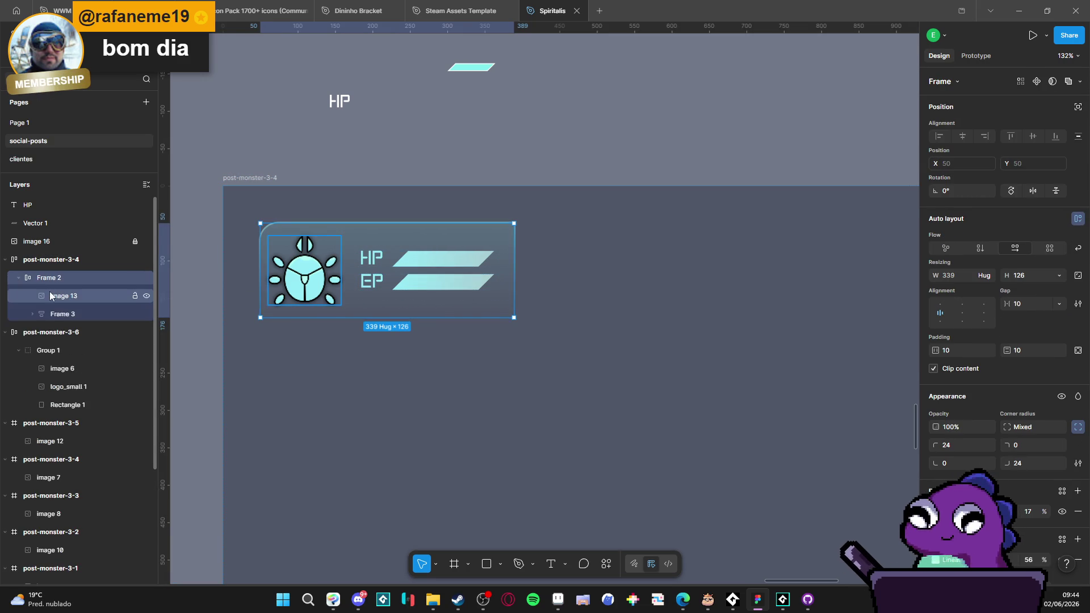
{"action": "left_click", "coordinate": [48, 295]}
{"action": "left_click", "coordinate": [58, 312]}
{"action": "left_click", "coordinate": [33, 315]}
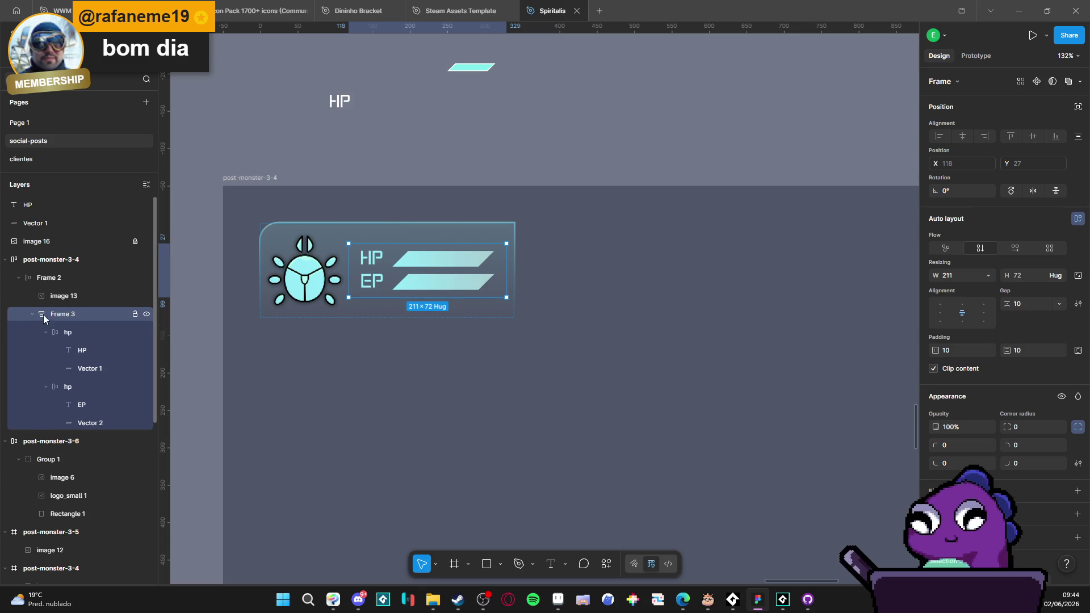
{"action": "key", "text": "Left"}
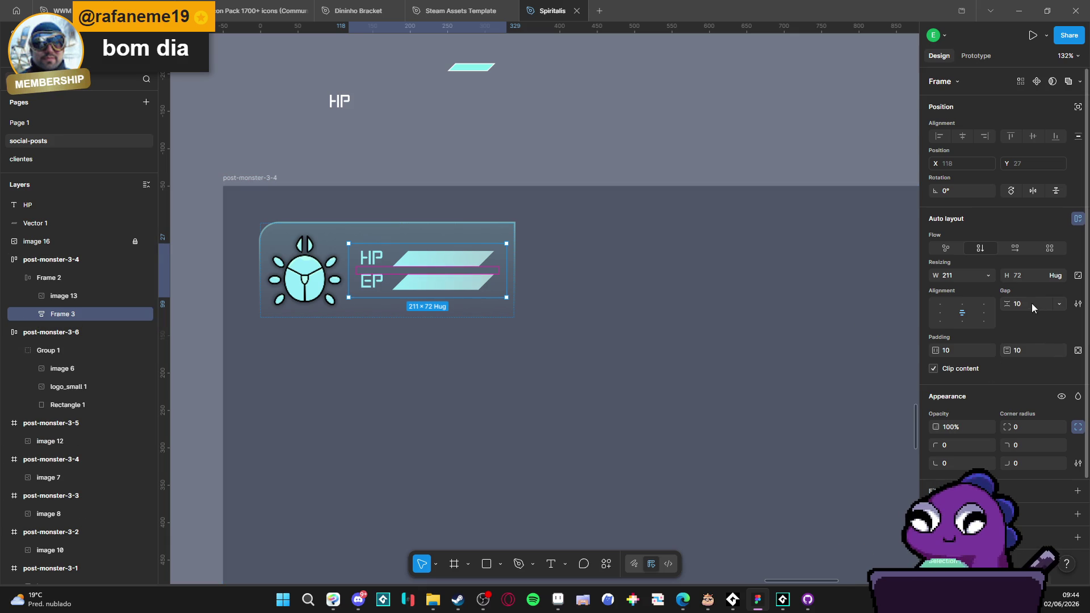
Step: Raise Frame 3's auto layout gap from 10 to 22
{"action": "mouse_move", "coordinate": [1011, 304]}
{"action": "left_mouse_down"}
{"action": "mouse_move", "coordinate": [1030, 300]}
{"action": "mouse_move", "coordinate": [1007, 304]}
{"action": "left_mouse_up"}
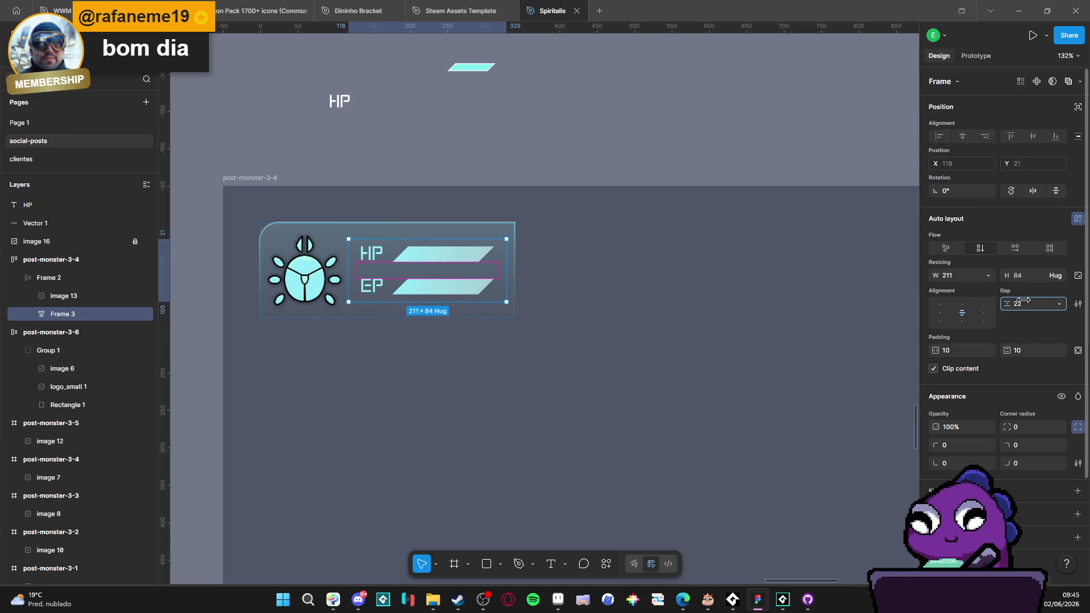
{"action": "left_click", "coordinate": [1020, 303]}
{"action": "left_click", "coordinate": [653, 154]}
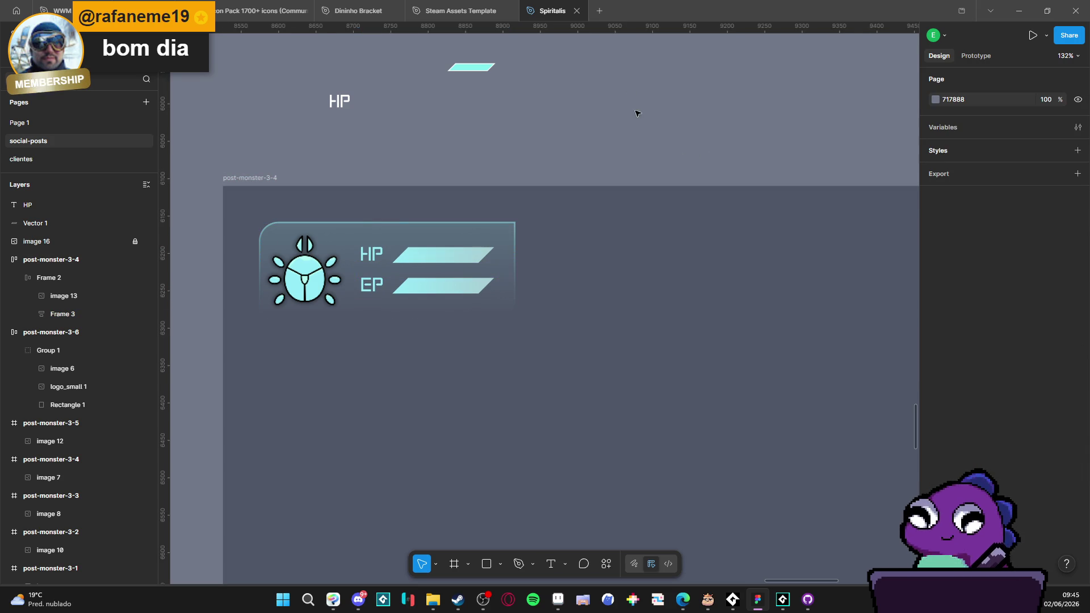
Step: Add a drop shadow to Frame 3, the frame holding the bars
{"action": "scroll", "coordinate": [592, 279], "scroll_direction": "down", "scroll_amount": 3}
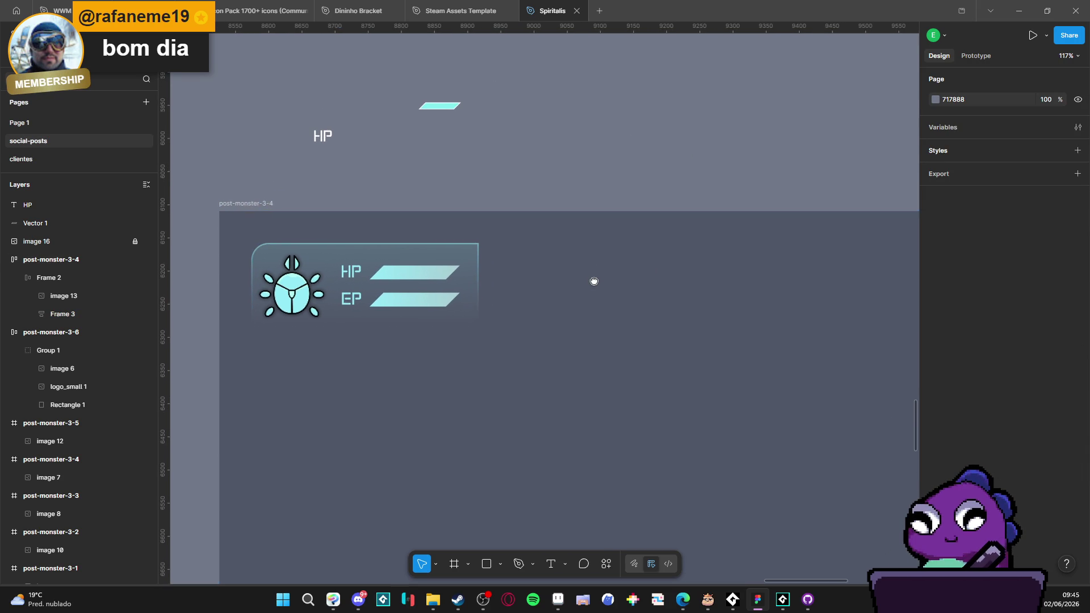
{"action": "double_click", "coordinate": [409, 284]}
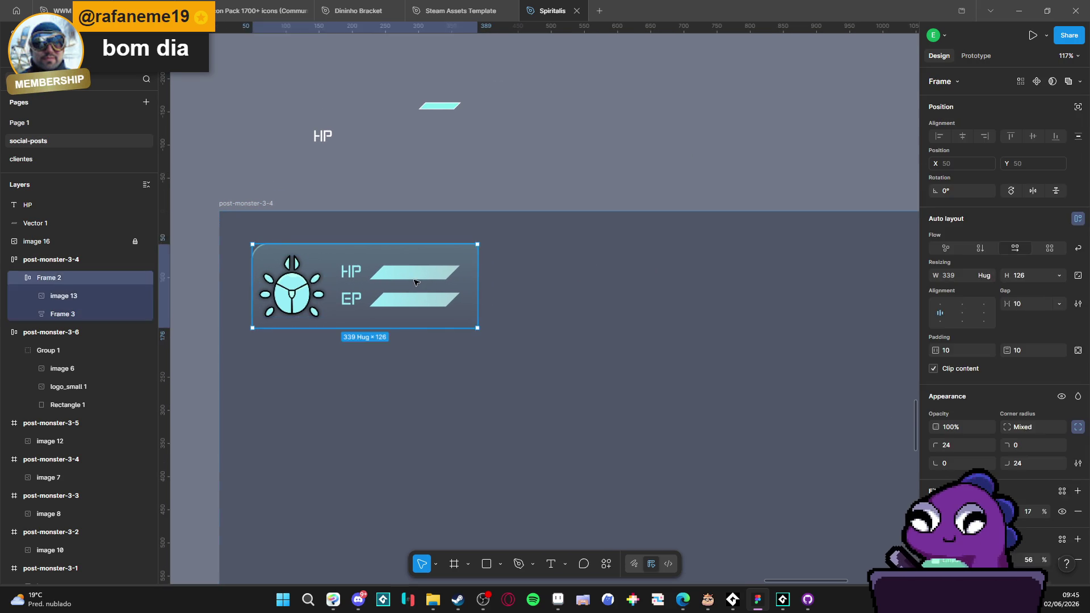
{"action": "left_click", "coordinate": [1075, 537]}
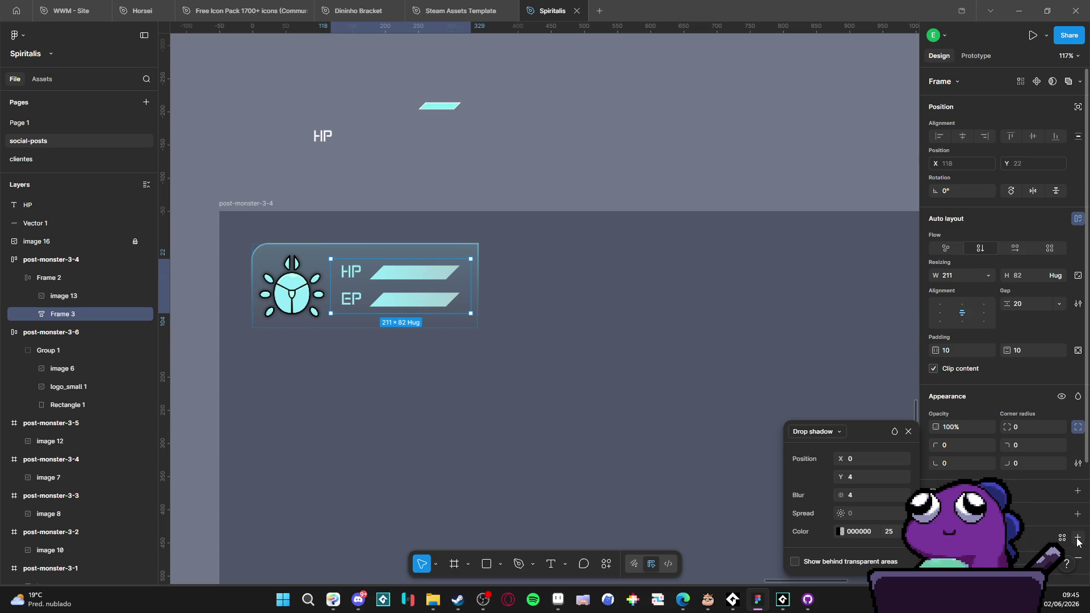
Step: Give the HP row frame a drop shadow with its blur cut from 4 to 0.4
{"action": "left_click", "coordinate": [75, 295]}
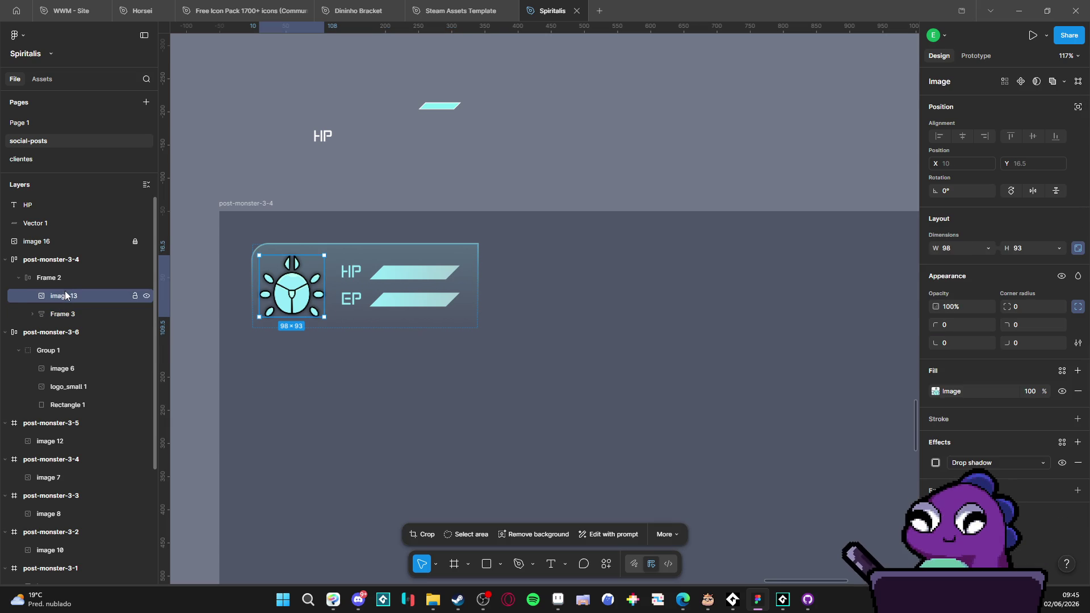
{"action": "left_click", "coordinate": [60, 277]}
{"action": "double_click", "coordinate": [396, 281]}
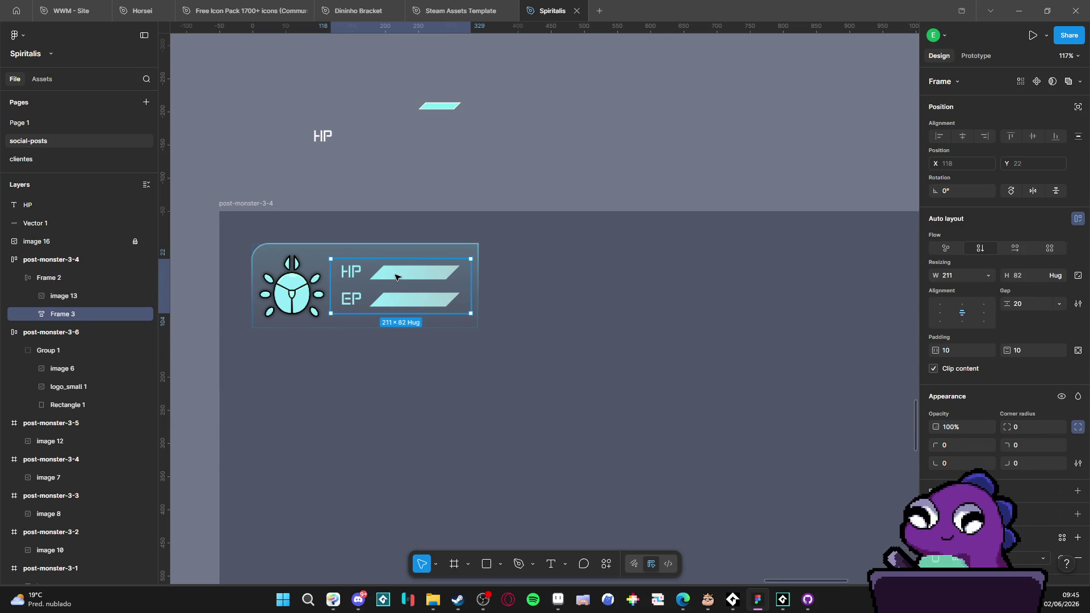
{"action": "double_click", "coordinate": [399, 282]}
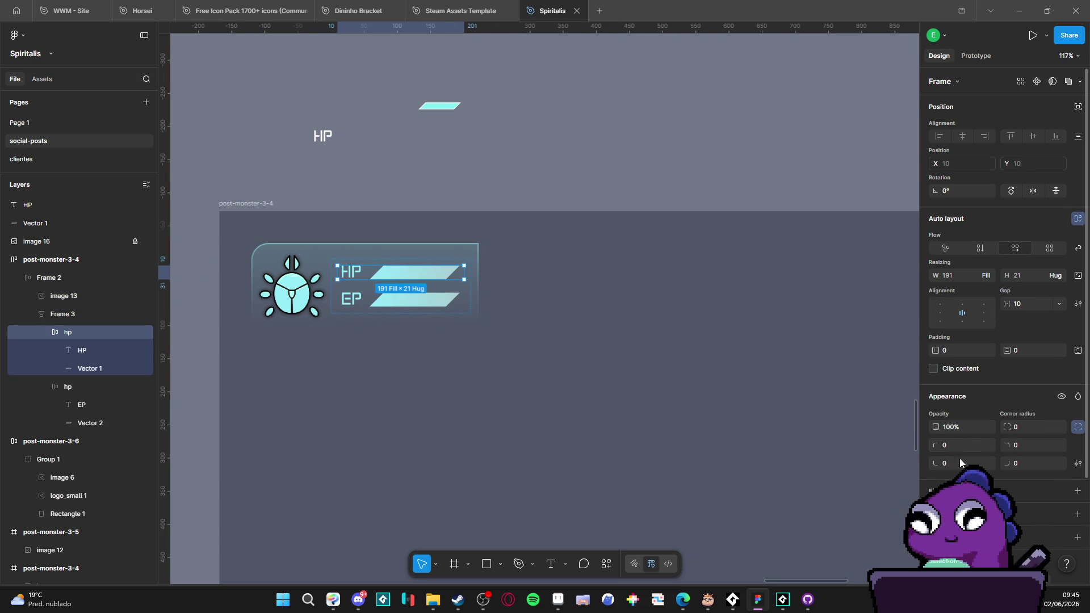
{"action": "left_click", "coordinate": [1079, 540]}
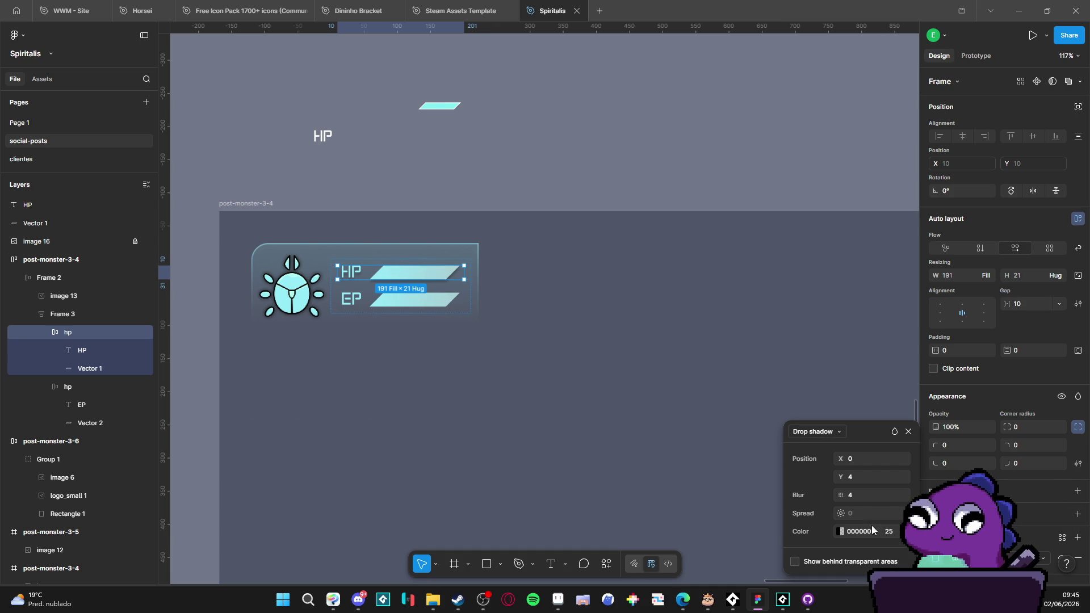
{"action": "left_click_drag", "start_coordinate": [837, 497], "coordinate": [798, 492]}
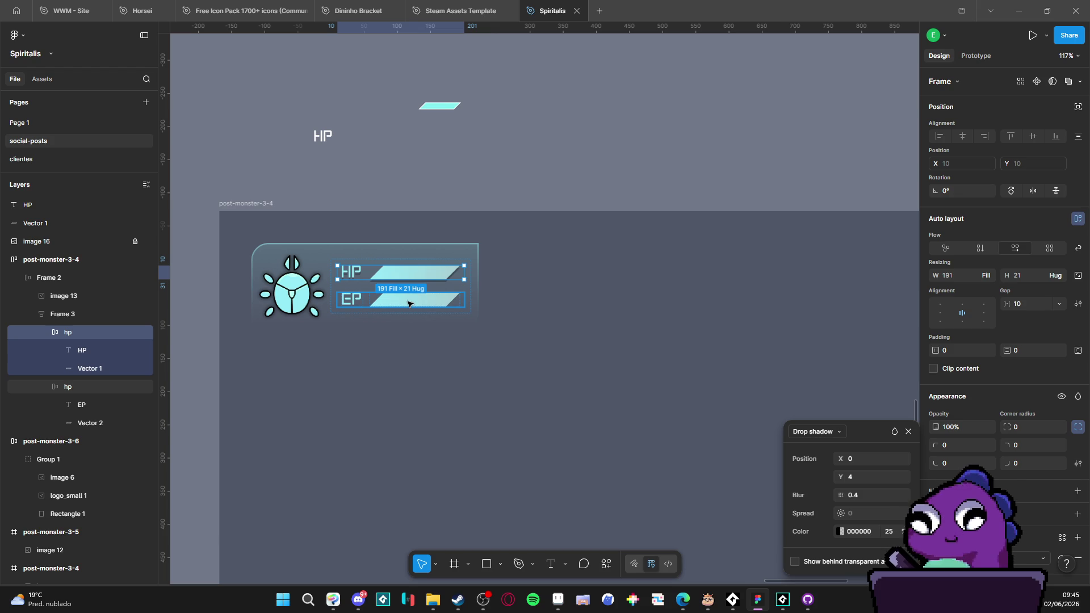
Step: Copy the HP row's properties and select the EP row to receive them
{"action": "left_click", "coordinate": [90, 329]}
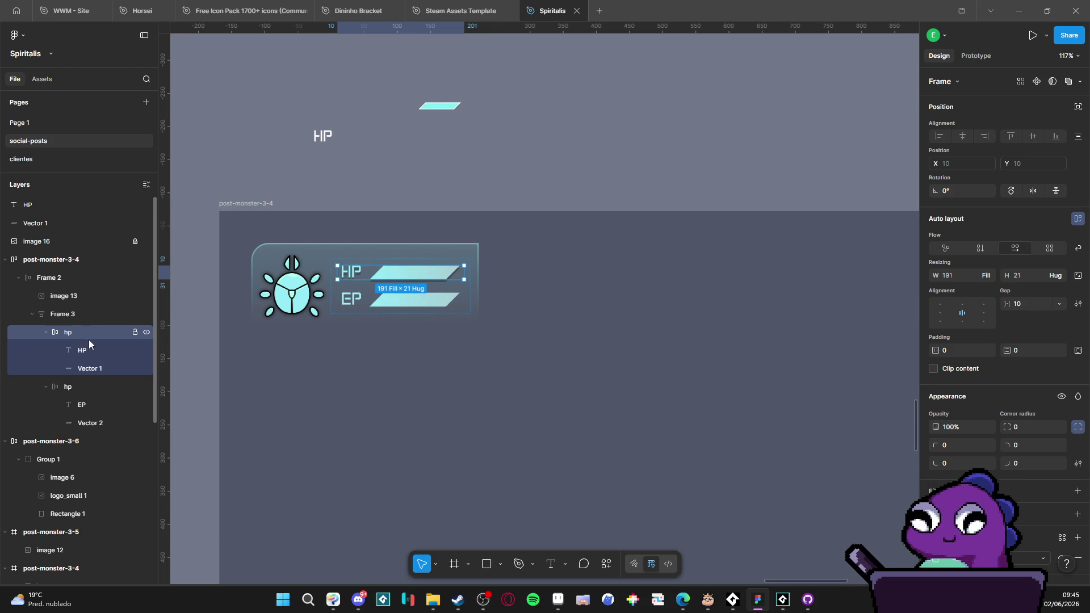
{"action": "key", "text": "ctrl+alt+c"}
{"action": "left_click", "coordinate": [90, 387]}
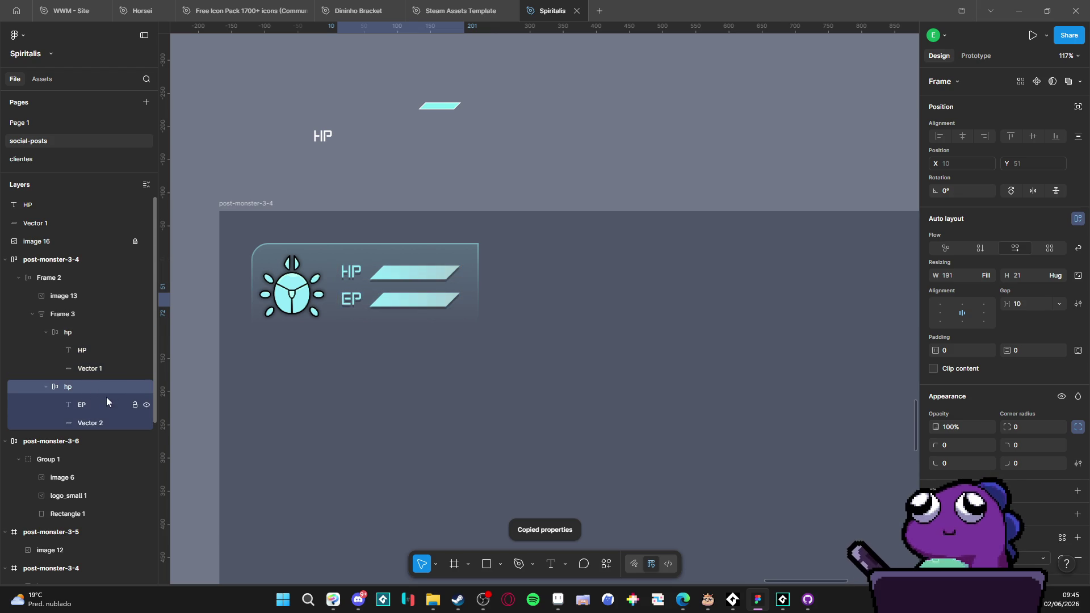
{"action": "left_click", "coordinate": [591, 154]}
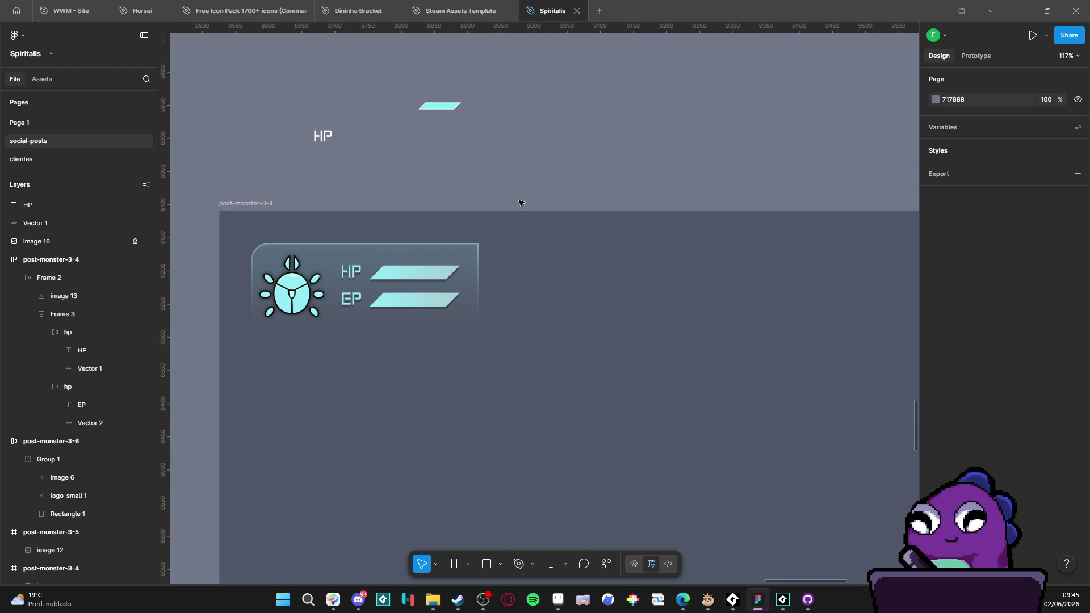
Step: Select Frame 2, the HP/EP status card, in the Layers panel
{"action": "scroll", "coordinate": [585, 281], "scroll_direction": "right", "scroll_amount": 3}
{"action": "scroll", "coordinate": [548, 272], "scroll_direction": "down", "scroll_amount": 5}
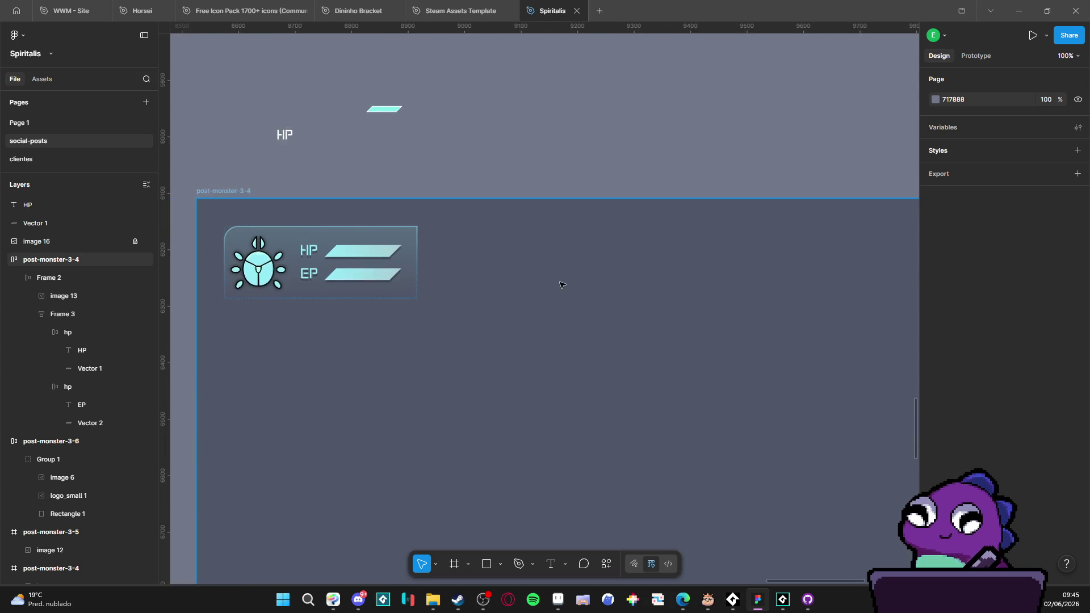
{"action": "scroll", "coordinate": [536, 278], "scroll_direction": "down", "scroll_amount": 3}
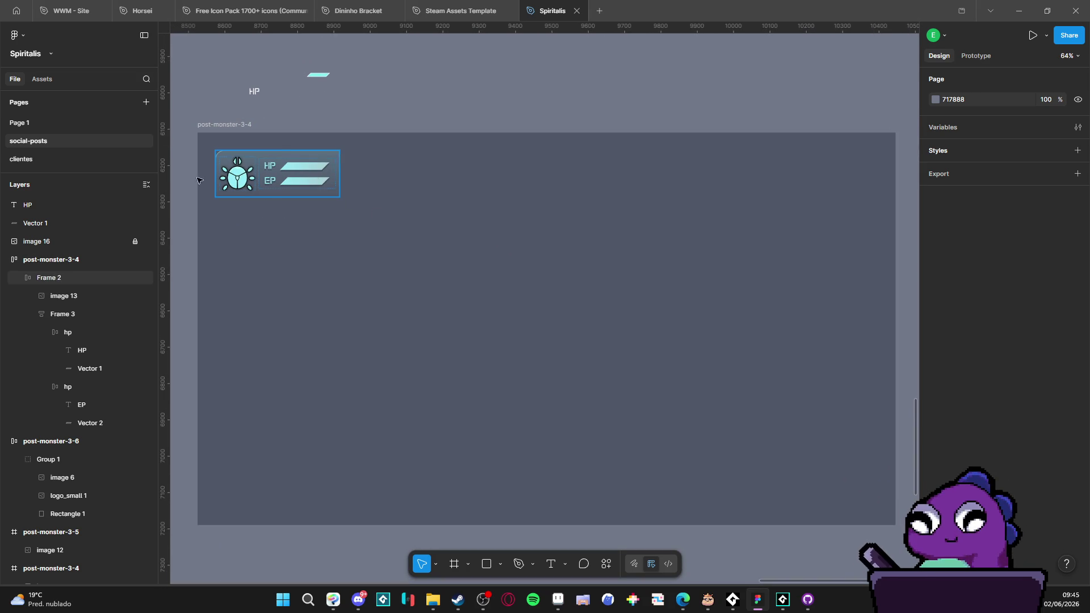
{"action": "left_click", "coordinate": [66, 278]}
{"action": "left_click", "coordinate": [19, 278]}
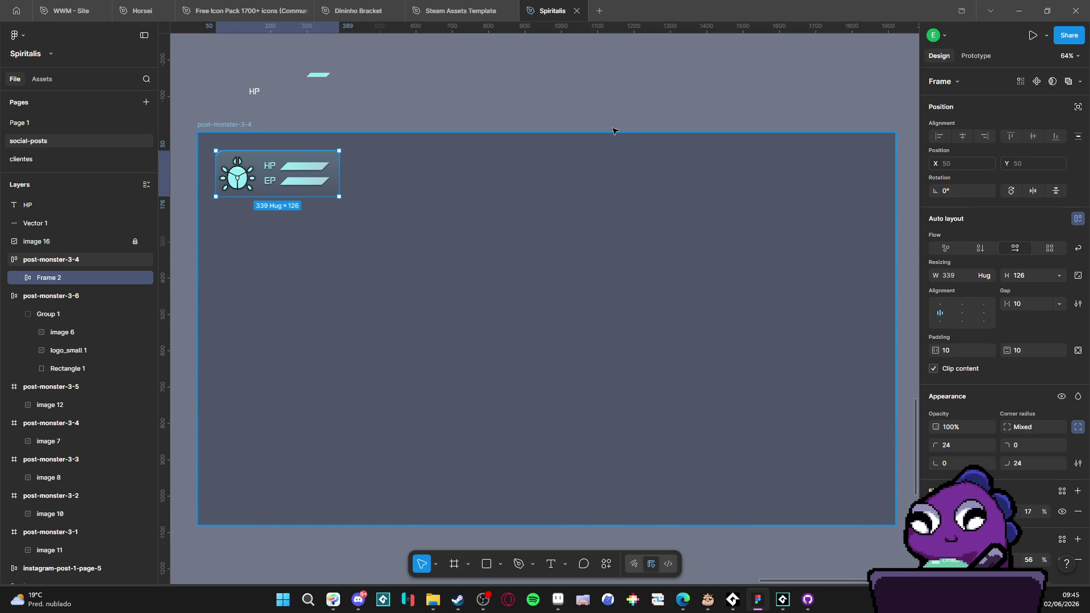
{"action": "left_click", "coordinate": [571, 105]}
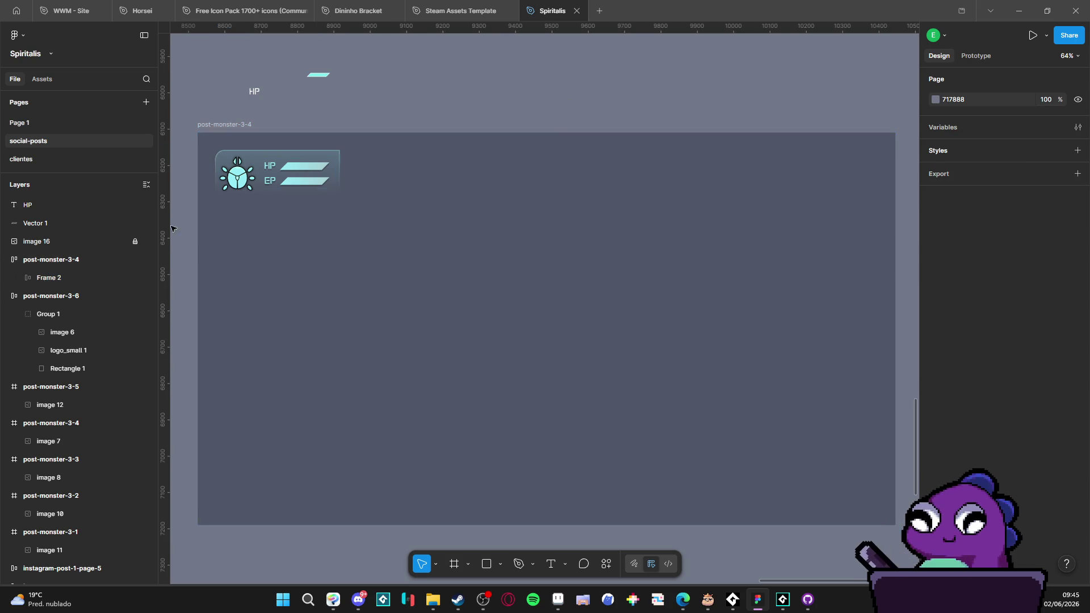
{"action": "left_click", "coordinate": [74, 277]}
{"action": "left_click", "coordinate": [137, 253]}
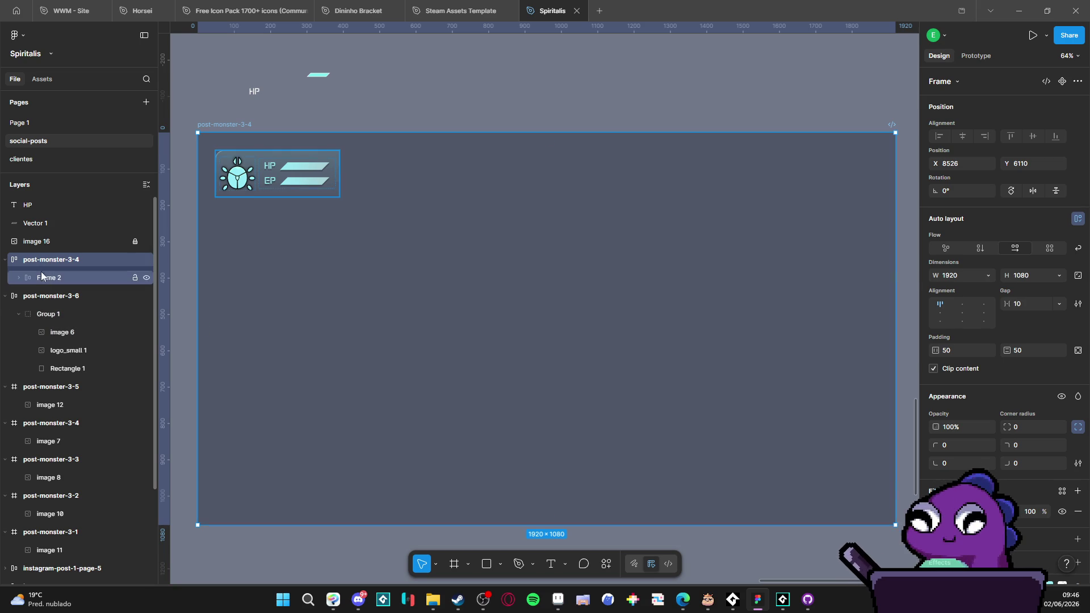
{"action": "left_click", "coordinate": [67, 277]}
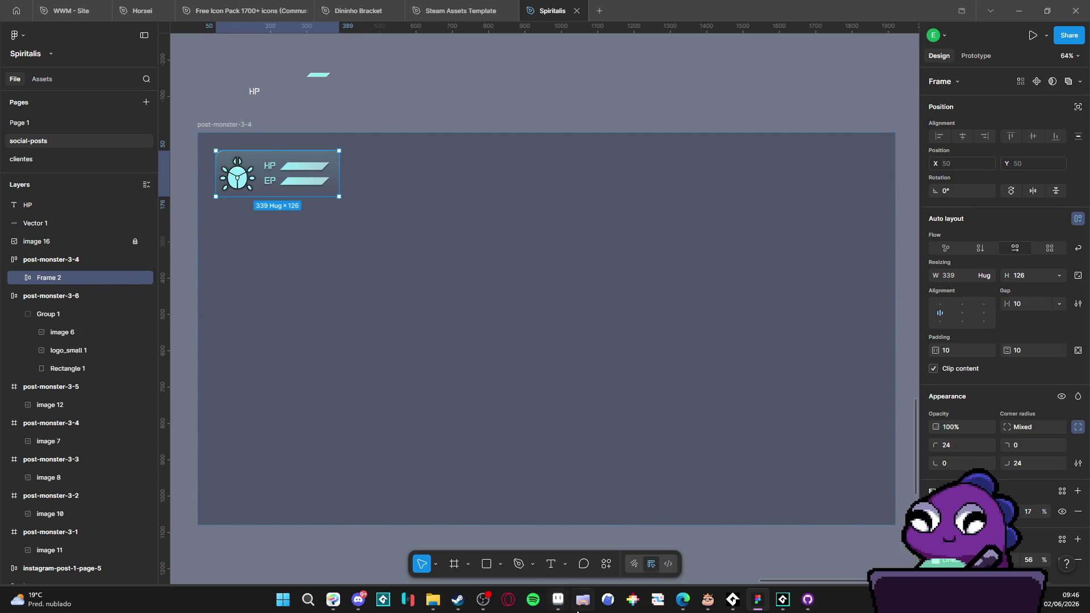
Step: Scroll the Design panel to the Export section and start exporting Frame 2
{"action": "key", "text": "alt+Tab"}
{"action": "key", "text": "ctrl+v"}
{"action": "key", "text": "Escape"}
{"action": "key", "text": "alt+Tab"}
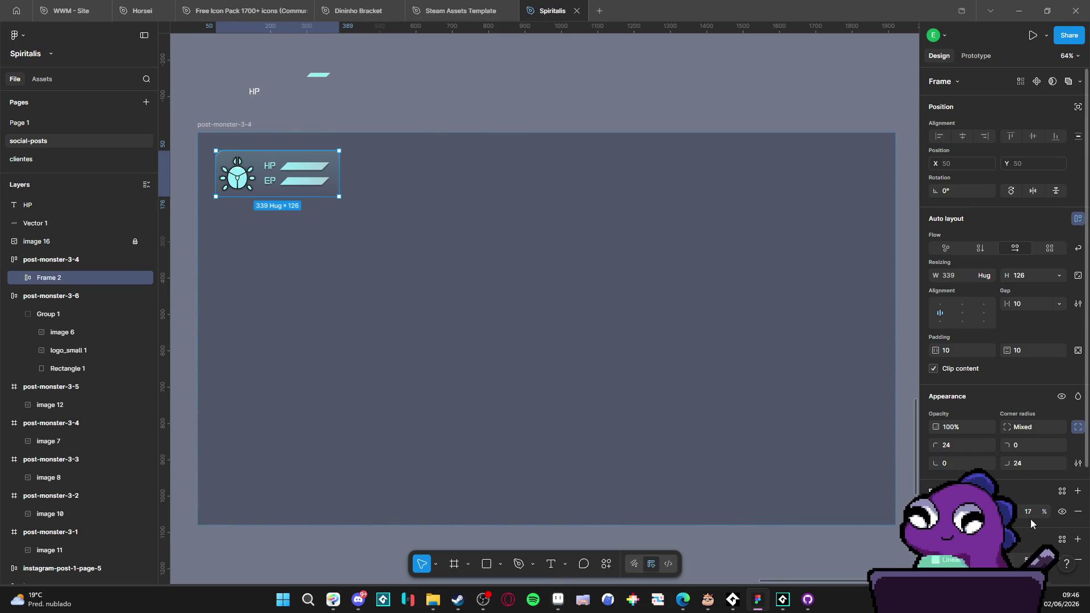
{"action": "scroll", "coordinate": [1031, 530], "scroll_direction": "down", "scroll_amount": 5}
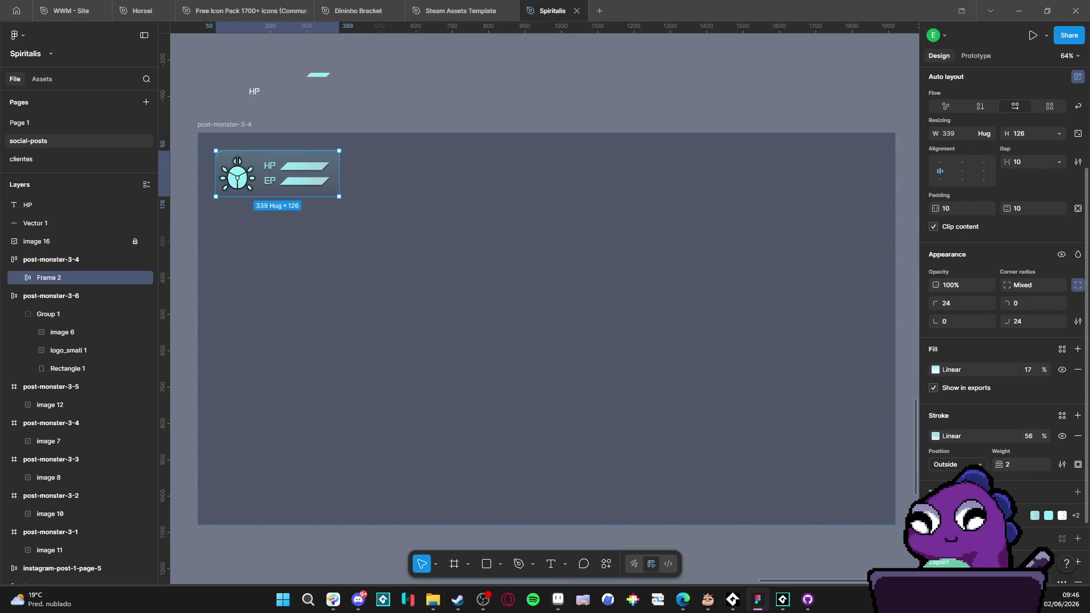
{"action": "scroll", "coordinate": [1034, 530], "scroll_direction": "down", "scroll_amount": 3}
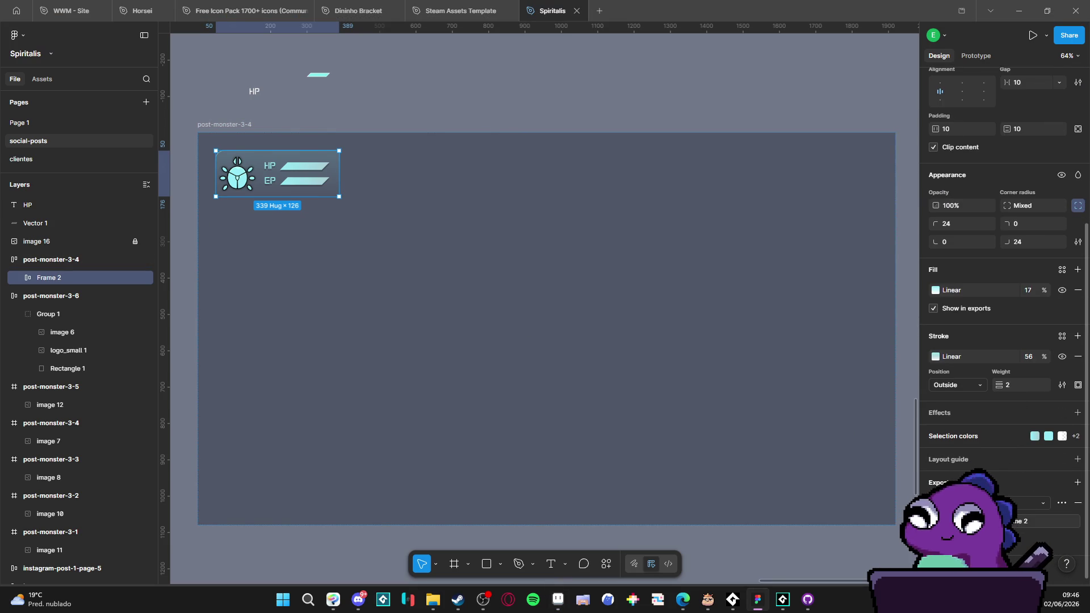
{"action": "left_click", "coordinate": [1016, 521]}
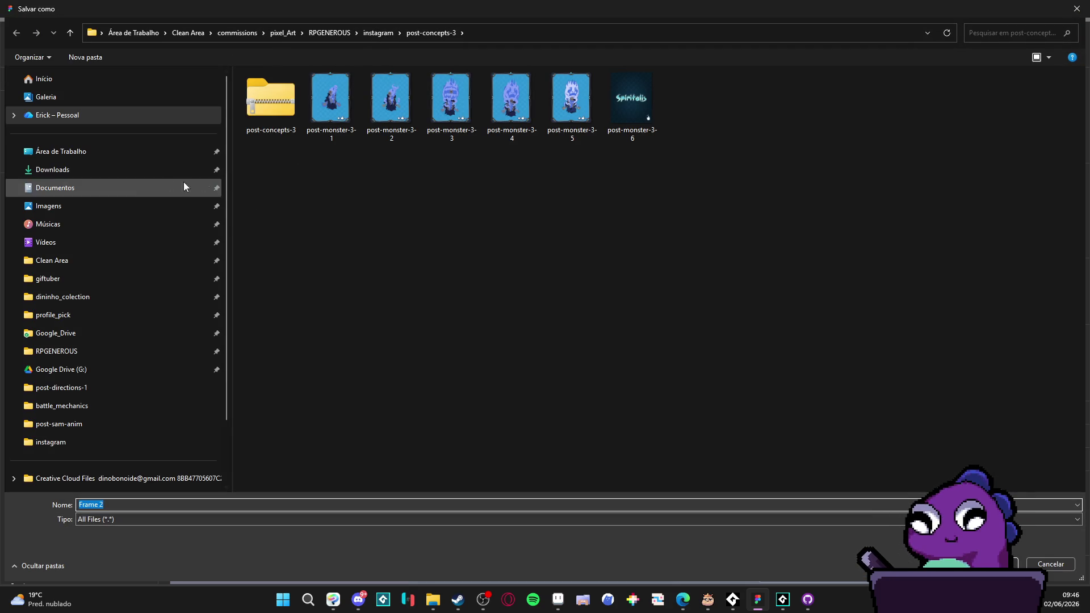
Step: Save the exported status card to the desktop (Área de Trabalho) as mei-ui-concept
{"action": "left_click", "coordinate": [125, 153]}
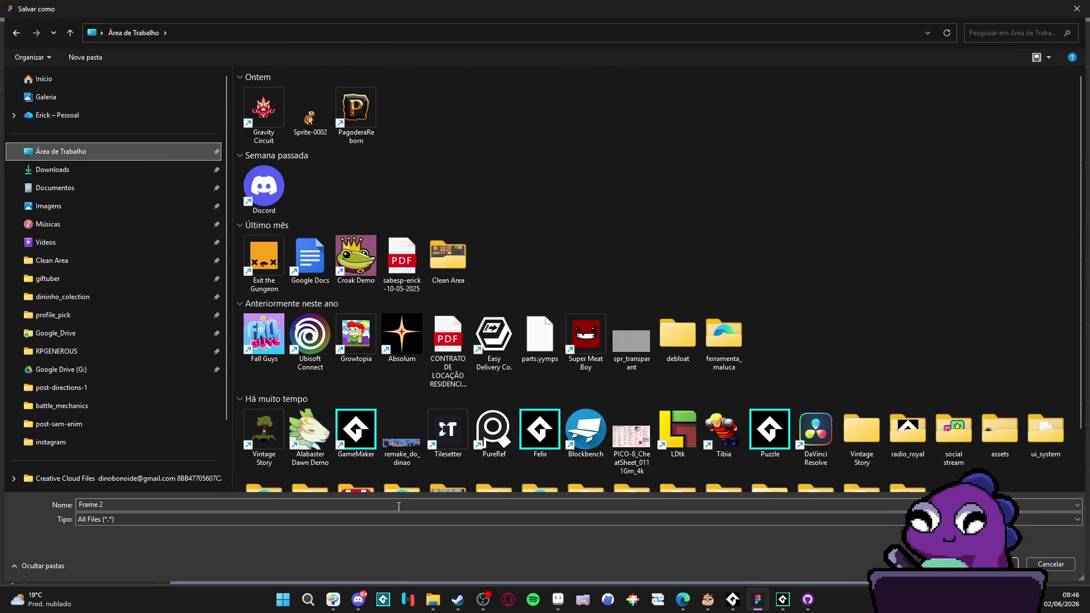
{"action": "left_click", "coordinate": [119, 504]}
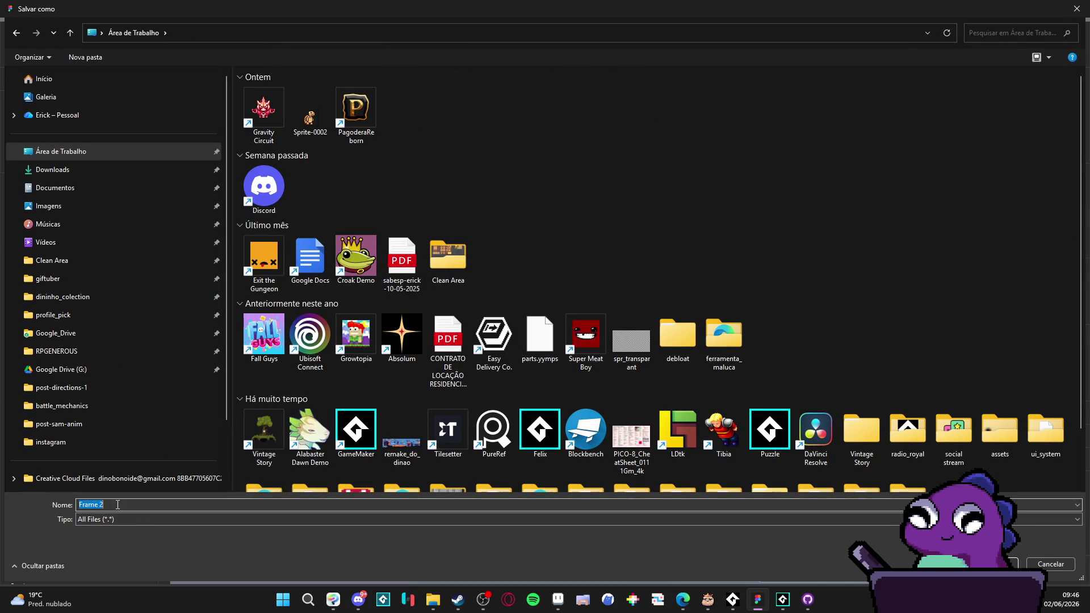
{"action": "type", "text": "mei-ui-concep"}
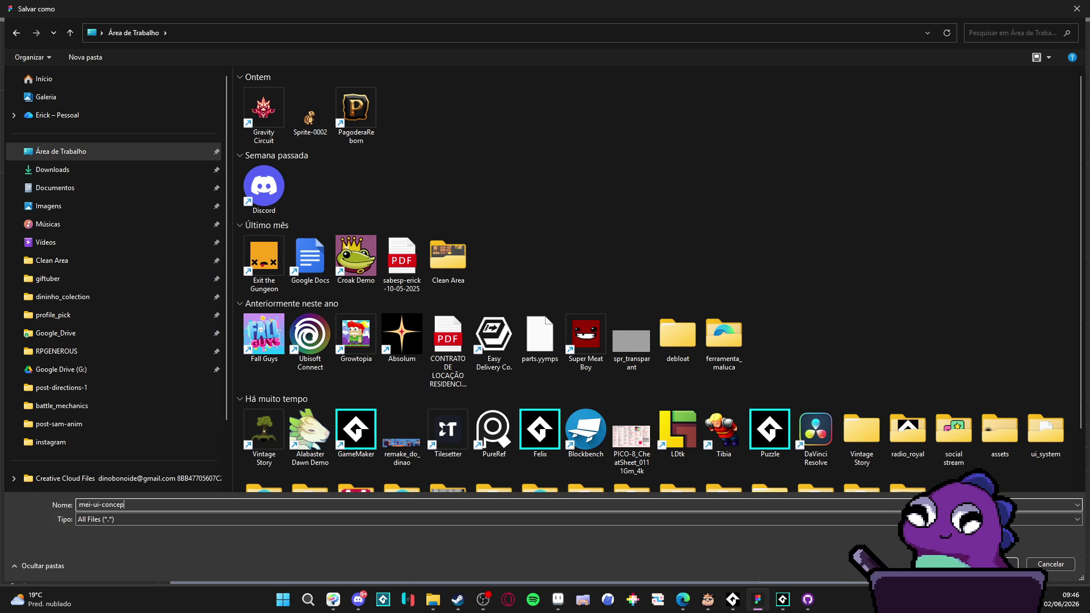
{"action": "key", "text": "Return"}
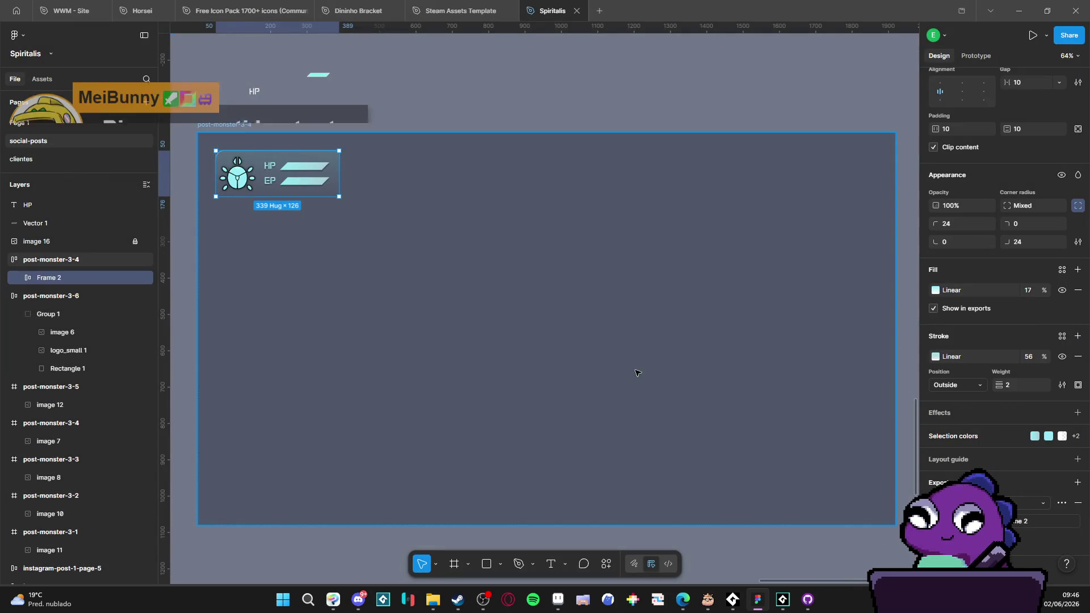
{"action": "left_click", "coordinate": [433, 599]}
{"action": "left_click", "coordinate": [359, 521]}
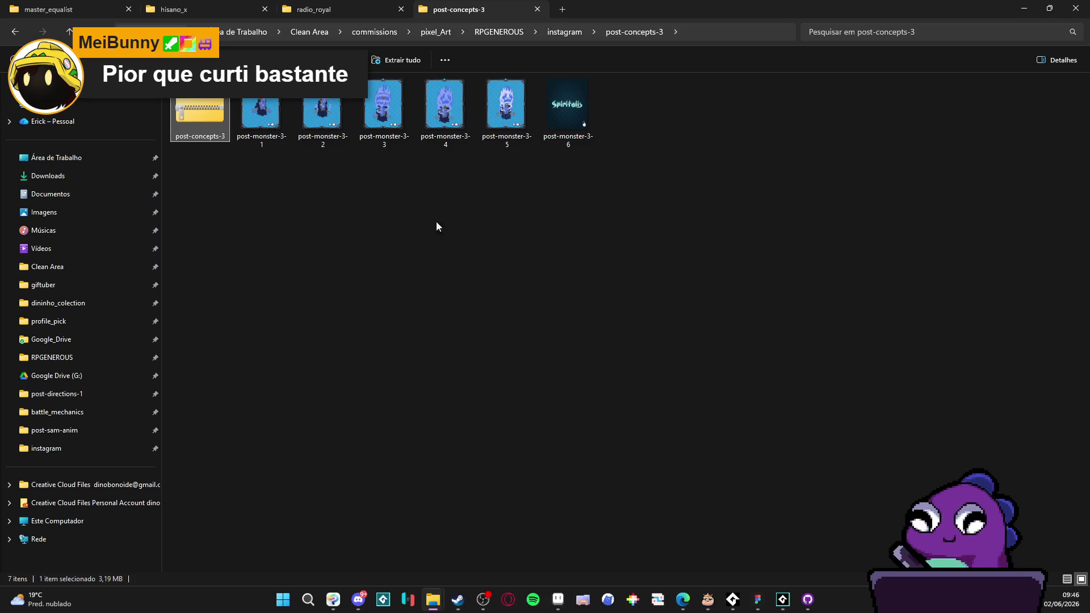
{"action": "left_click", "coordinate": [563, 9]}
{"action": "left_click", "coordinate": [79, 159]}
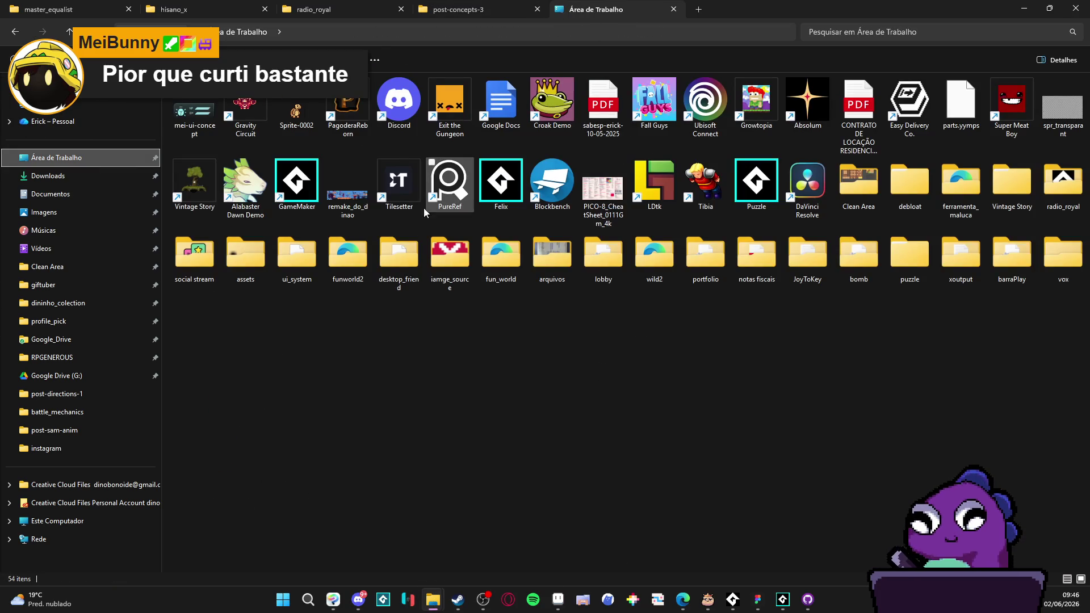
{"action": "left_click", "coordinate": [437, 199]}
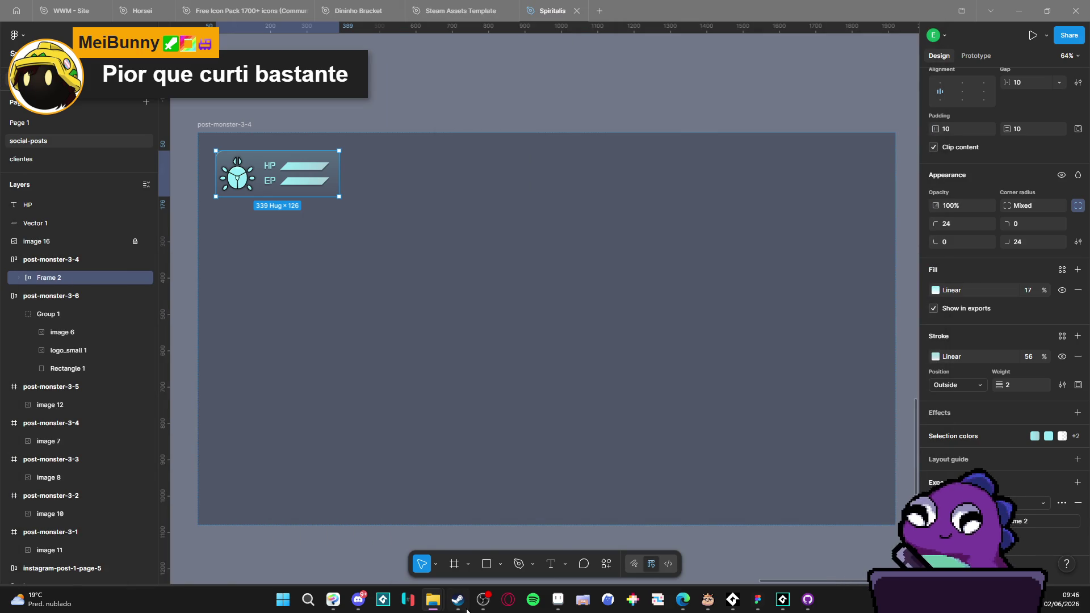
{"action": "left_click", "coordinate": [558, 600]}
{"action": "left_click_drag", "start_coordinate": [558, 599], "coordinate": [512, 73]}
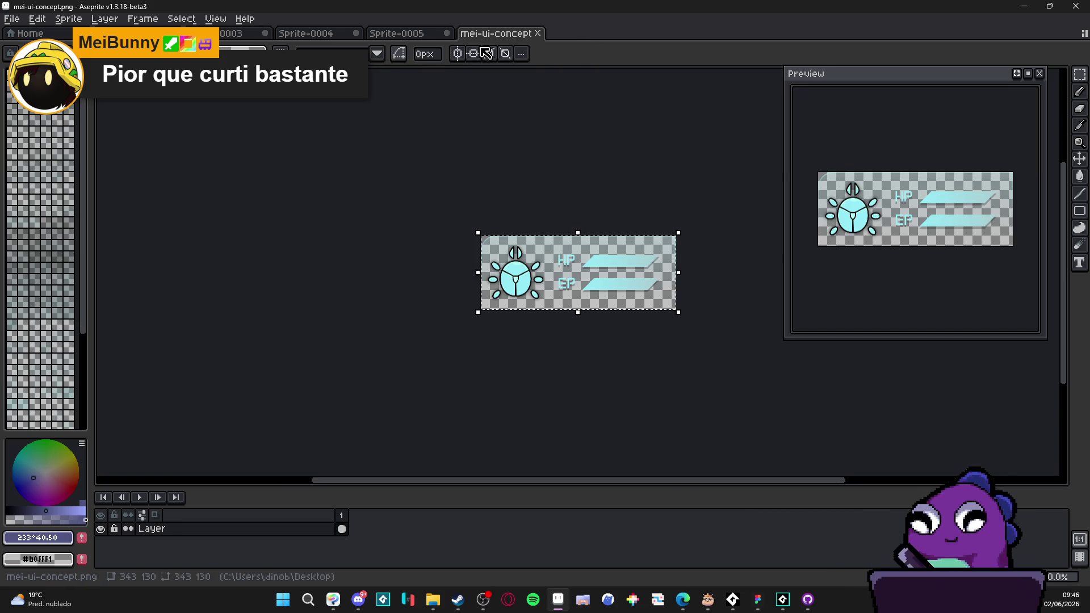
Step: Open the Sprite-0003 mock-up, then try and undo a stray beetle icon paste
{"action": "left_click", "coordinate": [421, 35]}
{"action": "left_click", "coordinate": [318, 34]}
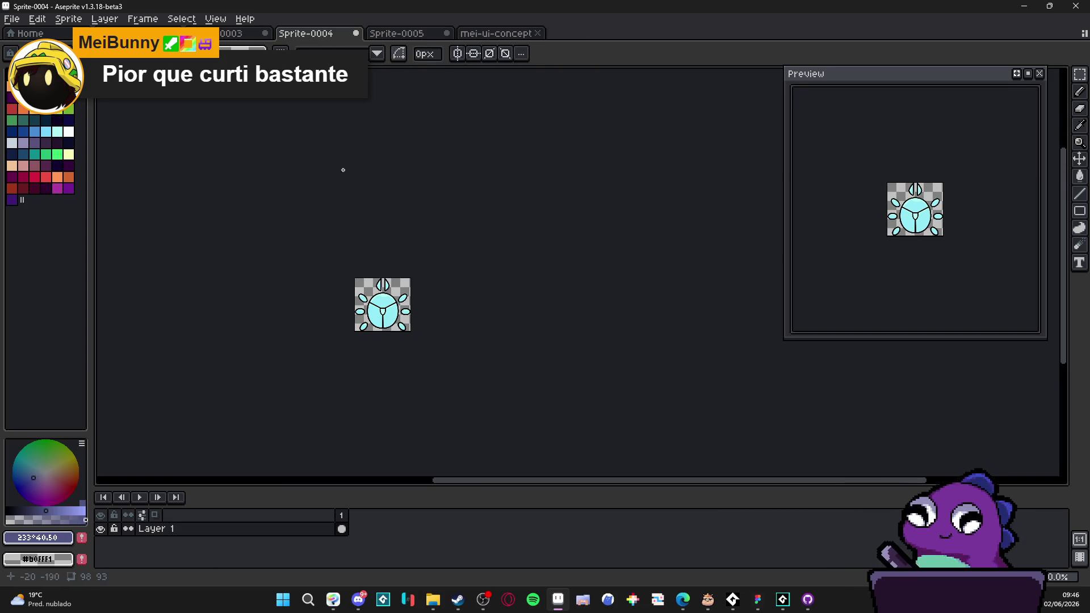
{"action": "left_click", "coordinate": [397, 34]}
{"action": "left_click", "coordinate": [250, 34]}
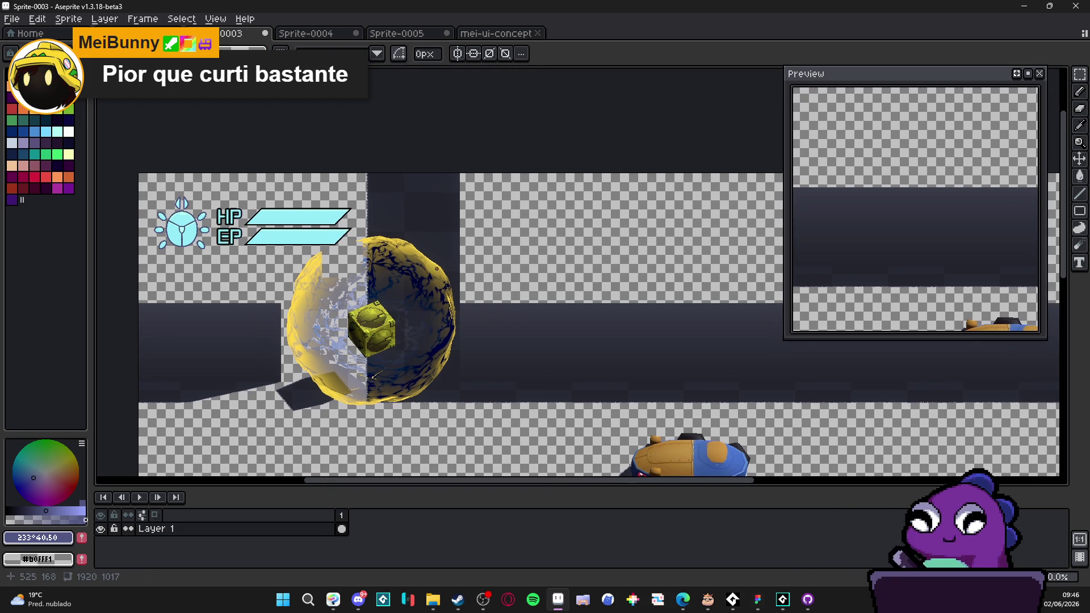
{"action": "key", "text": "ctrl+v"}
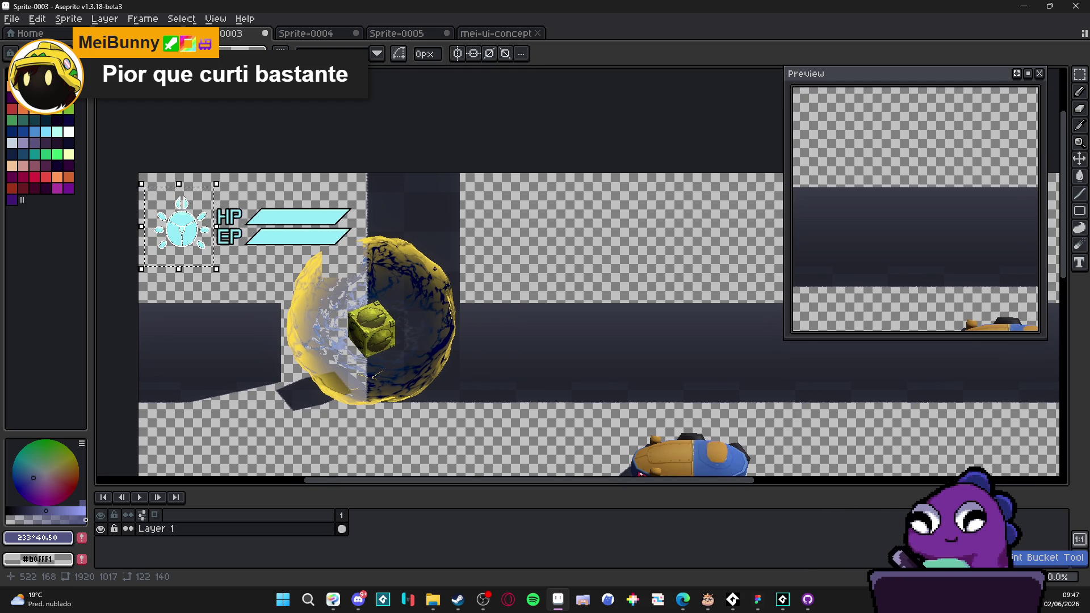
{"action": "key", "text": "ctrl+d"}
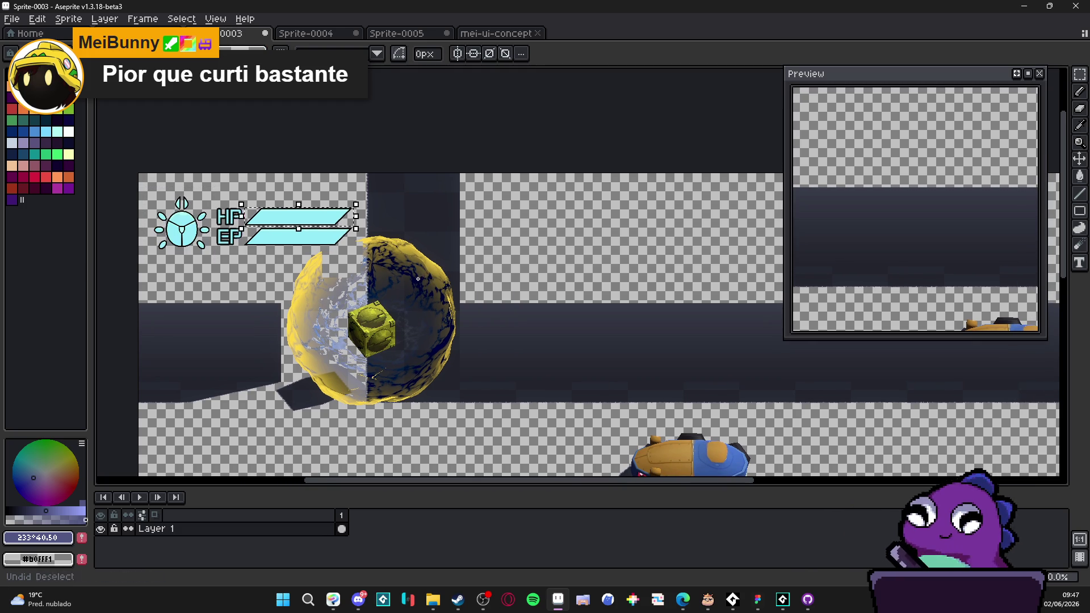
{"action": "key", "text": "ctrl+z"}
{"action": "key", "text": "ctrl+y"}
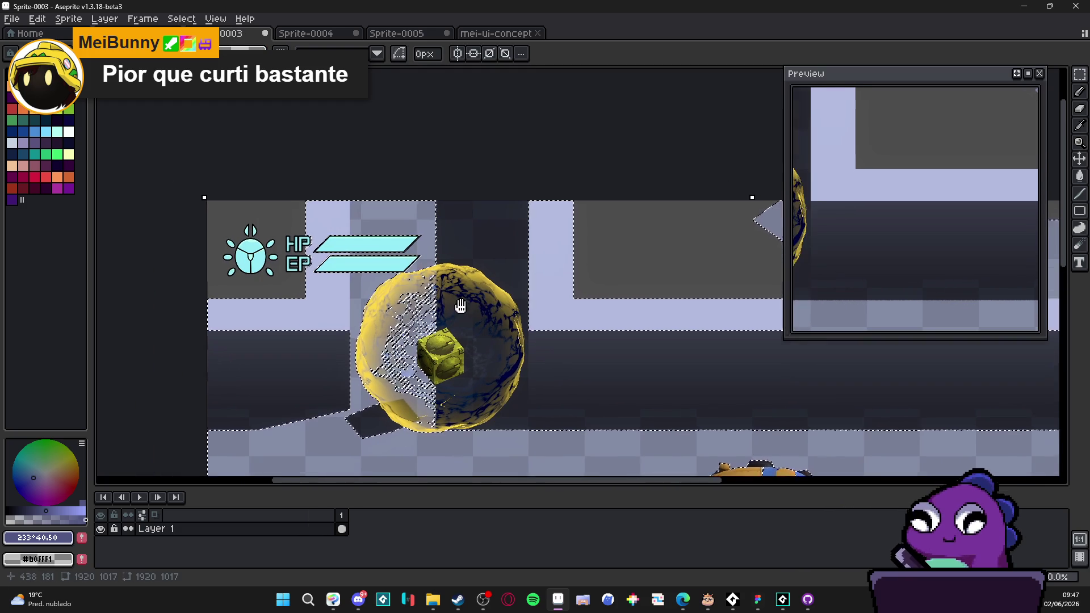
{"action": "key", "text": "ctrl+z"}
{"action": "key", "text": "ctrl+y"}
{"action": "scroll", "coordinate": [441, 318], "scroll_direction": "down", "scroll_amount": 2}
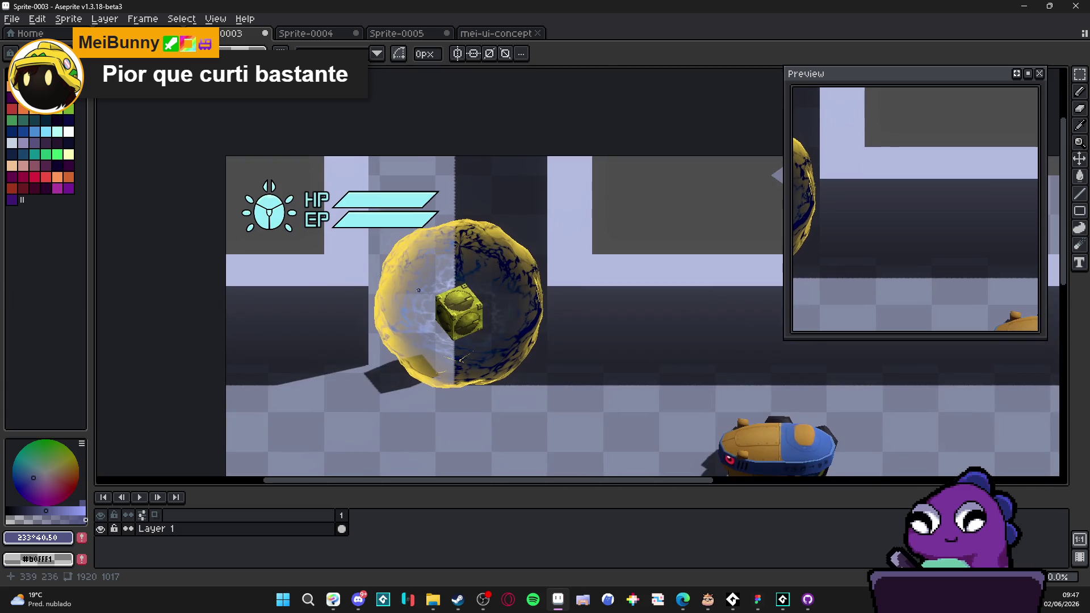
Step: Paste the HP/EP status card onto a new layer and drag it toward the lower left
{"action": "key", "text": "shift+n"}
{"action": "key", "text": "ctrl+v"}
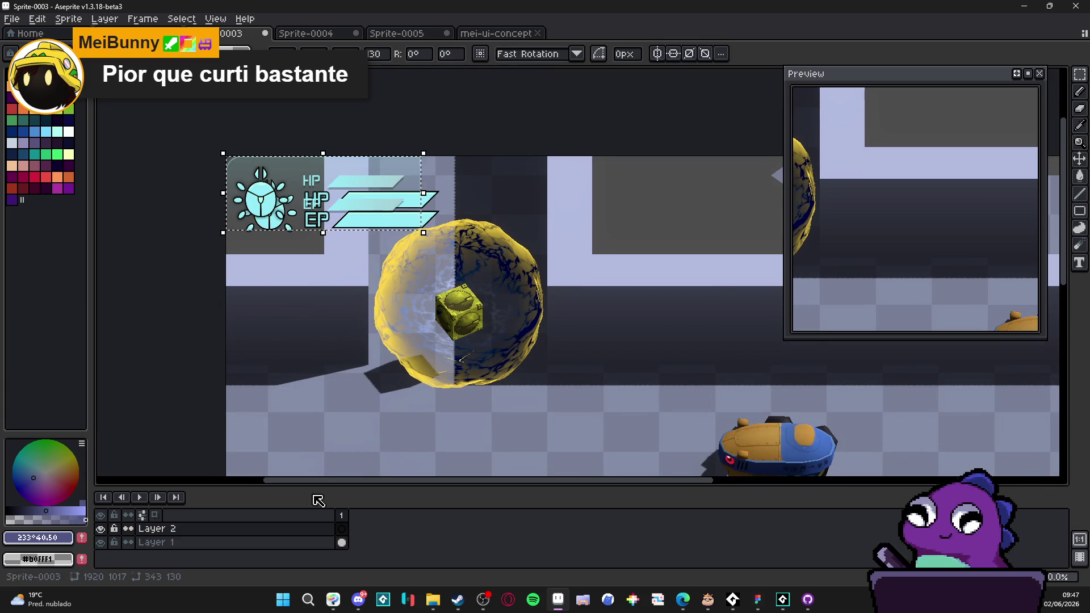
{"action": "mouse_move", "coordinate": [359, 203]}
{"action": "left_mouse_down"}
{"action": "mouse_move", "coordinate": [412, 381]}
{"action": "mouse_move", "coordinate": [400, 397]}
{"action": "left_mouse_up"}
Step: Drop the card, then paint a grey filled rectangle over the old HP/EP bars
{"action": "left_click", "coordinate": [350, 214]}
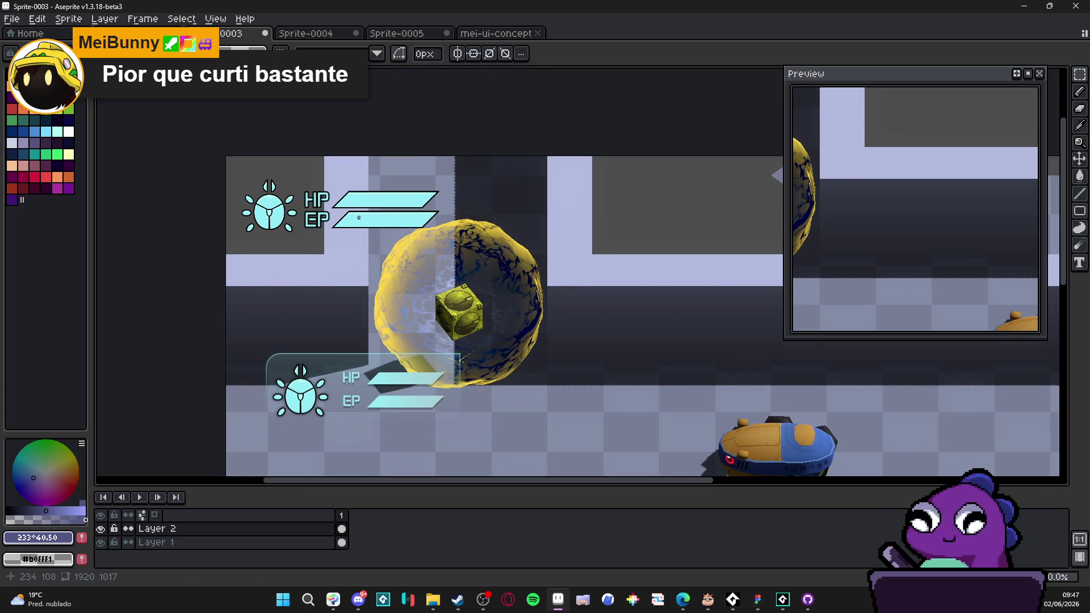
{"action": "left_click", "coordinate": [433, 176], "text": "alt"}
{"action": "mouse_move", "coordinate": [1079, 211]}
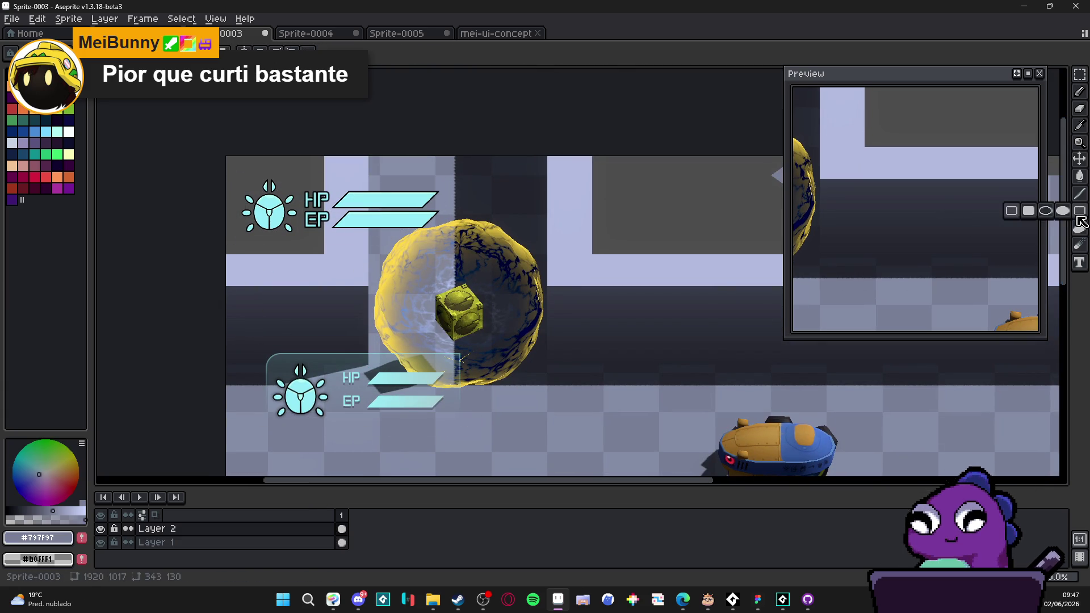
{"action": "left_click", "coordinate": [1029, 211]}
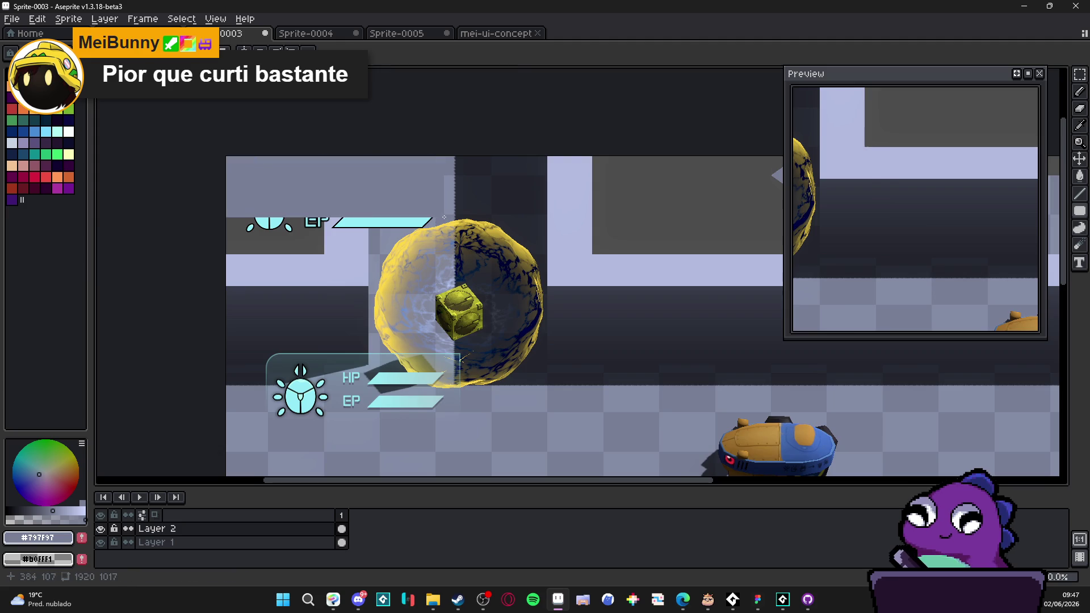
{"action": "scroll", "coordinate": [424, 214], "scroll_direction": "up", "scroll_amount": 3}
{"action": "mouse_move", "coordinate": [454, 192]}
{"action": "left_mouse_down"}
{"action": "mouse_move", "coordinate": [398, 218]}
{"action": "mouse_move", "coordinate": [287, 232]}
{"action": "left_mouse_up"}
{"action": "scroll", "coordinate": [345, 223], "scroll_direction": "down", "scroll_amount": 4}
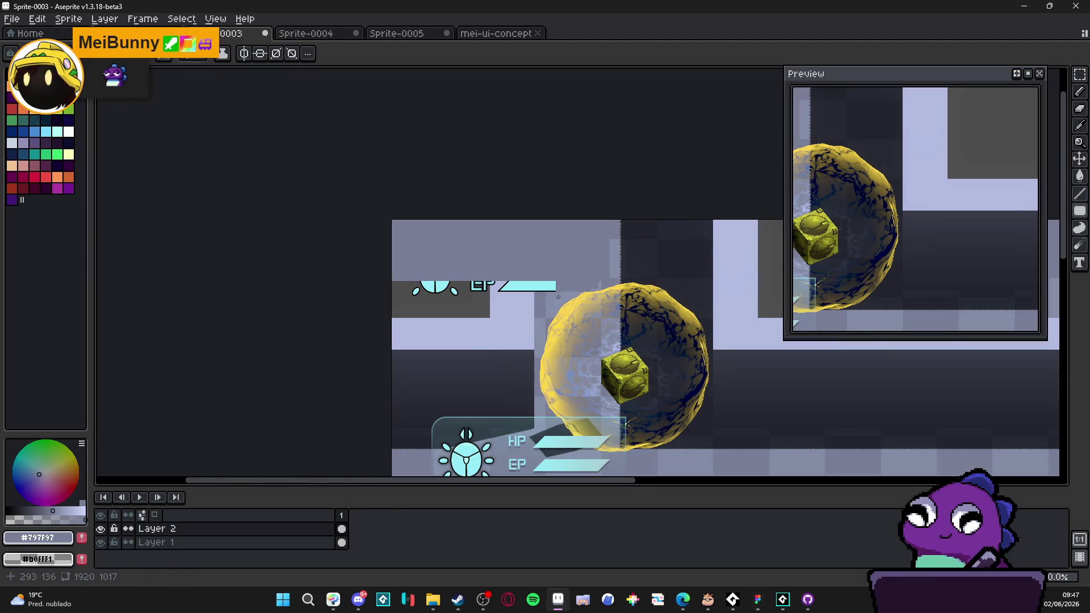
Step: Cut the HP panel onto new Layer 3 and move it to the mockup's top-left
{"action": "left_click_drag", "start_coordinate": [495, 298], "coordinate": [421, 200]}
{"action": "key", "text": "ctrl"}
{"action": "left_click_drag", "start_coordinate": [397, 368], "coordinate": [371, 183]}
{"action": "key", "text": "ctrl+z"}
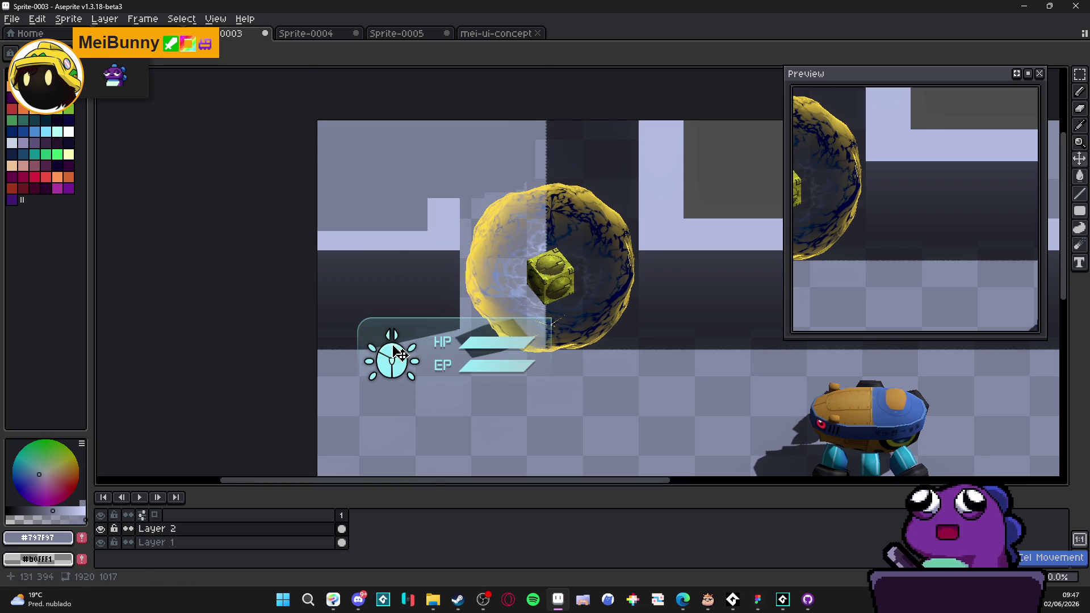
{"action": "key", "text": "m"}
{"action": "mouse_move", "coordinate": [348, 302]}
{"action": "left_mouse_down"}
{"action": "mouse_move", "coordinate": [584, 417]}
{"action": "mouse_move", "coordinate": [619, 422]}
{"action": "left_mouse_up"}
{"action": "key", "text": "ctrl+x"}
{"action": "key", "text": "shift+n"}
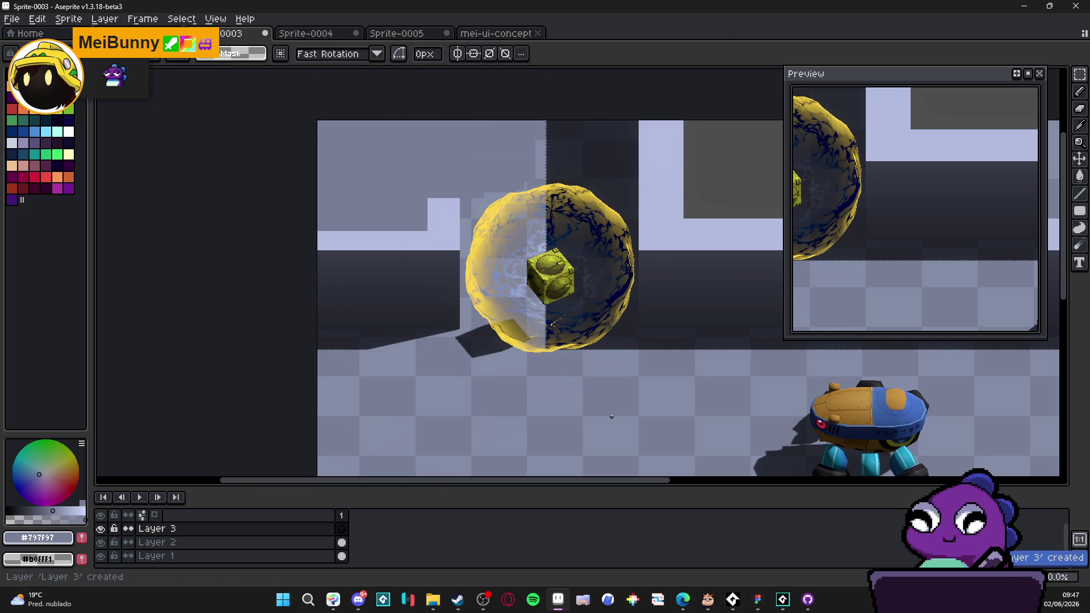
{"action": "key", "text": "ctrl+v"}
{"action": "mouse_move", "coordinate": [479, 374]}
{"action": "left_mouse_down"}
{"action": "mouse_move", "coordinate": [448, 190]}
{"action": "mouse_move", "coordinate": [458, 193]}
{"action": "left_mouse_up"}
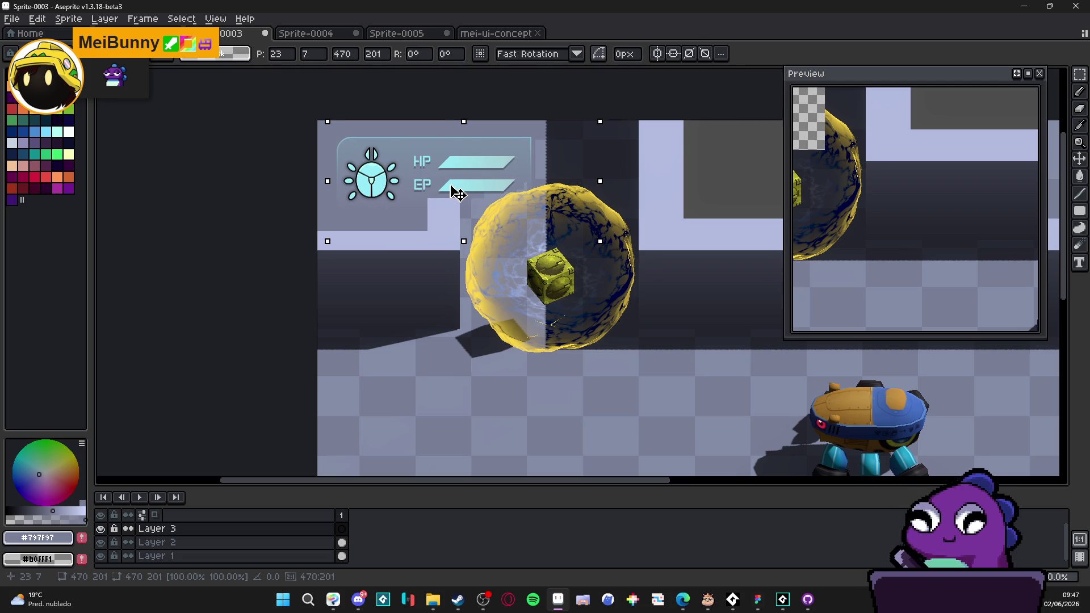
Step: Commit the placed HP panel and centre the whole mockup in view
{"action": "key", "text": "Return"}
{"action": "scroll", "coordinate": [595, 232], "scroll_direction": "down", "scroll_amount": 3}
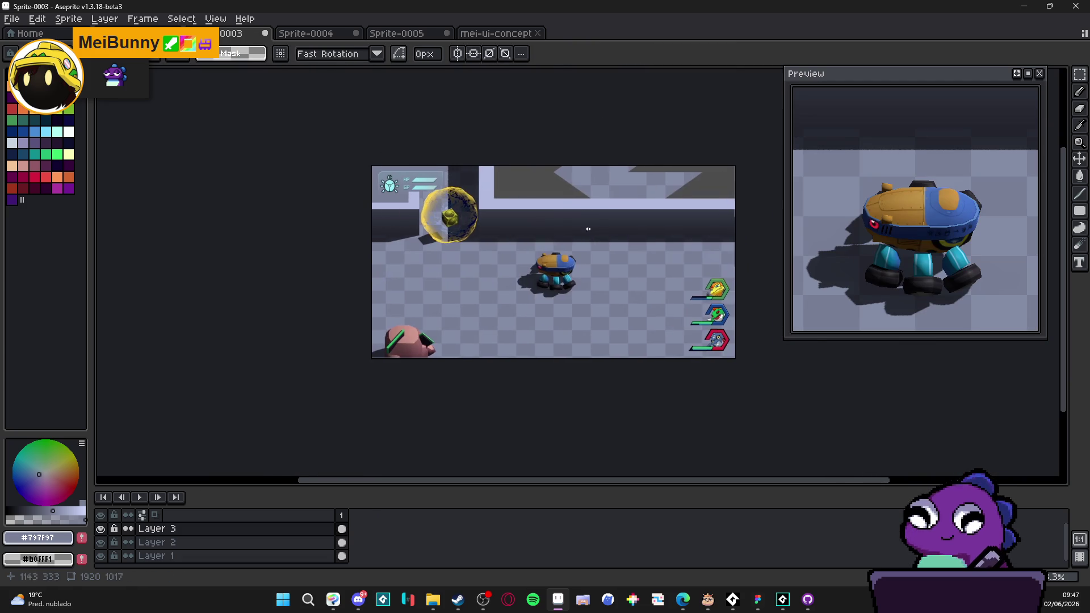
{"action": "scroll", "coordinate": [595, 232], "scroll_direction": "up", "scroll_amount": 1}
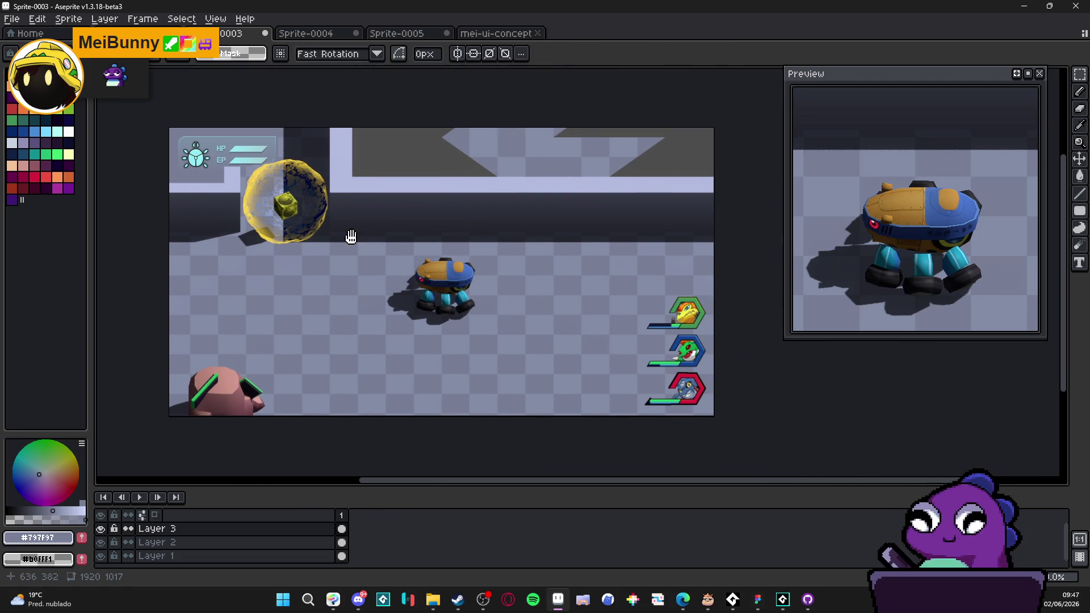
{"action": "left_click_drag", "start_coordinate": [347, 234], "coordinate": [364, 245]}
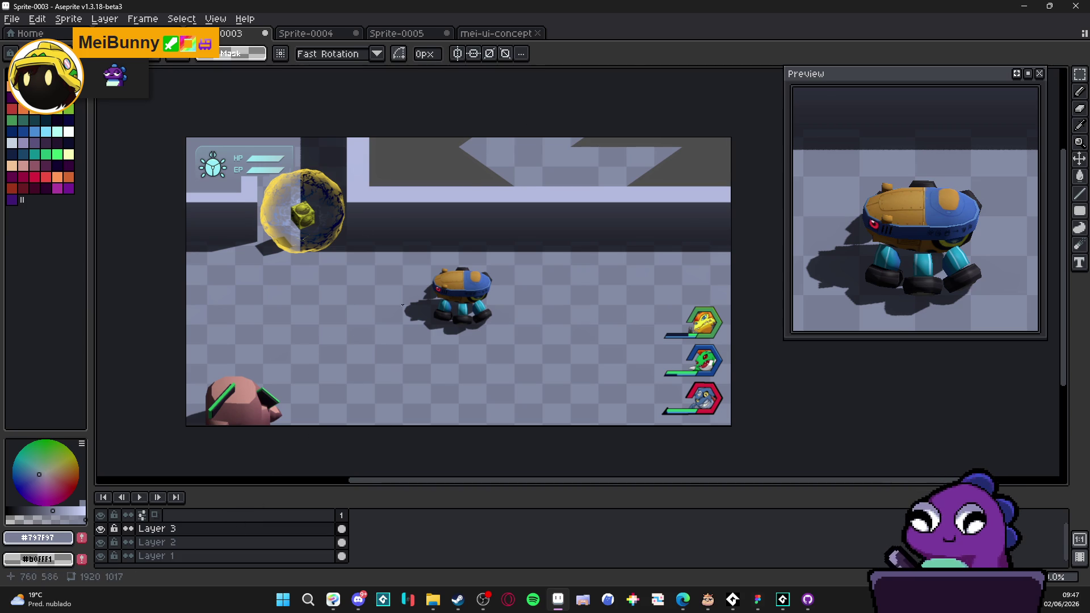
{"action": "scroll", "coordinate": [436, 351], "scroll_direction": "up", "scroll_amount": 1}
{"action": "scroll", "coordinate": [436, 351], "scroll_direction": "down", "scroll_amount": 1}
{"action": "mouse_move", "coordinate": [293, 243]}
{"action": "left_mouse_down"}
{"action": "mouse_move", "coordinate": [319, 241]}
{"action": "mouse_move", "coordinate": [287, 241]}
{"action": "left_mouse_up"}
Step: Merge Layer 3 and Layer 2 down into one layer, then maximise File Explorer
{"action": "left_click", "coordinate": [103, 541]}
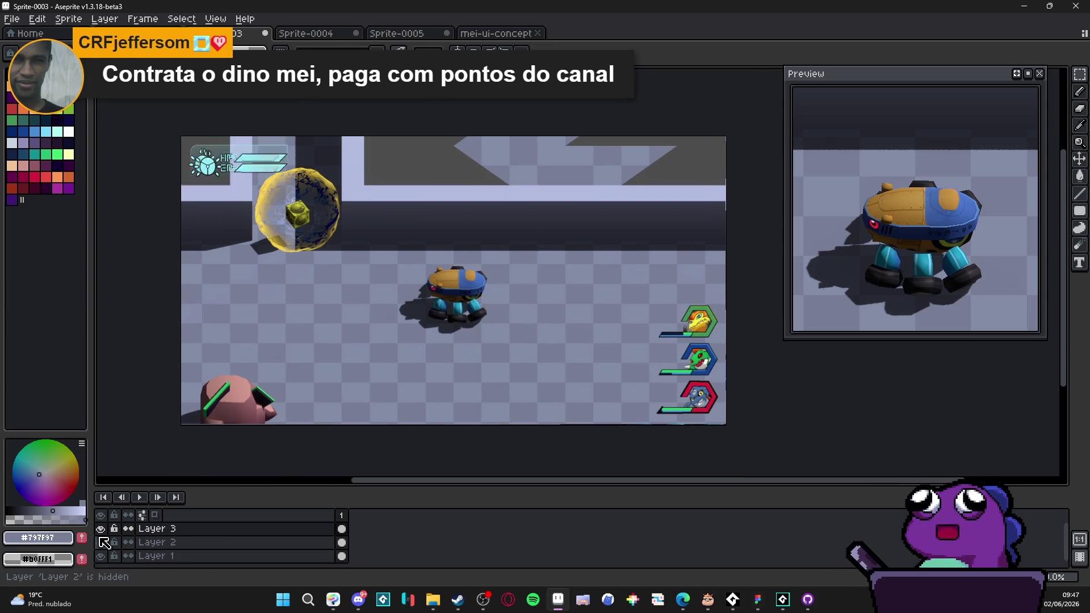
{"action": "left_click", "coordinate": [102, 541]}
{"action": "left_click", "coordinate": [195, 529]}
{"action": "right_click", "coordinate": [202, 530]}
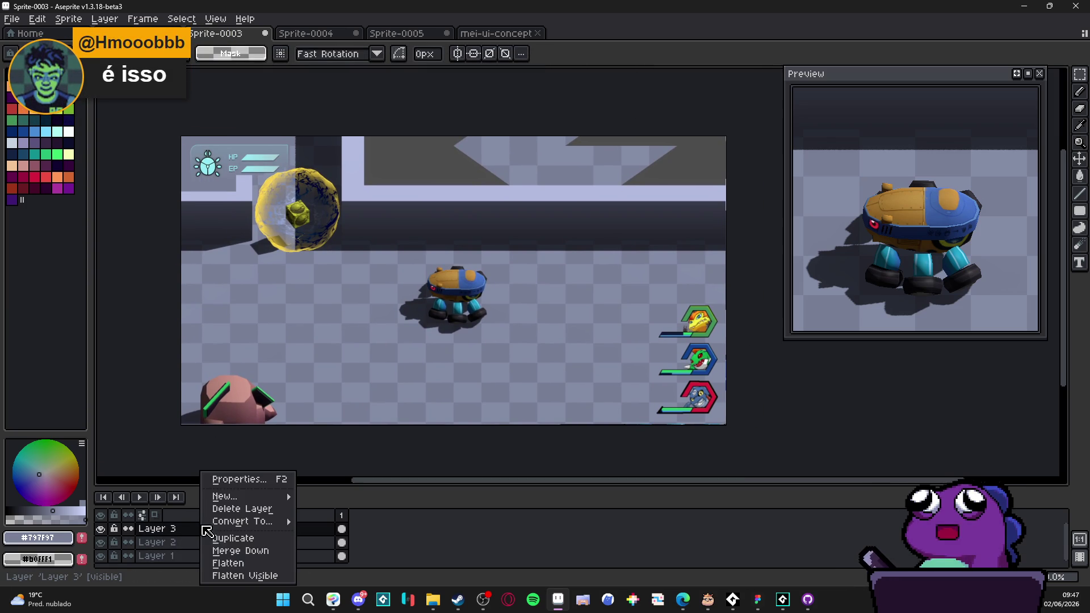
{"action": "left_click", "coordinate": [261, 554]}
{"action": "right_click", "coordinate": [220, 533]}
{"action": "left_click", "coordinate": [255, 554]}
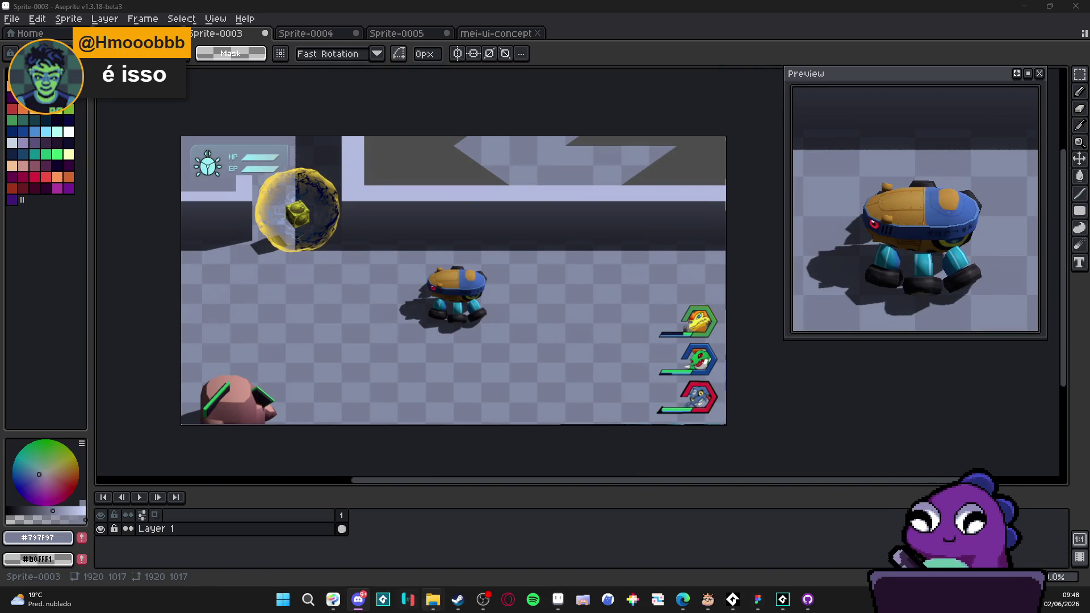
{"action": "left_click", "coordinate": [375, 539]}
{"action": "double_click", "coordinate": [620, 231]}
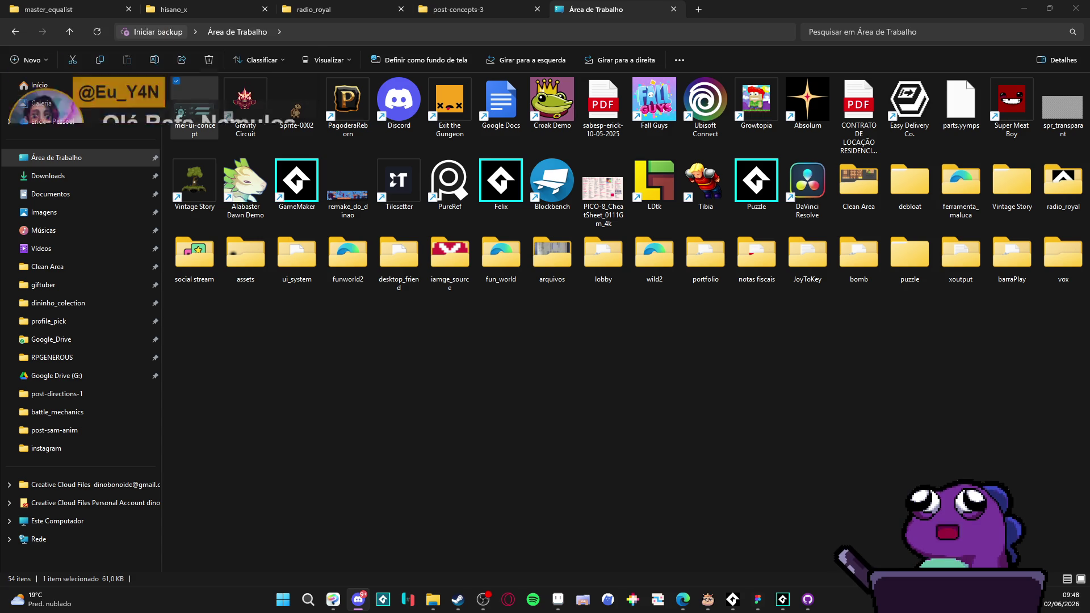
Step: Minimise File Explorer to get back to the Sprite-0003 mockup in Aseprite
{"action": "left_click", "coordinate": [1024, 8]}
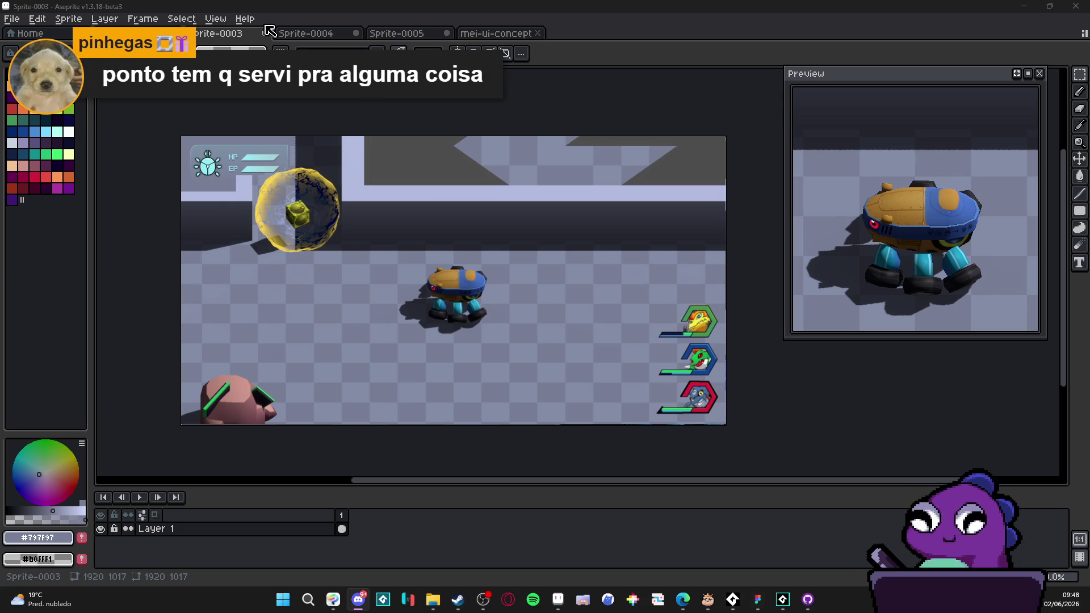
Step: Close Sprite-0003 and Sprite-0004 with Don't Save, then minimise Aseprite
{"action": "left_click", "coordinate": [264, 33]}
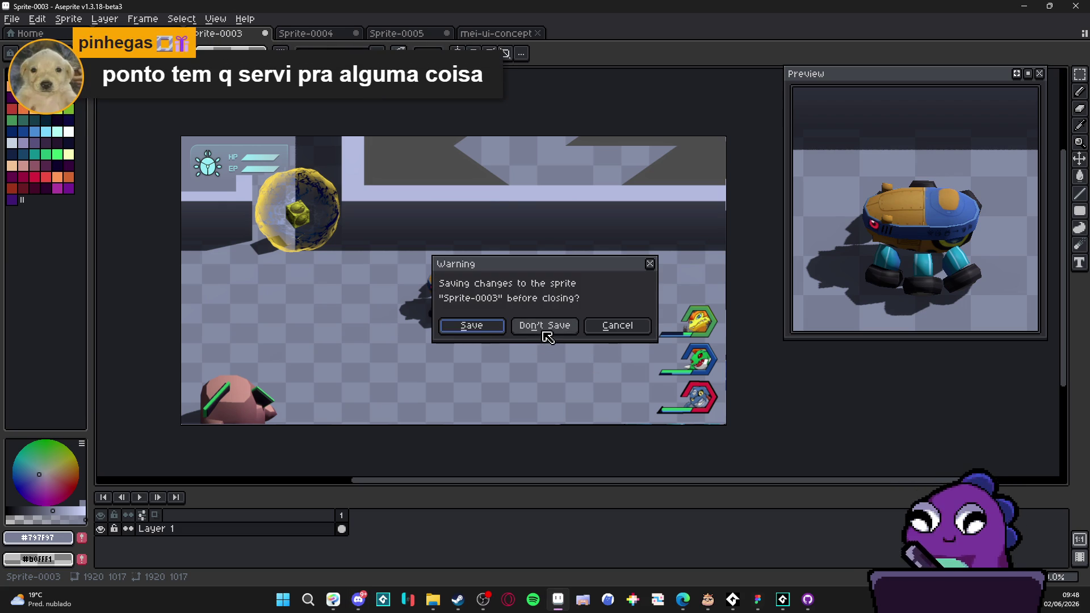
{"action": "left_click", "coordinate": [543, 329]}
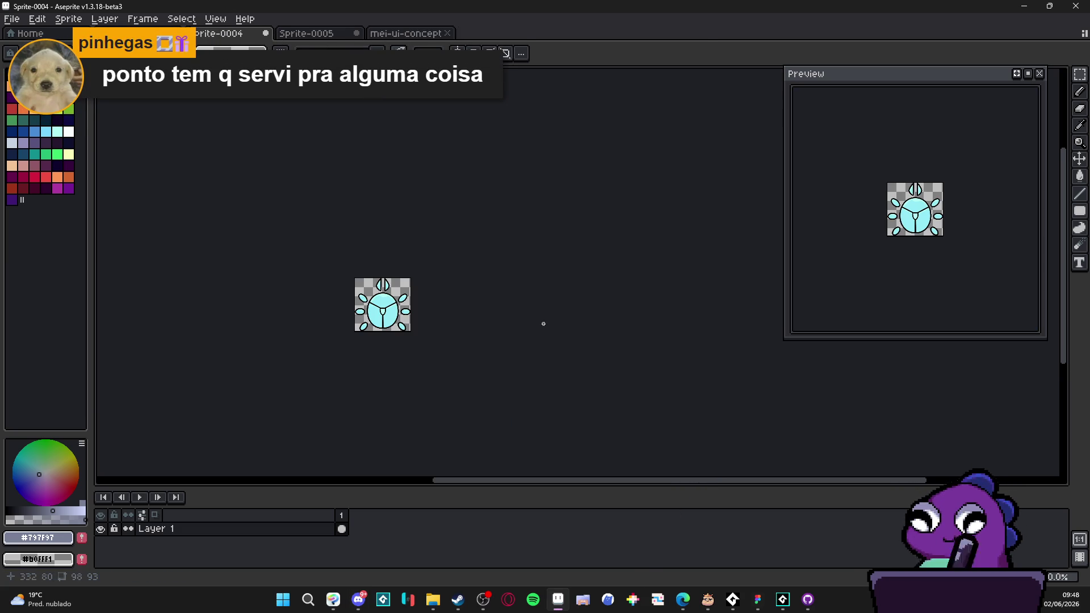
{"action": "left_click", "coordinate": [265, 33]}
{"action": "left_click", "coordinate": [565, 328]}
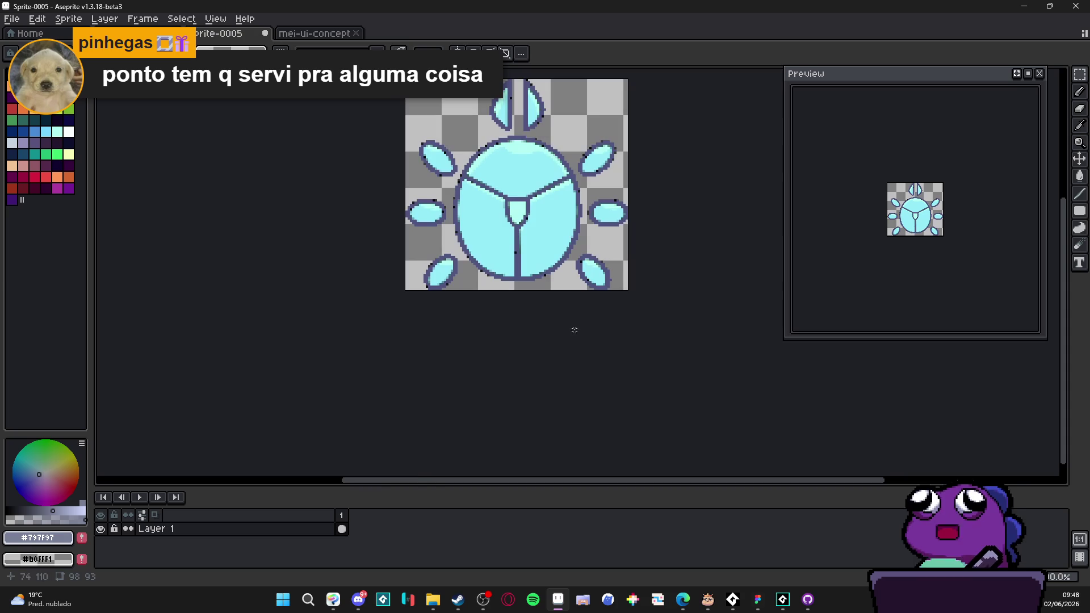
{"action": "left_click", "coordinate": [316, 34]}
{"action": "left_click", "coordinate": [1023, 6]}
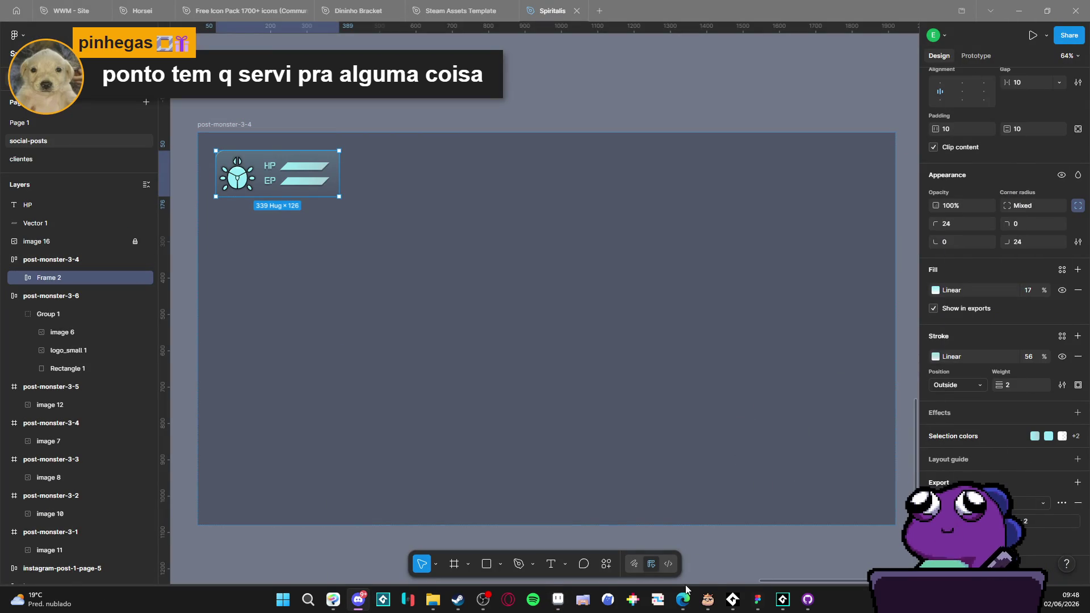
{"action": "left_click", "coordinate": [807, 599]}
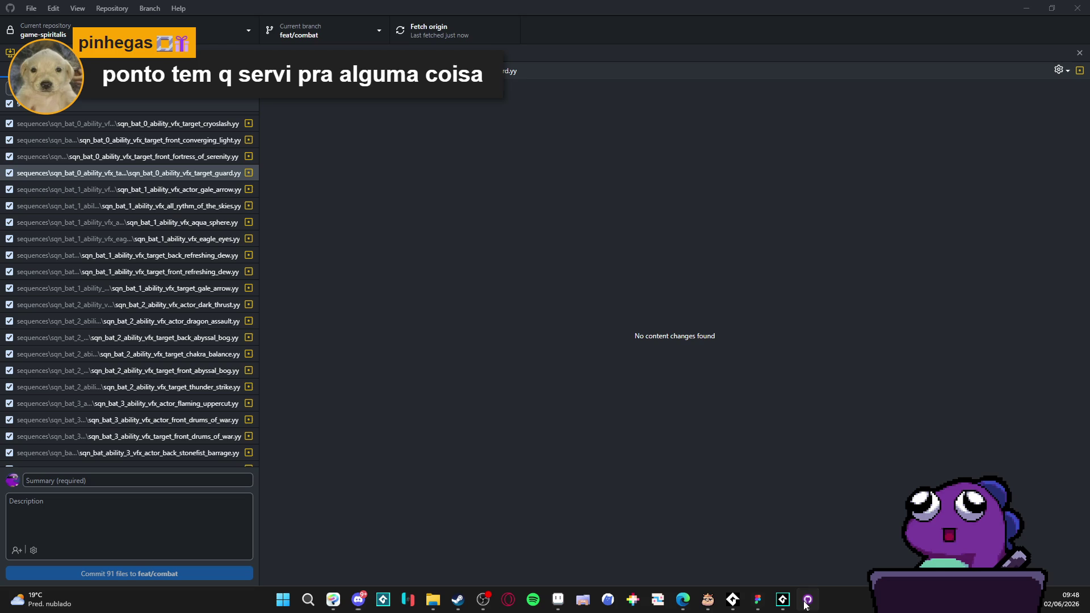
Step: Review the diffs of the sequence, room, particle system and options_windows.yy files
{"action": "left_click", "coordinate": [94, 276]}
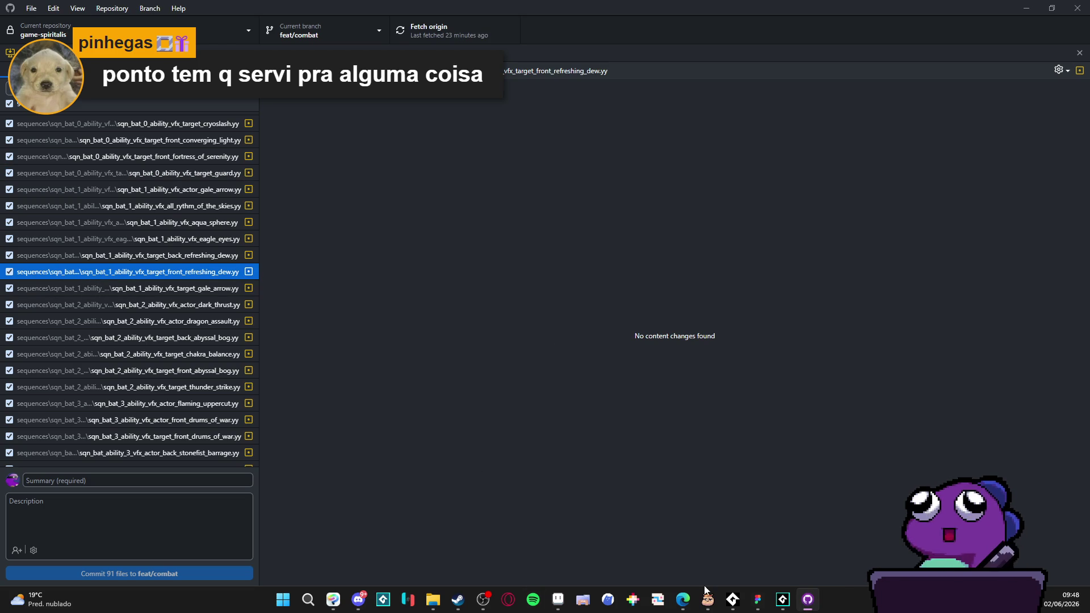
{"action": "scroll", "coordinate": [116, 216], "scroll_direction": "up", "scroll_amount": 3}
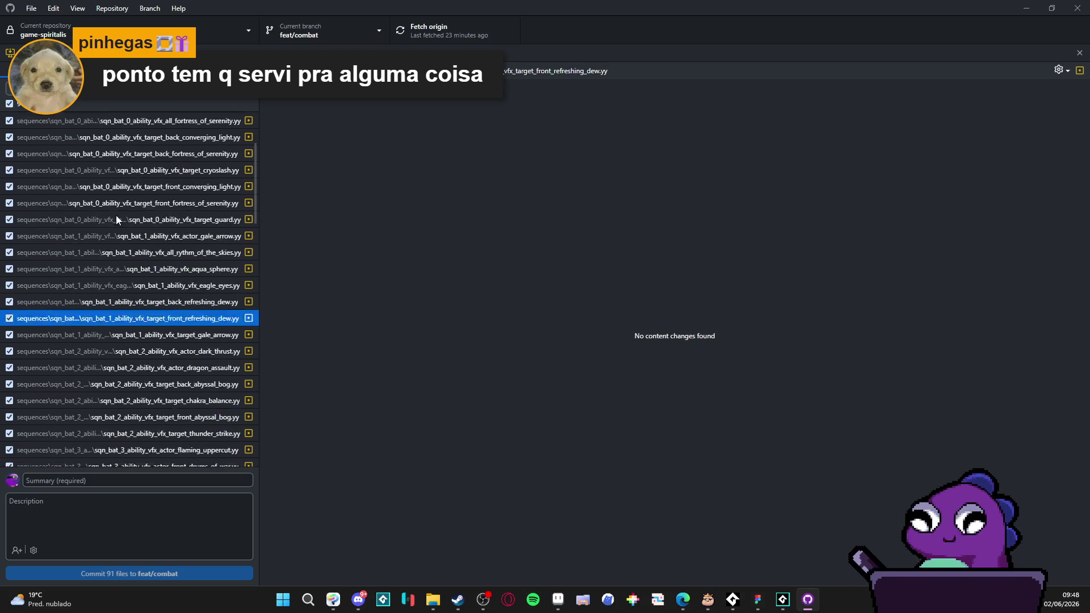
{"action": "left_click", "coordinate": [202, 188]}
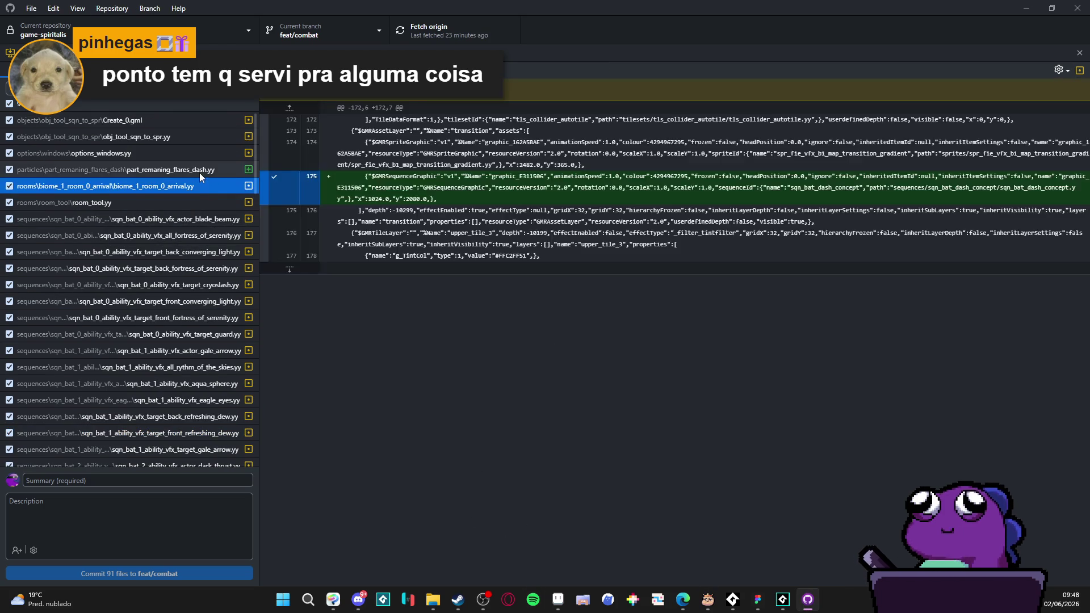
{"action": "left_click", "coordinate": [199, 170]}
{"action": "left_click", "coordinate": [180, 154]}
{"action": "left_click", "coordinate": [165, 137]}
{"action": "left_click", "coordinate": [168, 153]}
{"action": "left_click", "coordinate": [152, 170]}
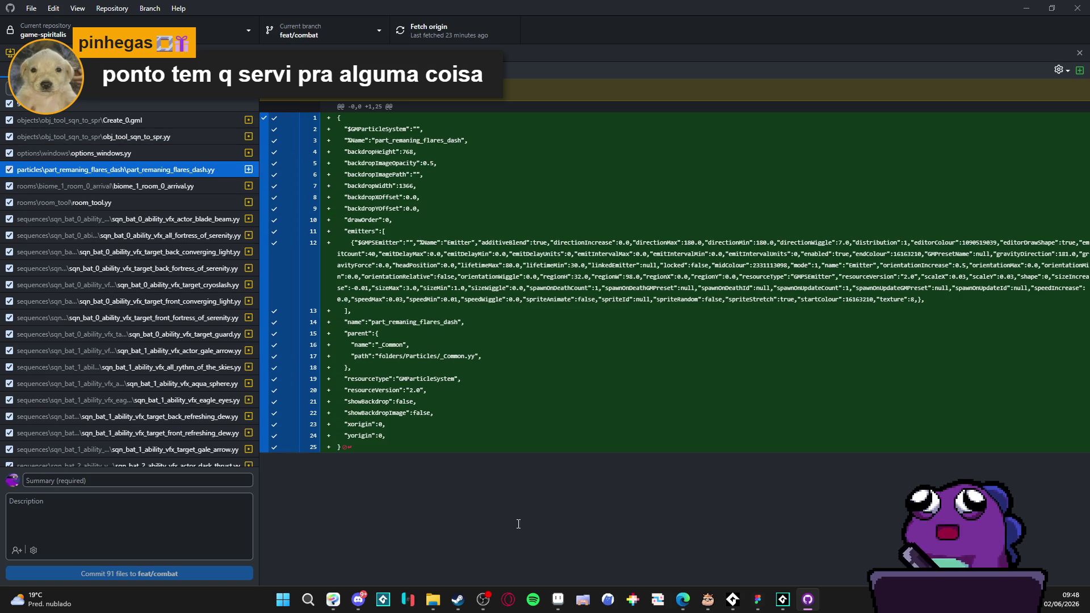
Step: Preview the added concept images and recheck the sequence and particle system diffs
{"action": "left_click", "coordinate": [365, 609]}
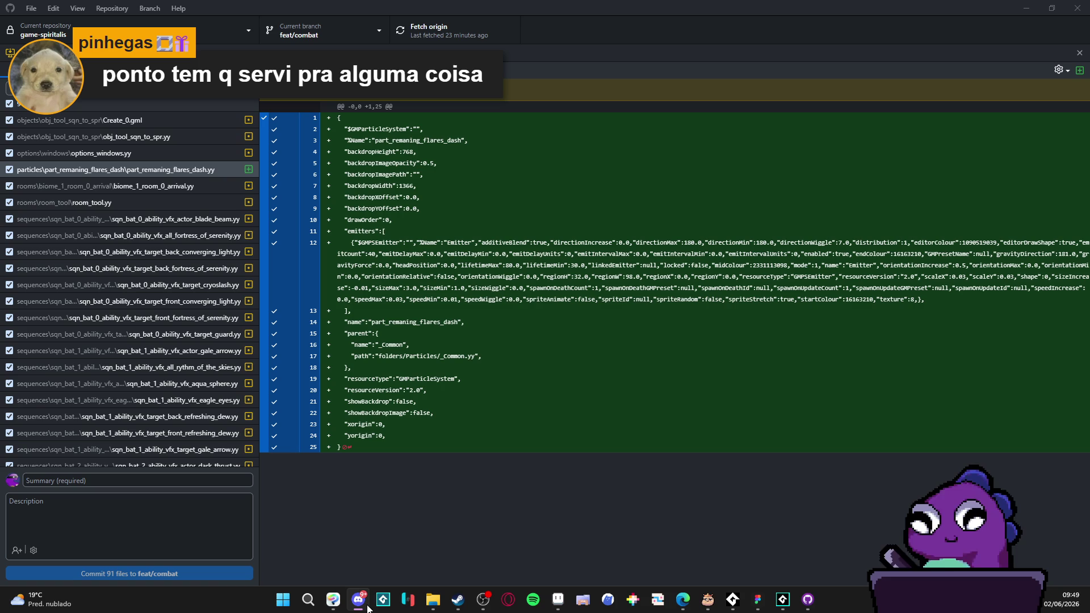
{"action": "scroll", "coordinate": [180, 418], "scroll_direction": "down", "scroll_amount": 15}
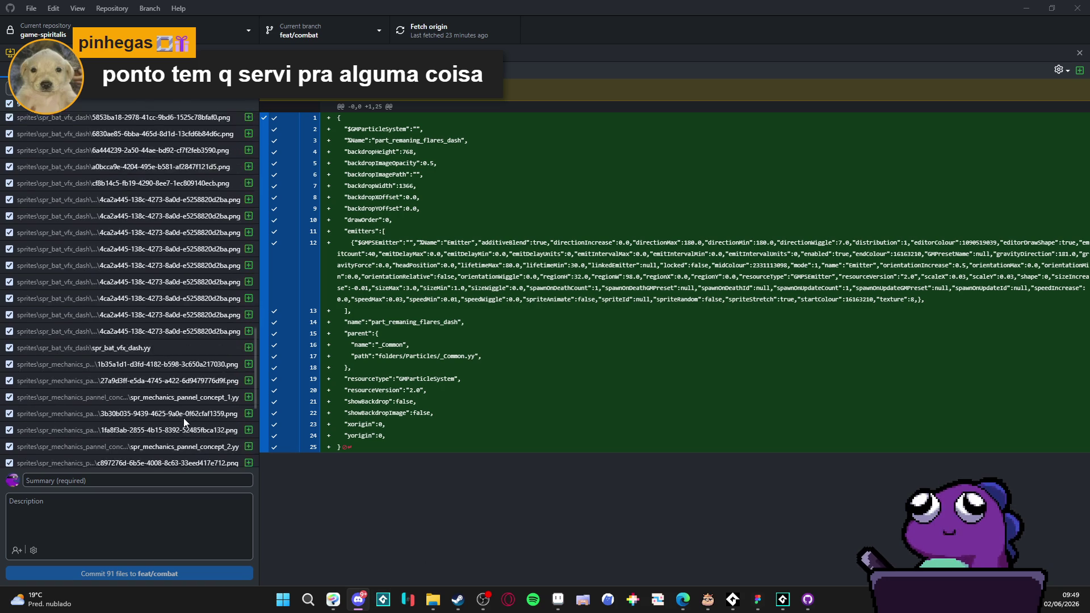
{"action": "left_click", "coordinate": [152, 459]}
{"action": "left_click", "coordinate": [171, 442]}
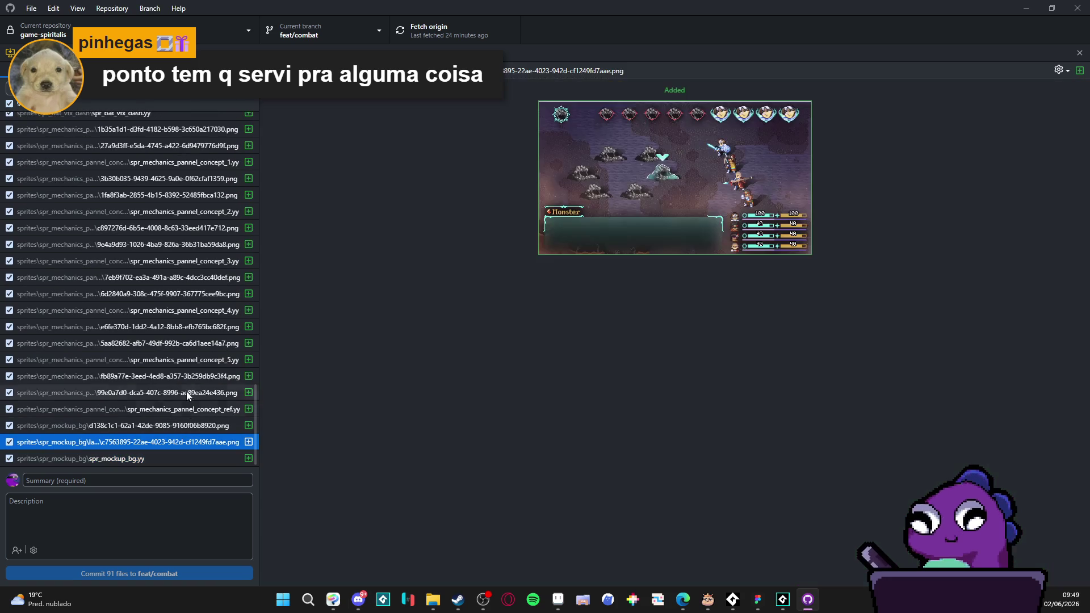
{"action": "left_click", "coordinate": [185, 375]}
{"action": "scroll", "coordinate": [191, 379], "scroll_direction": "up", "scroll_amount": 1}
{"action": "scroll", "coordinate": [190, 380], "scroll_direction": "up", "scroll_amount": 2}
{"action": "left_click", "coordinate": [190, 380]}
{"action": "scroll", "coordinate": [190, 379], "scroll_direction": "up", "scroll_amount": 5}
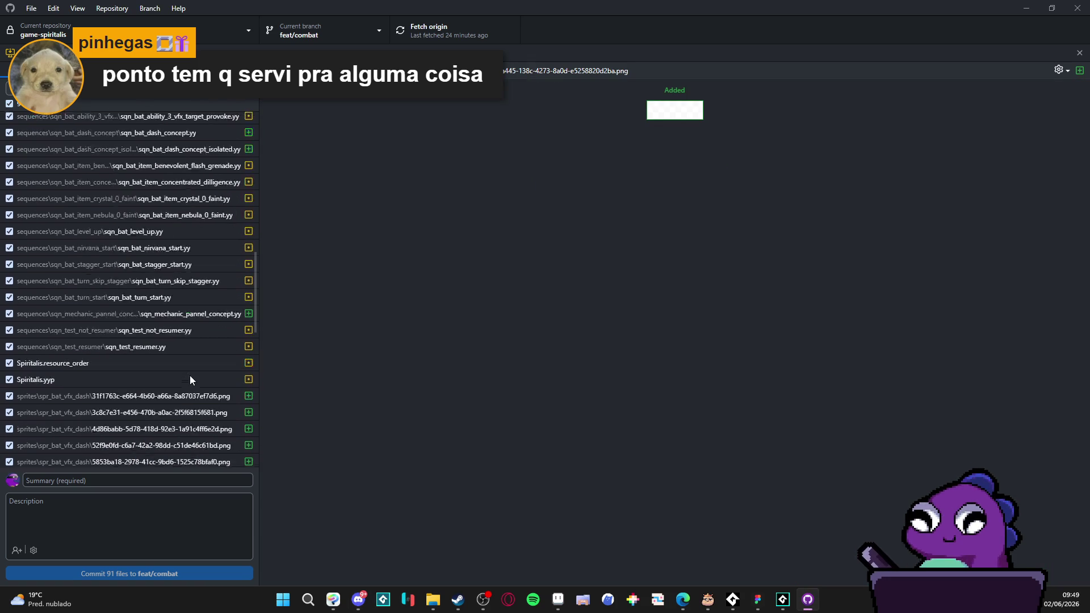
{"action": "left_click", "coordinate": [190, 375]}
{"action": "scroll", "coordinate": [190, 376], "scroll_direction": "up", "scroll_amount": 10}
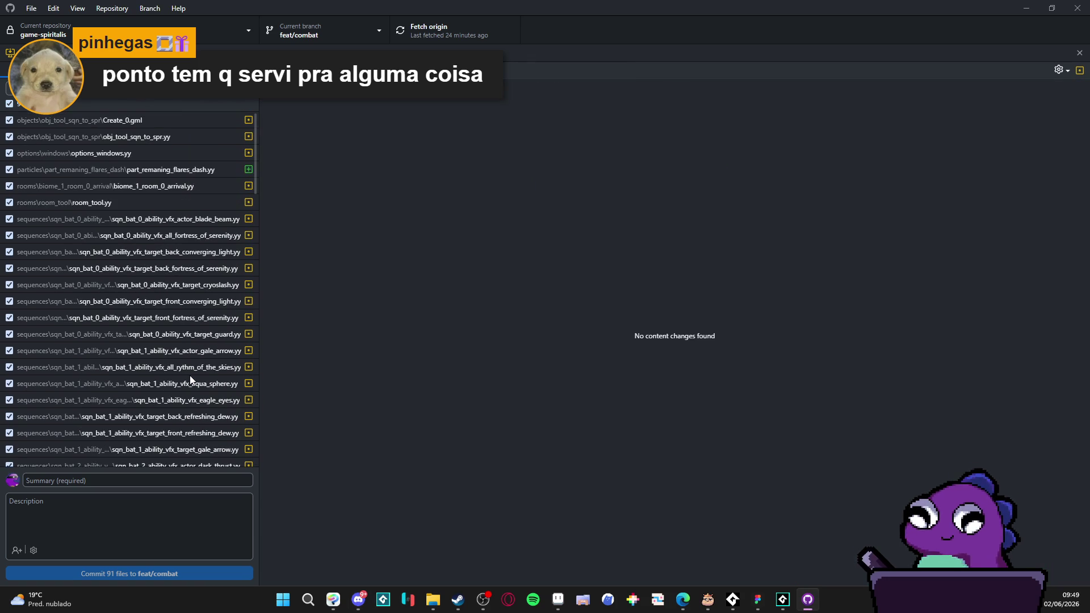
{"action": "left_click", "coordinate": [198, 266]}
{"action": "left_click", "coordinate": [197, 218]}
{"action": "left_click", "coordinate": [199, 170]}
{"action": "left_click", "coordinate": [185, 155]}
{"action": "left_click", "coordinate": [188, 172]}
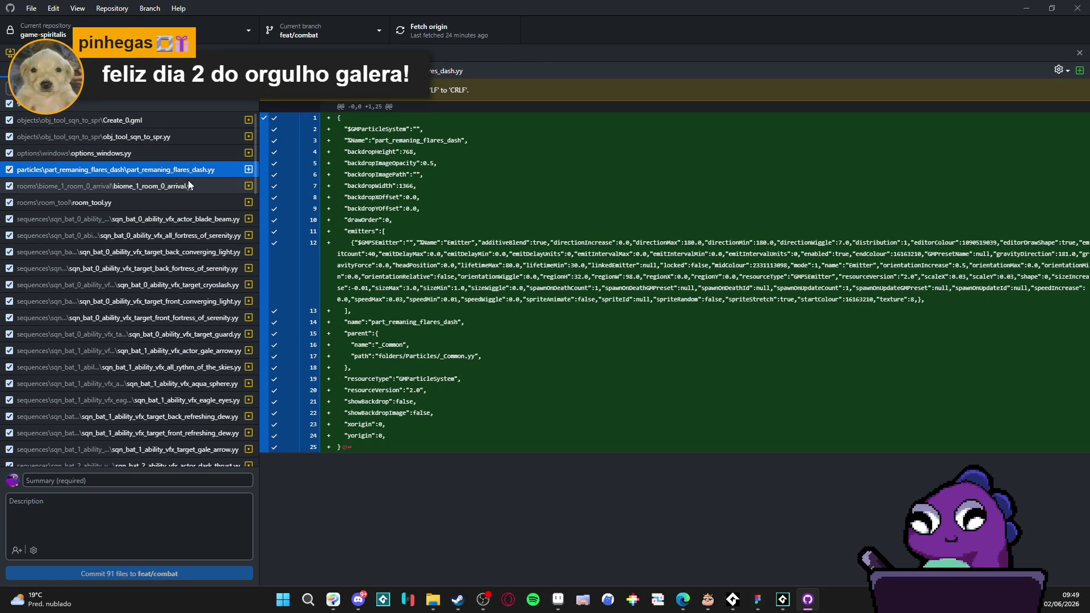
Step: Uncheck all files and discard all 91 changes from the changes list's context menu
{"action": "left_click", "coordinate": [131, 102]}
{"action": "right_click", "coordinate": [152, 104]}
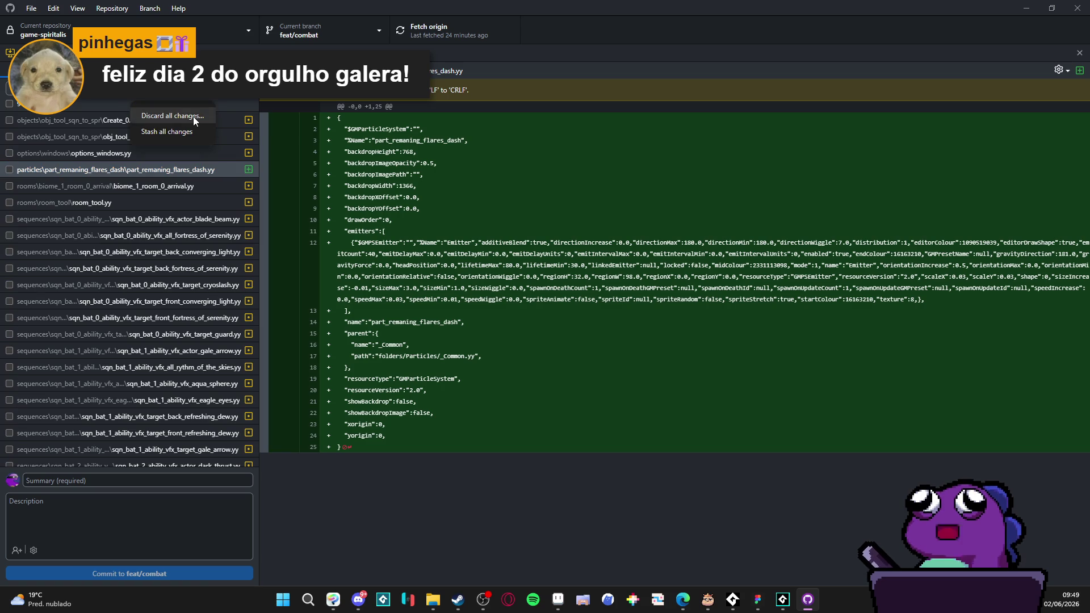
{"action": "left_click", "coordinate": [196, 116]}
{"action": "left_click", "coordinate": [554, 337]}
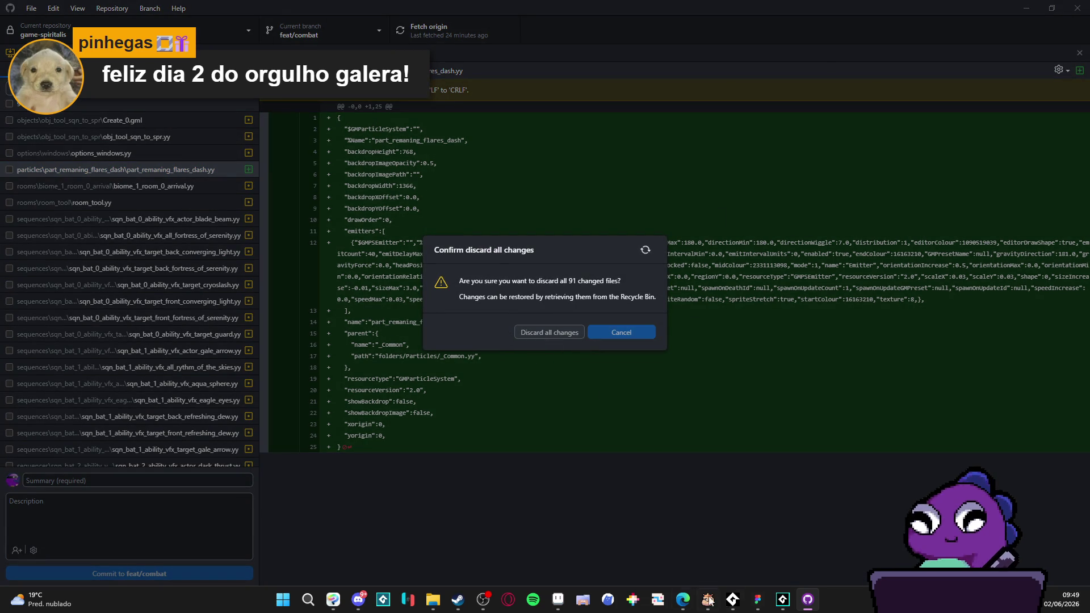
{"action": "left_click", "coordinate": [783, 599]}
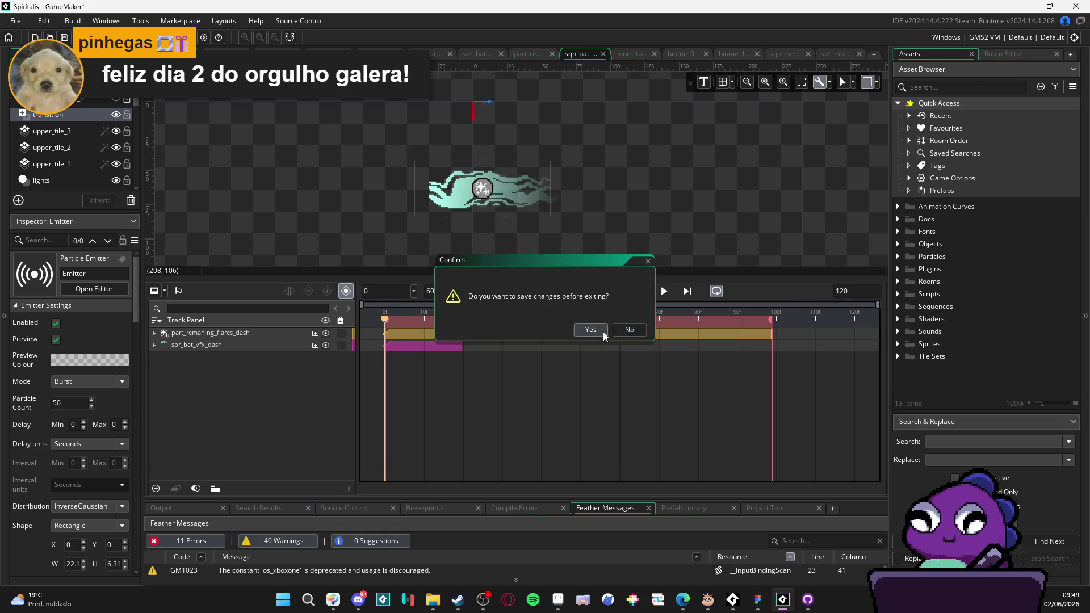
Step: Reload the modified project, then exit GameMaker answering No to saving changes
{"action": "left_click", "coordinate": [622, 411]}
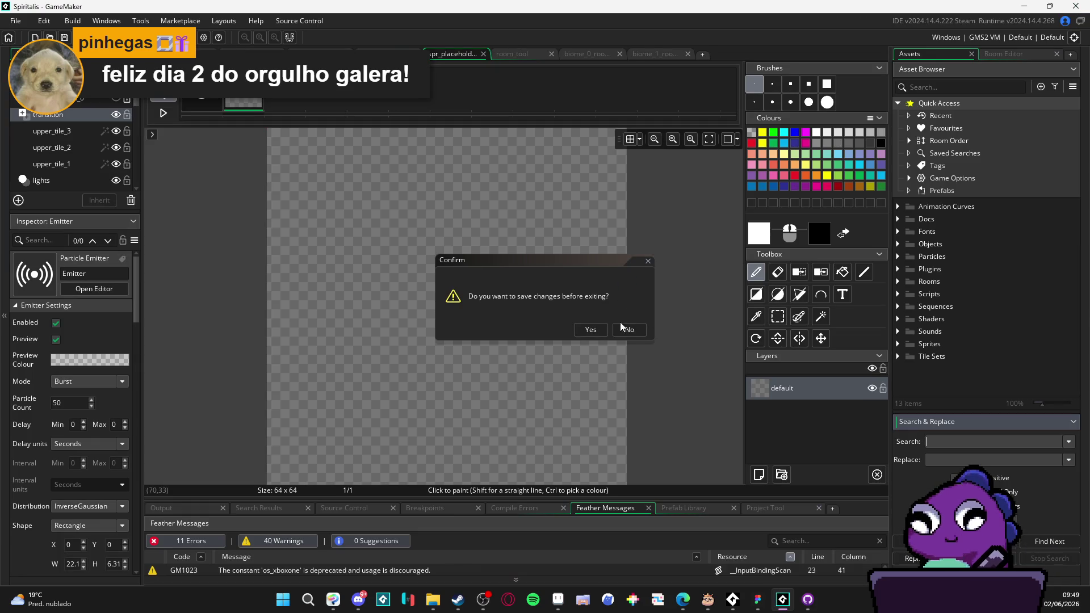
{"action": "left_click", "coordinate": [634, 331]}
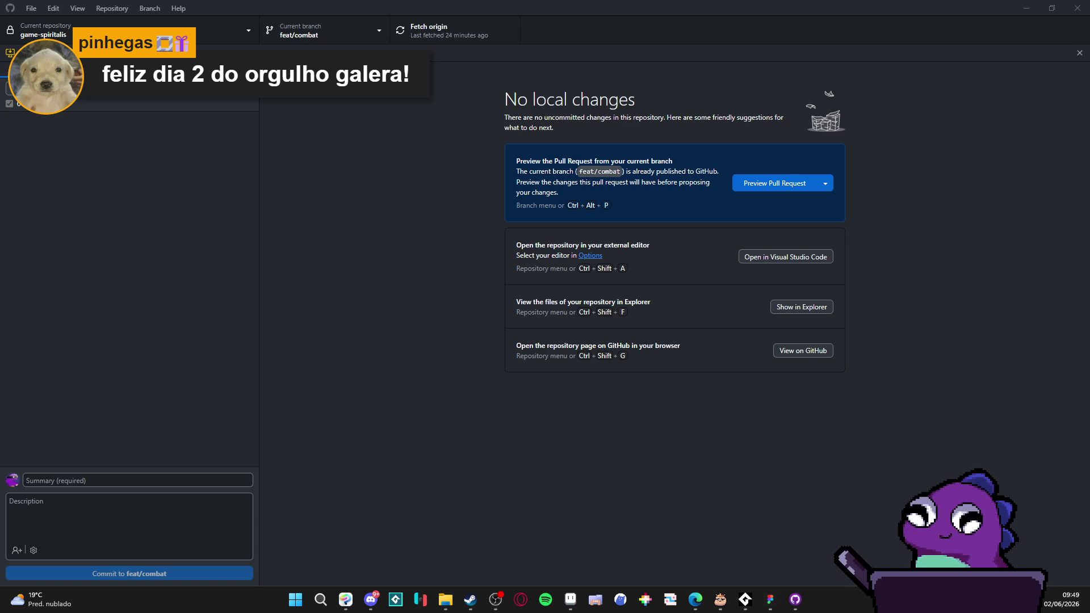
Step: Fetch the latest changes from origin in GitHub Desktop
{"action": "left_click", "coordinate": [108, 193]}
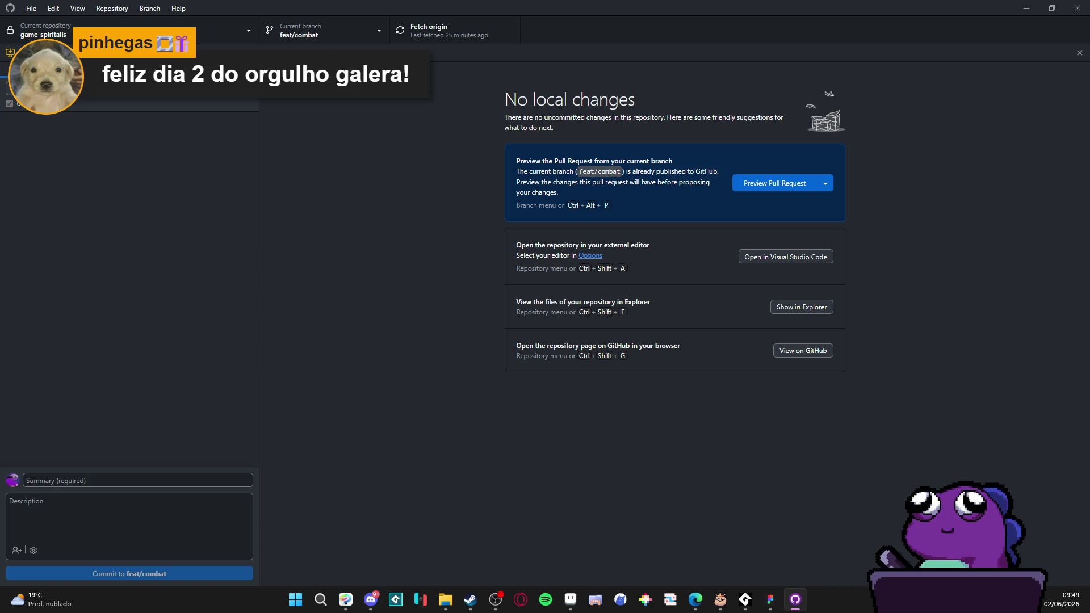
{"action": "left_click", "coordinate": [349, 28]}
{"action": "left_click", "coordinate": [146, 199]}
{"action": "left_click", "coordinate": [417, 22]}
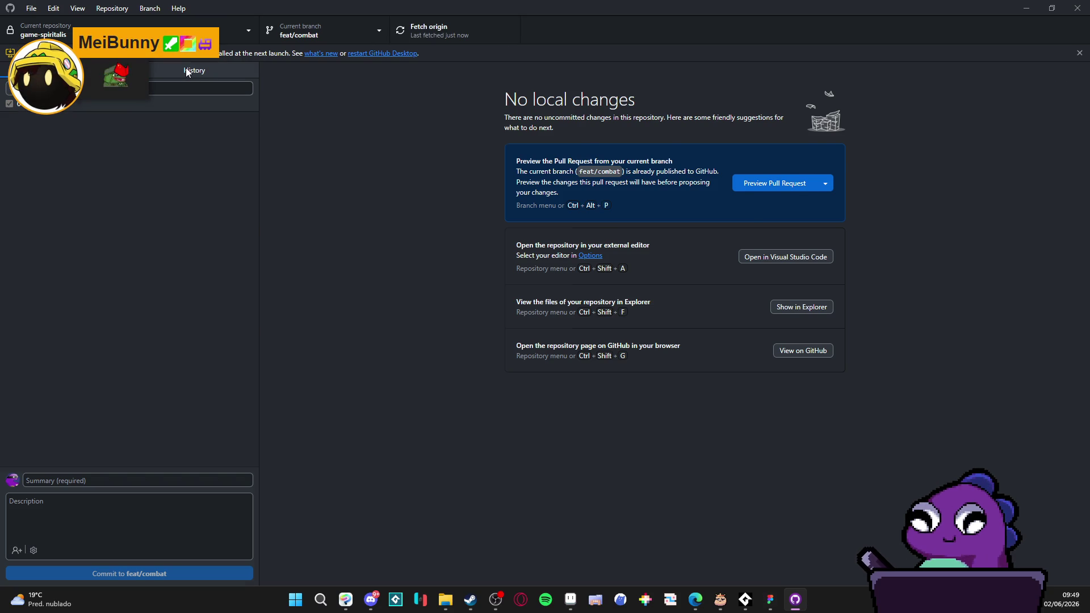
Step: Review the latest commit's diff, including Spiritalis.resource_order, then switch to Figma
{"action": "left_click", "coordinate": [187, 72]}
{"action": "left_click", "coordinate": [120, 144]}
{"action": "left_click", "coordinate": [121, 114]}
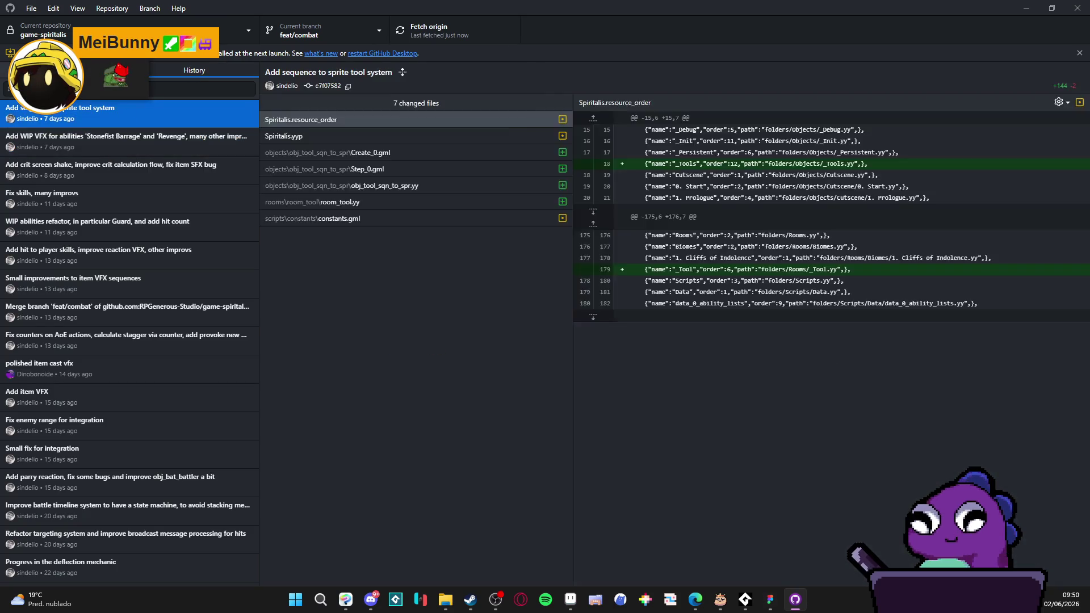
{"action": "left_click", "coordinate": [448, 35]}
{"action": "left_click", "coordinate": [276, 121]}
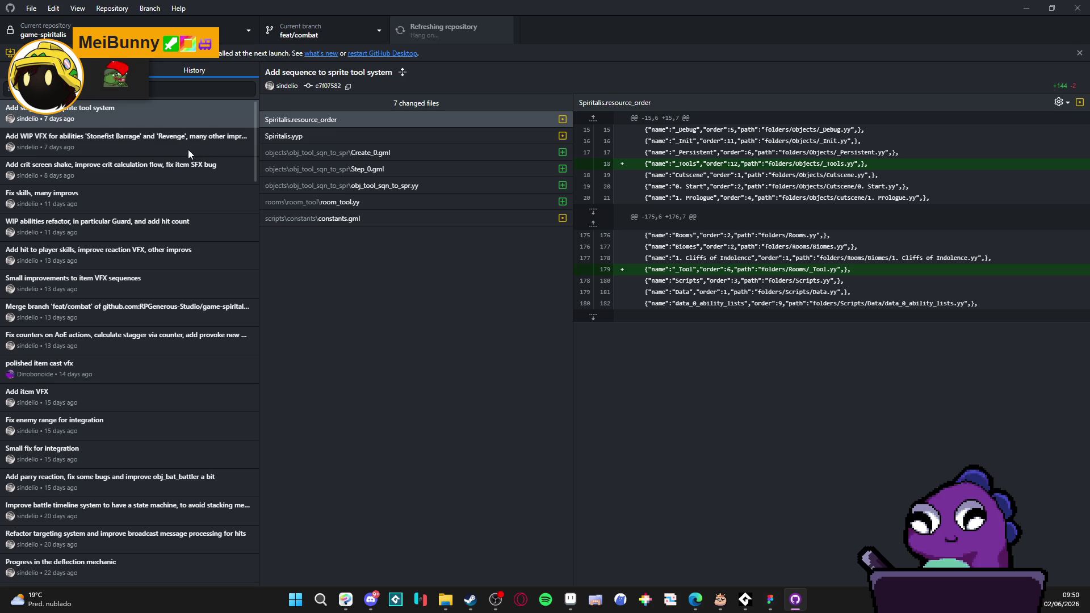
{"action": "left_click", "coordinate": [126, 70]}
{"action": "left_click", "coordinate": [174, 71]}
{"action": "key", "text": "ctrl+1"}
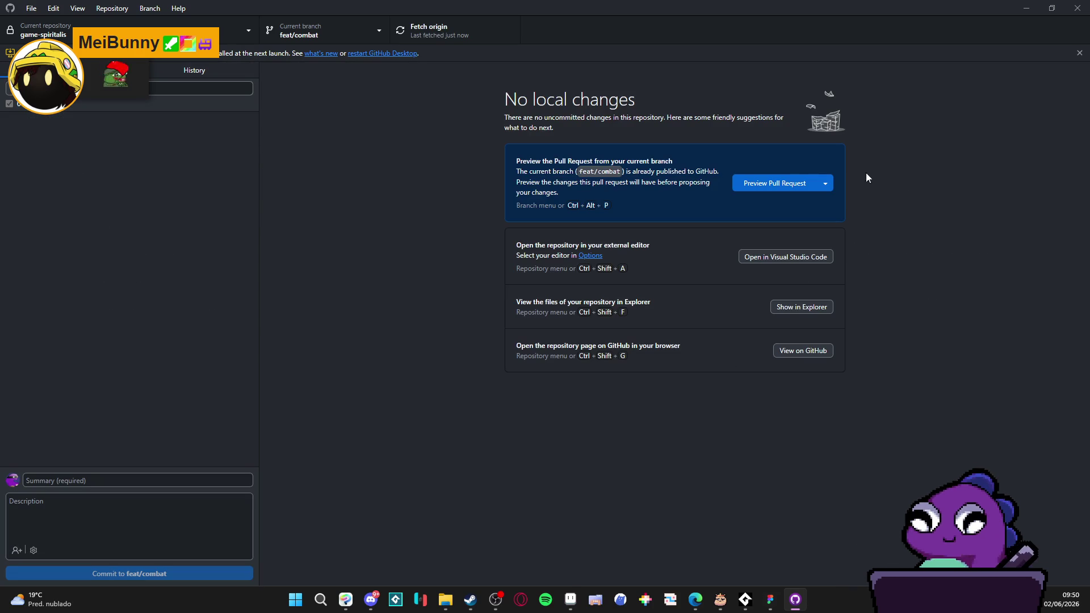
{"action": "key", "text": "alt+Tab"}
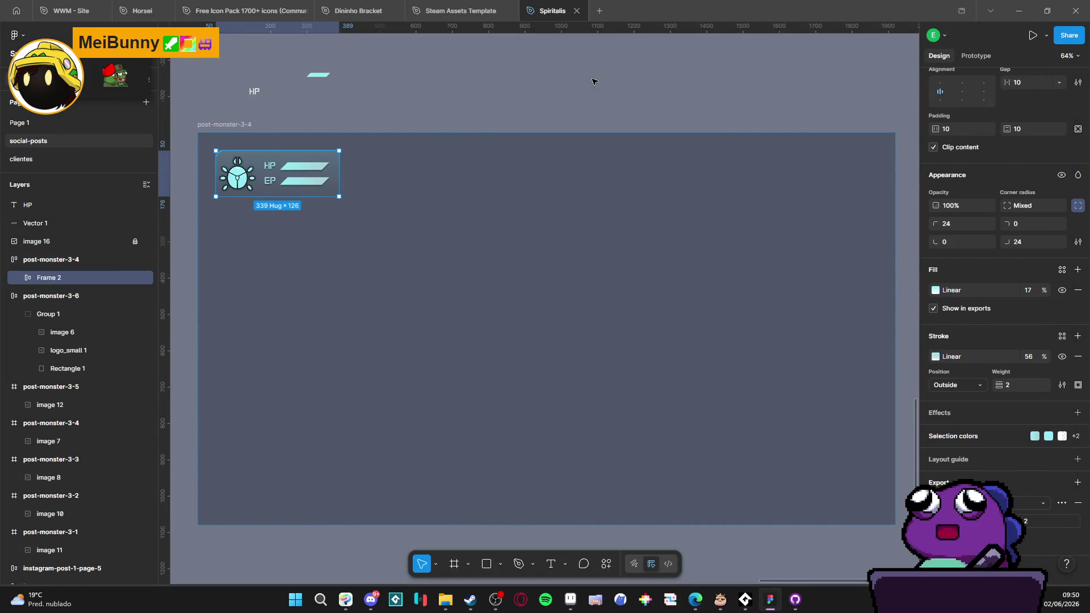
Step: Zoom out and marquee-select the post-monster-3-4 frame with its HP label and line
{"action": "scroll", "coordinate": [493, 182], "scroll_direction": "down", "scroll_amount": 1}
{"action": "scroll", "coordinate": [436, 369], "scroll_direction": "down", "scroll_amount": 5}
{"action": "left_click_drag", "start_coordinate": [295, 173], "coordinate": [708, 497]}
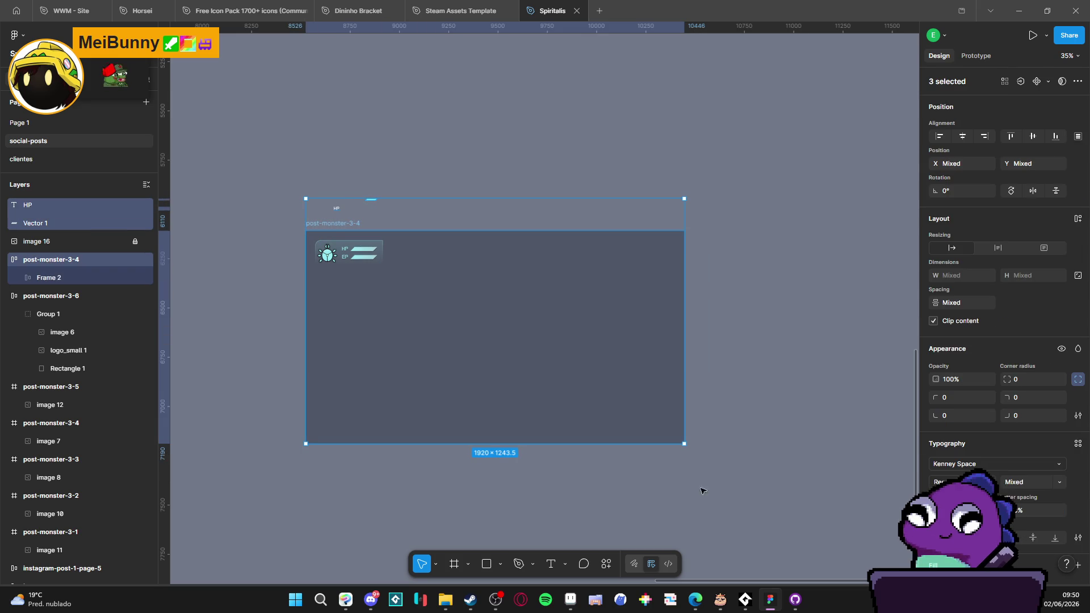
{"action": "scroll", "coordinate": [545, 328], "scroll_direction": "left", "scroll_amount": 5}
{"action": "left_click", "coordinate": [499, 286]}
{"action": "scroll", "coordinate": [497, 284], "scroll_direction": "down", "scroll_amount": 3}
{"action": "scroll", "coordinate": [497, 283], "scroll_direction": "down", "scroll_amount": 3}
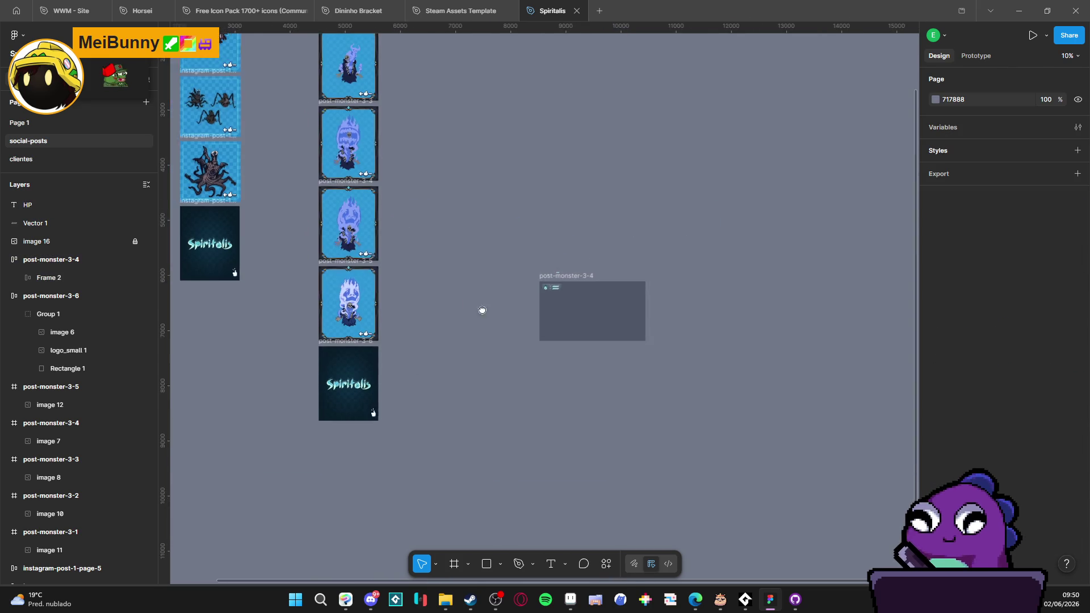
Step: Drag post-monster-3-4 with HP and Vector 1 far right, then return to GitHub Desktop
{"action": "left_click_drag", "start_coordinate": [537, 261], "coordinate": [775, 447]}
{"action": "scroll", "coordinate": [511, 369], "scroll_direction": "right", "scroll_amount": 5}
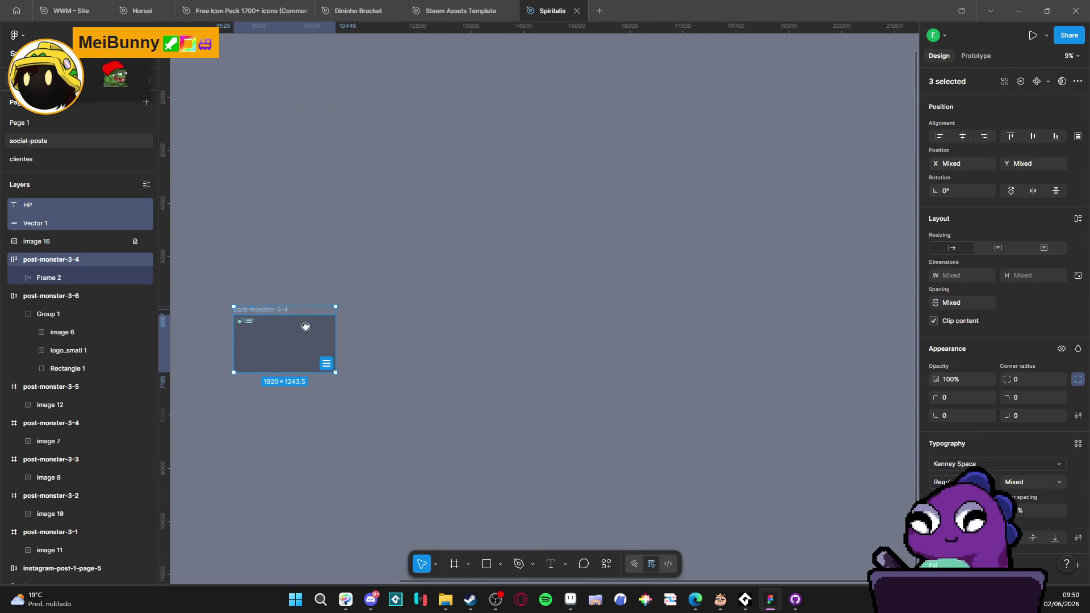
{"action": "left_click_drag", "start_coordinate": [335, 352], "coordinate": [681, 358]}
{"action": "left_click", "coordinate": [583, 371]}
{"action": "scroll", "coordinate": [583, 371], "scroll_direction": "left", "scroll_amount": 3}
{"action": "scroll", "coordinate": [583, 371], "scroll_direction": "left", "scroll_amount": 4}
{"action": "scroll", "coordinate": [583, 371], "scroll_direction": "up", "scroll_amount": 1}
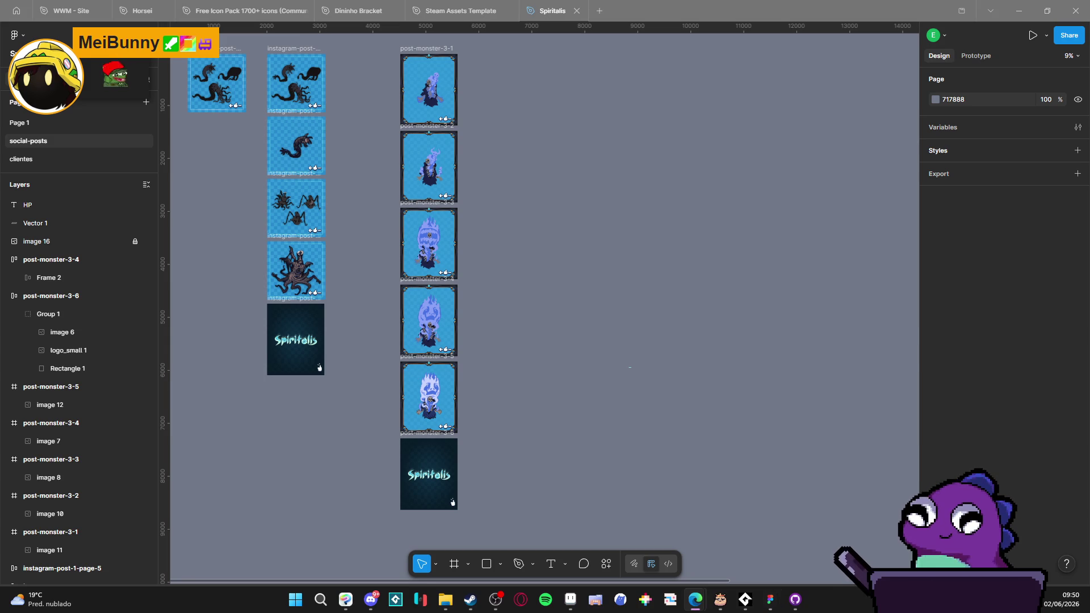
{"action": "left_click", "coordinate": [795, 599]}
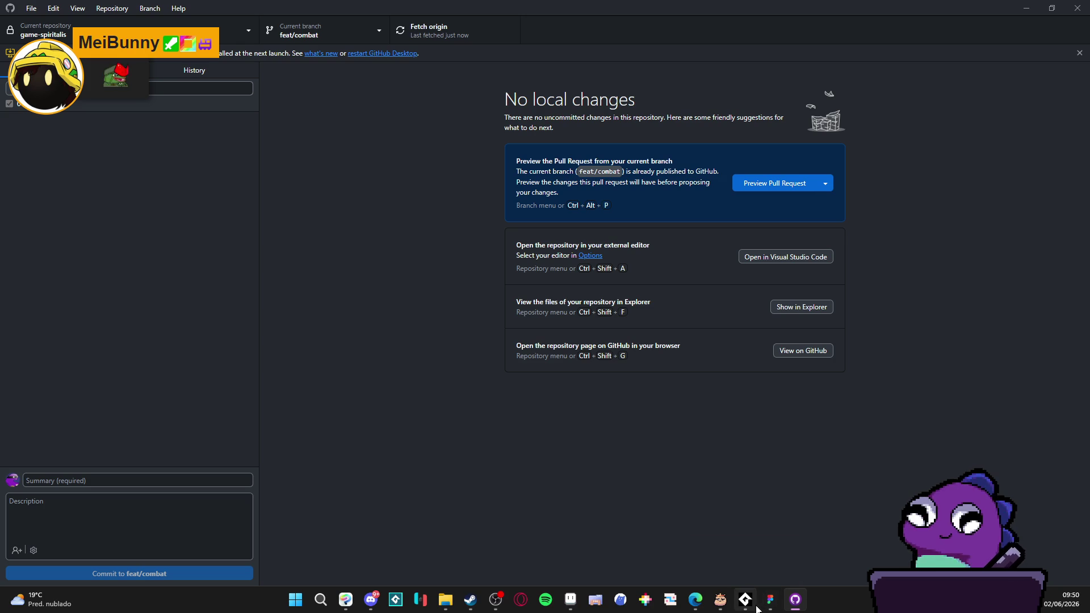
Step: Launch GameMaker from Steam, dismiss the LTS upgrade notice, and open the Spiritalis project
{"action": "mouse_move", "coordinate": [745, 600]}
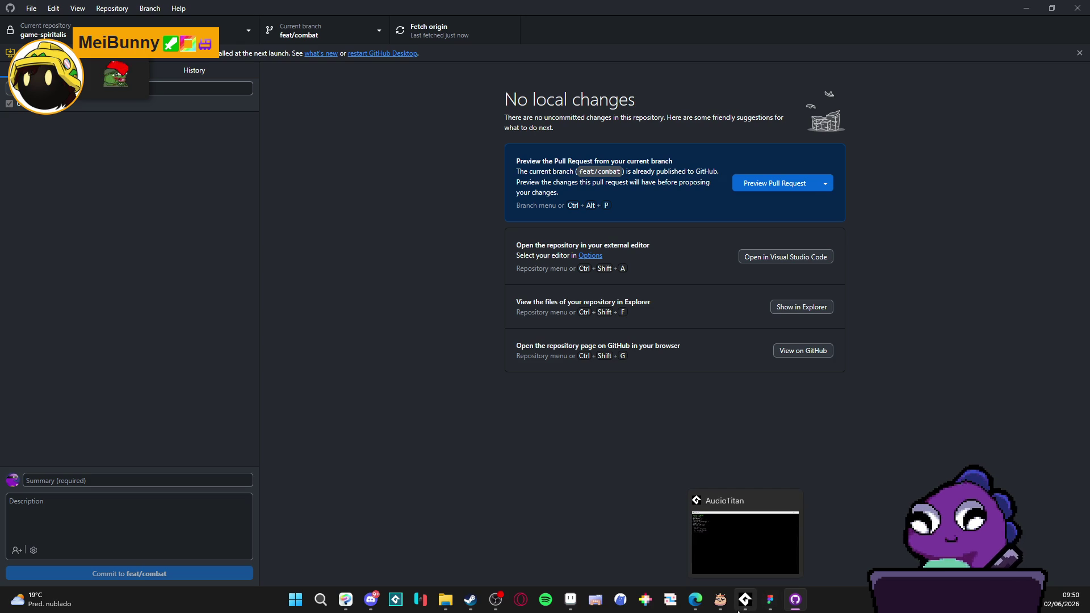
{"action": "left_click", "coordinate": [466, 606]}
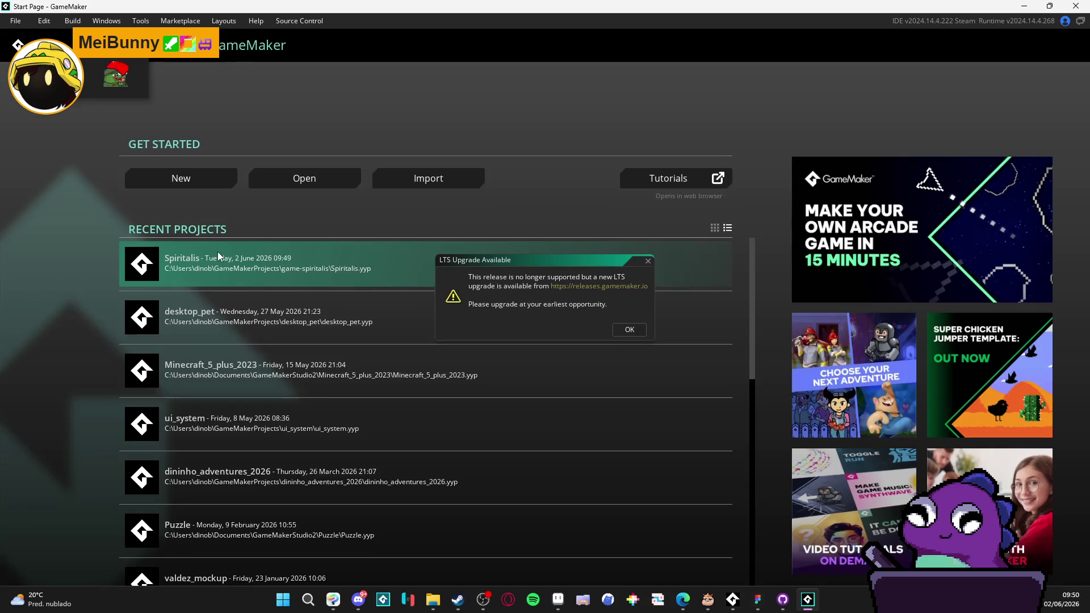
{"action": "left_click", "coordinate": [632, 329]}
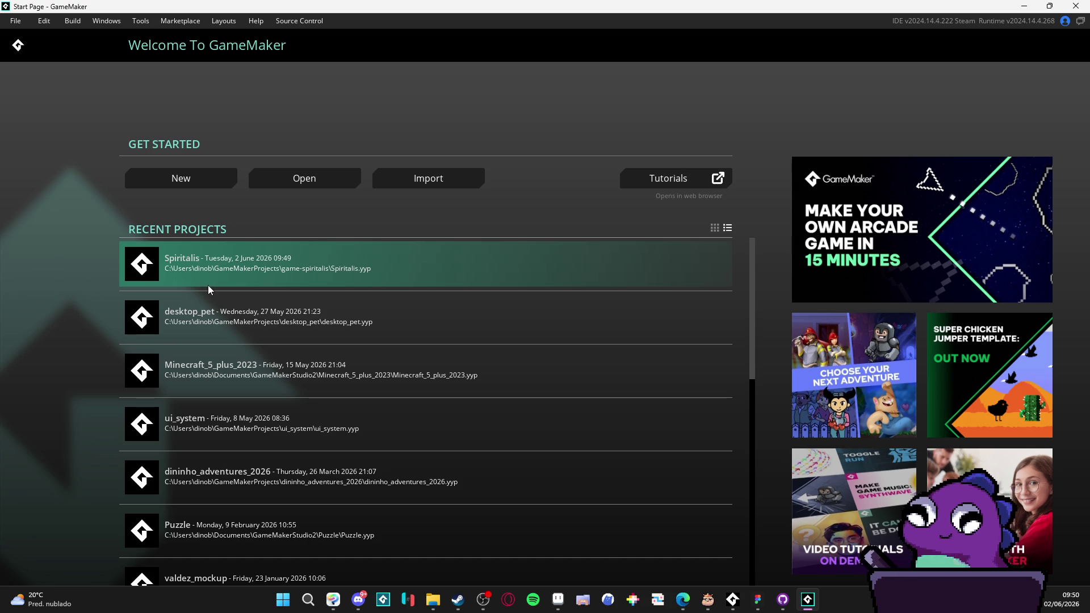
{"action": "left_click", "coordinate": [208, 285]}
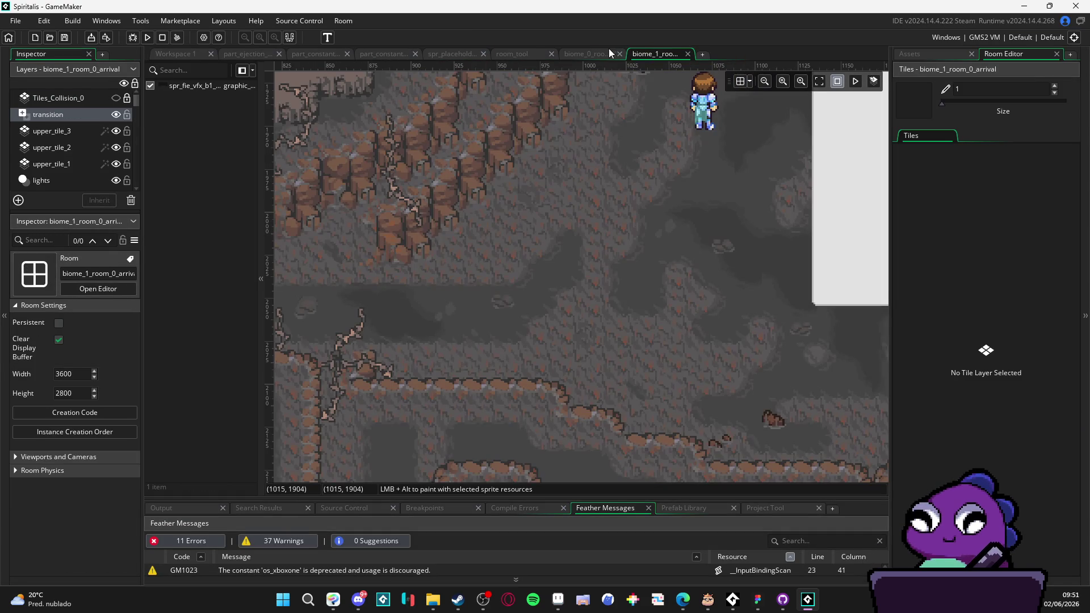
Step: Pan around the biome_1_room_0_arrival room view
{"action": "scroll", "coordinate": [550, 213], "scroll_direction": "down", "scroll_amount": 5}
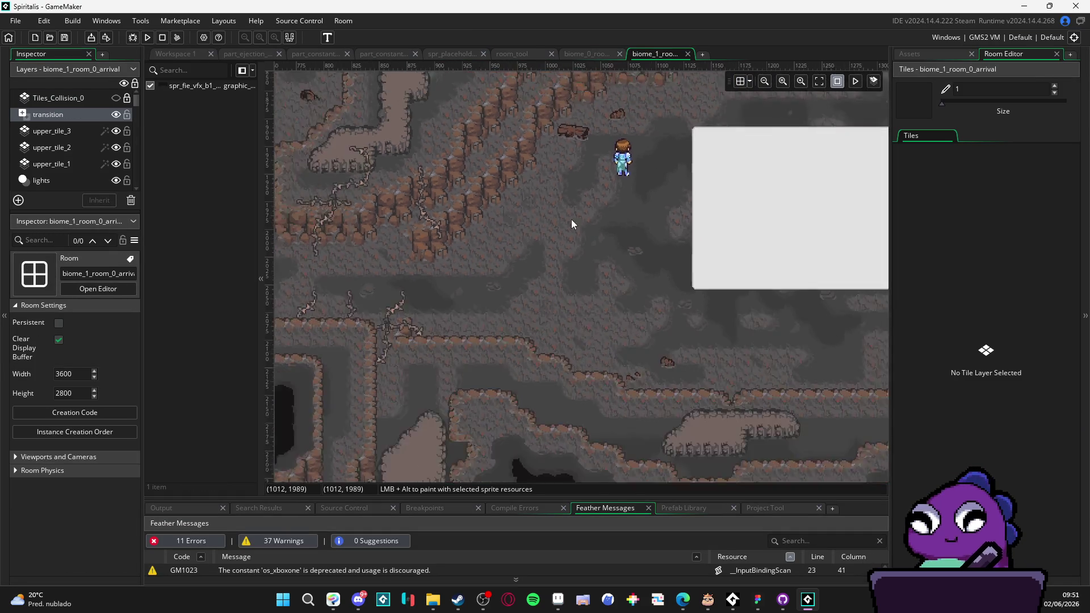
{"action": "left_click_drag", "start_coordinate": [535, 276], "coordinate": [443, 312]}
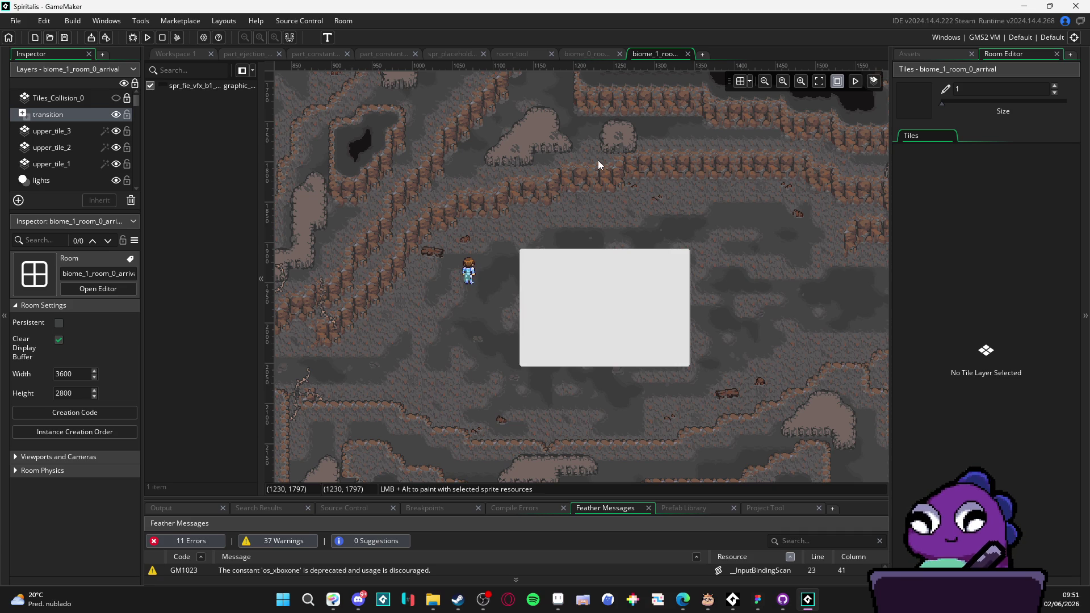
{"action": "mouse_move", "coordinate": [478, 346]}
{"action": "left_mouse_down"}
{"action": "mouse_move", "coordinate": [567, 351]}
{"action": "mouse_move", "coordinate": [588, 322]}
{"action": "mouse_move", "coordinate": [441, 304]}
{"action": "mouse_move", "coordinate": [471, 336]}
{"action": "mouse_move", "coordinate": [485, 334]}
{"action": "mouse_move", "coordinate": [444, 315]}
{"action": "left_mouse_up"}
{"action": "scroll", "coordinate": [566, 351], "scroll_direction": "down", "scroll_amount": 1}
{"action": "scroll", "coordinate": [566, 350], "scroll_direction": "down", "scroll_amount": 1}
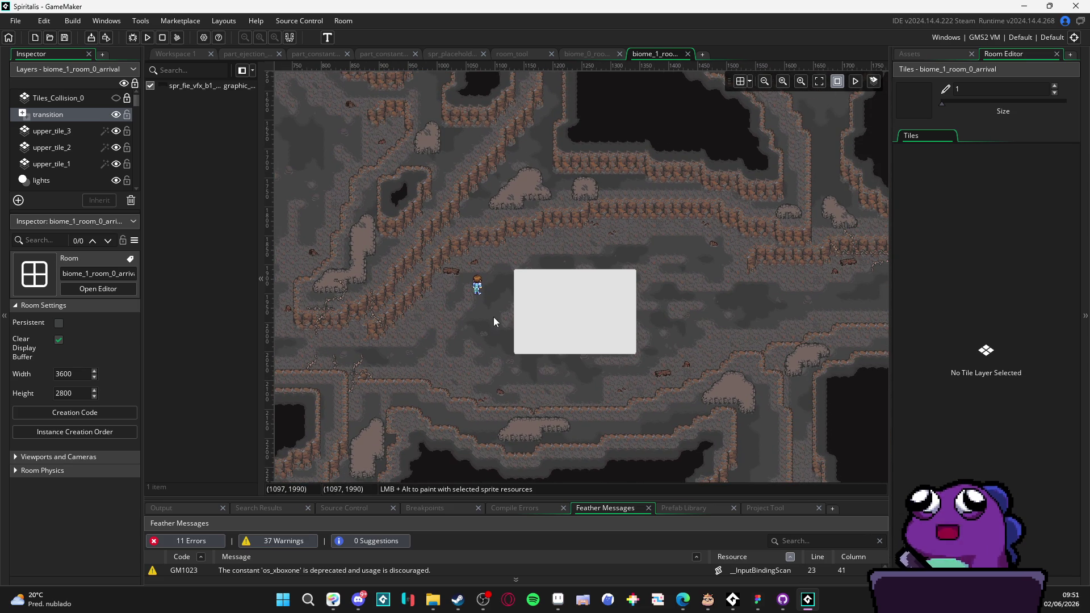
Step: Filter the Asset Browser by 'stonefis' and widen it so full names show
{"action": "left_click", "coordinate": [932, 54]}
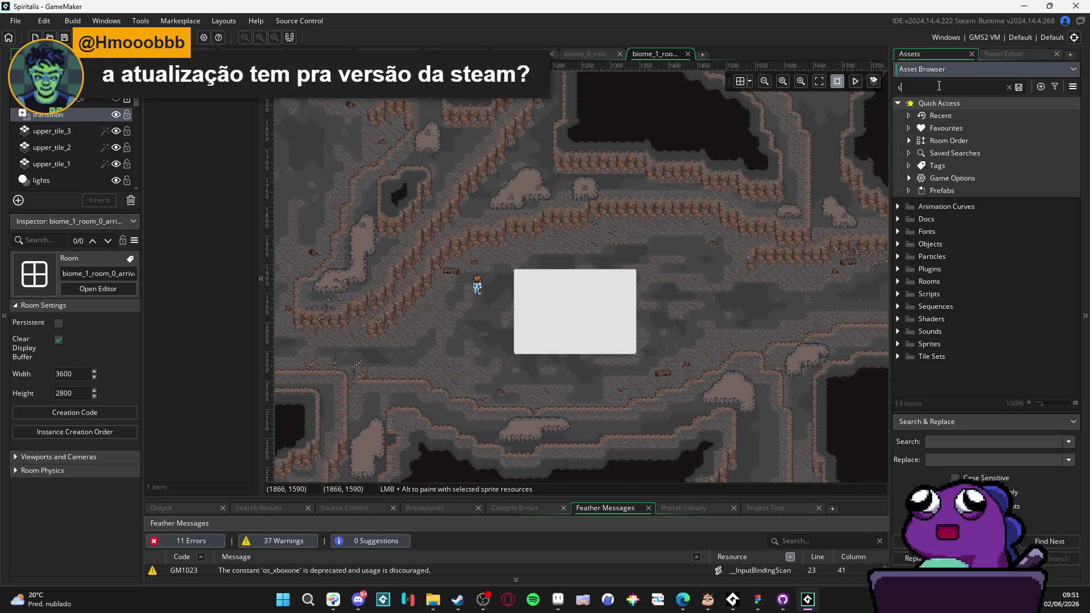
{"action": "type", "text": "stonefis"}
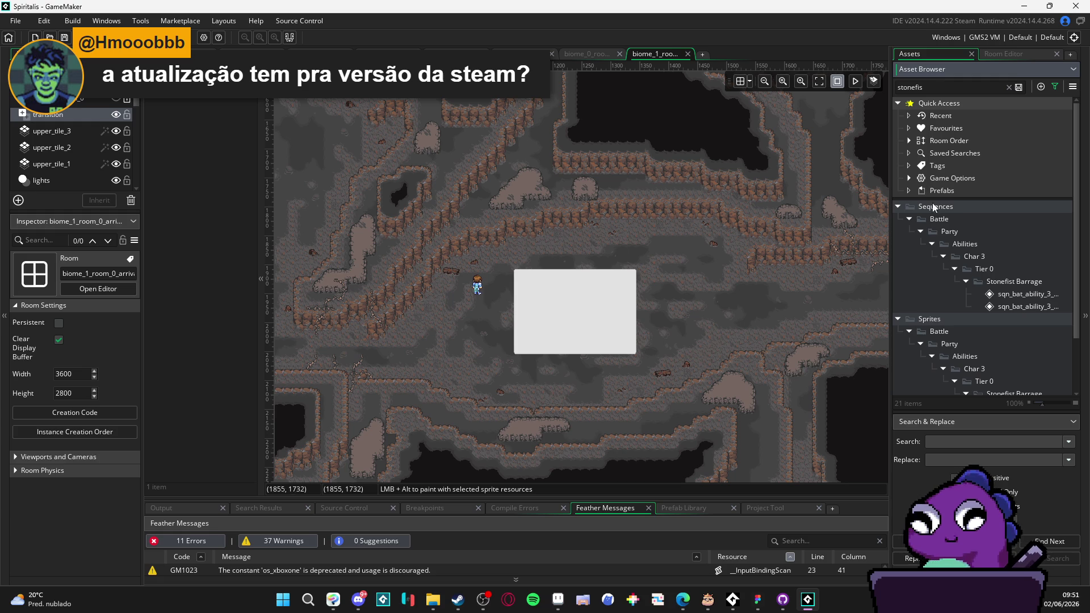
{"action": "left_click_drag", "start_coordinate": [893, 312], "coordinate": [728, 310]}
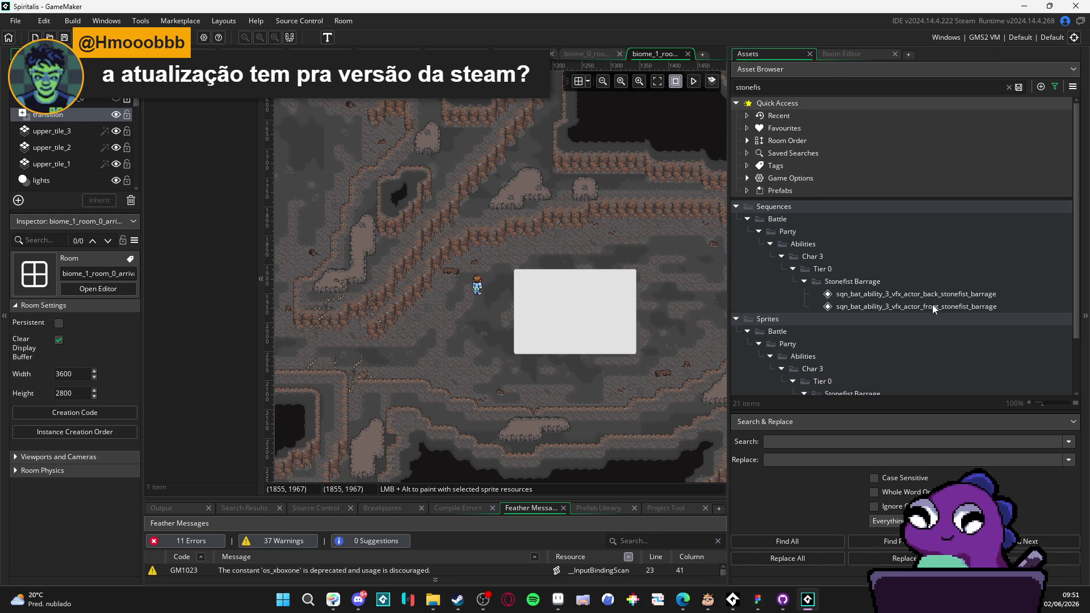
Step: Preview the back and front Stonefist Barrage sequences, then stop and rewind to frame 0
{"action": "double_click", "coordinate": [972, 294]}
{"action": "left_click", "coordinate": [556, 292]}
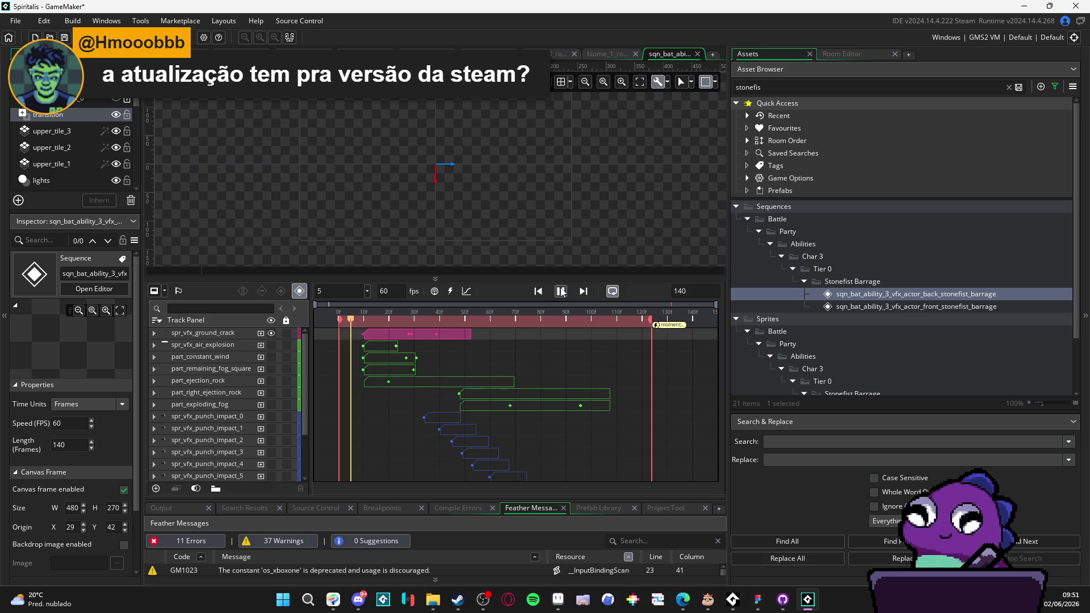
{"action": "double_click", "coordinate": [889, 306]}
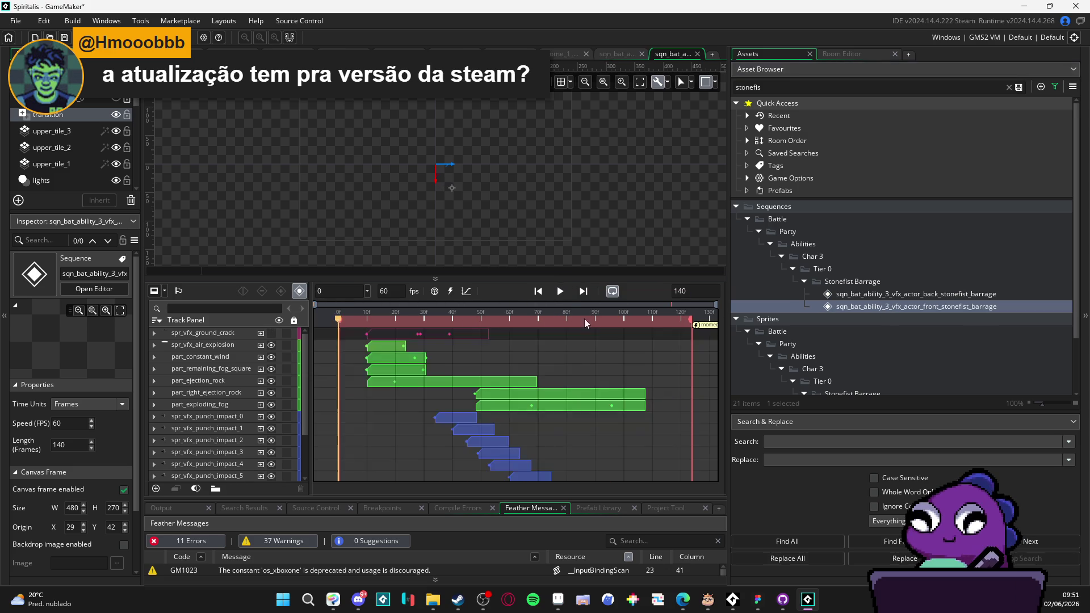
{"action": "left_click", "coordinate": [567, 294]}
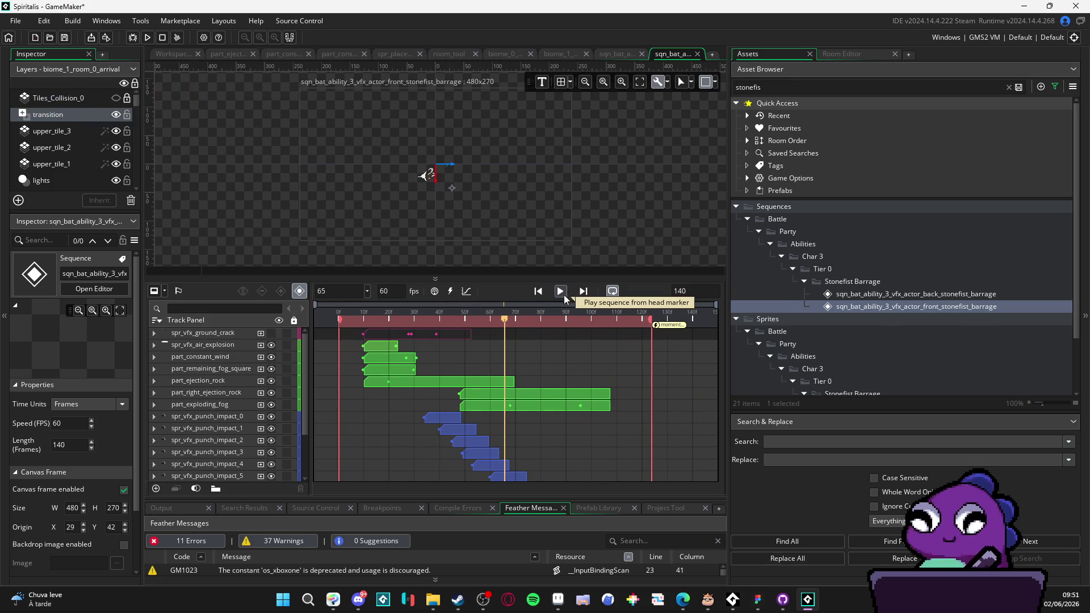
{"action": "left_click", "coordinate": [567, 294]}
{"action": "left_click", "coordinate": [343, 320]}
{"action": "left_click", "coordinate": [337, 321]}
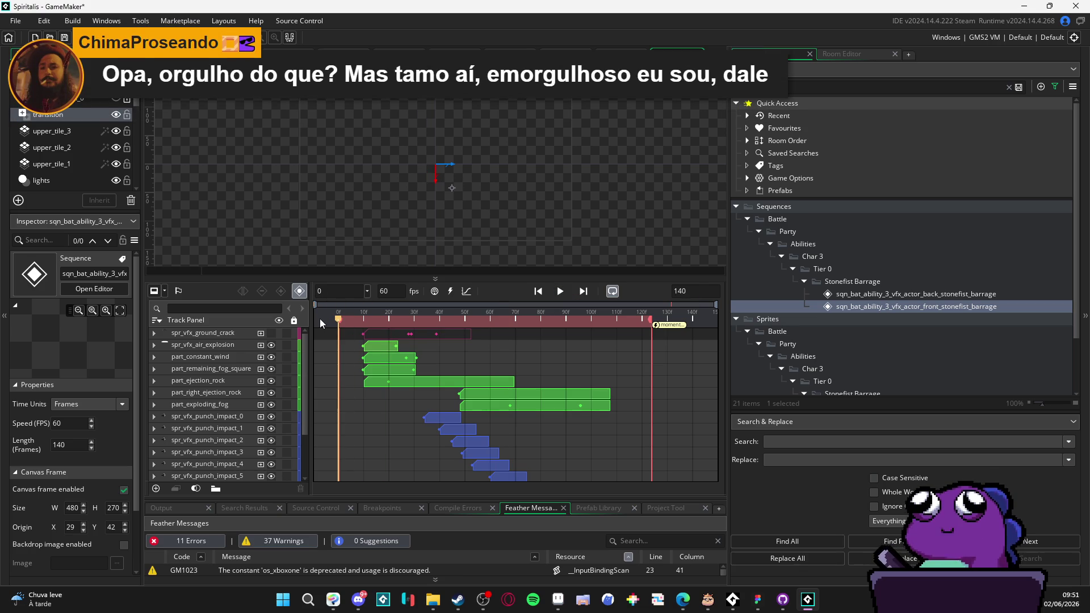
Step: Expand part_ejection_rock and select its Position sub-track and keyframe
{"action": "left_click", "coordinate": [226, 404]}
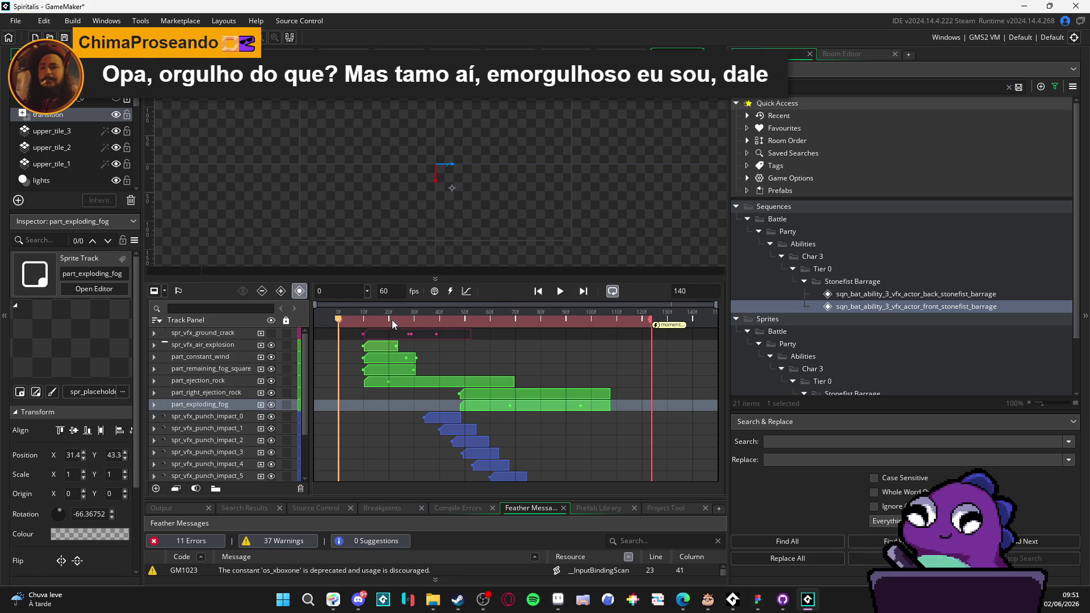
{"action": "left_click", "coordinate": [223, 380]}
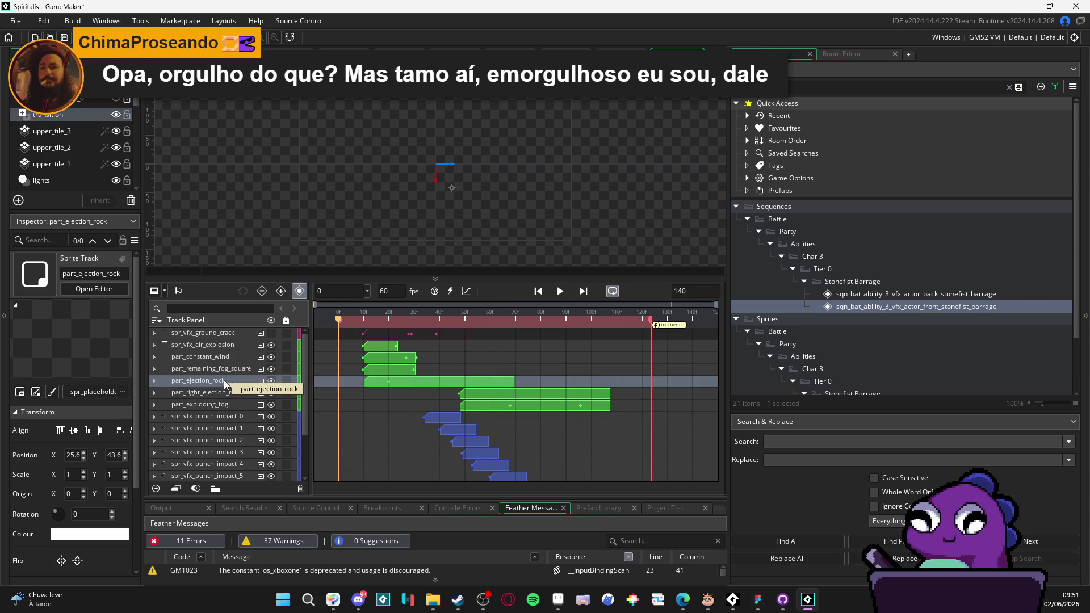
{"action": "scroll", "coordinate": [445, 212], "scroll_direction": "down", "scroll_amount": 3}
{"action": "scroll", "coordinate": [445, 212], "scroll_direction": "up", "scroll_amount": 3}
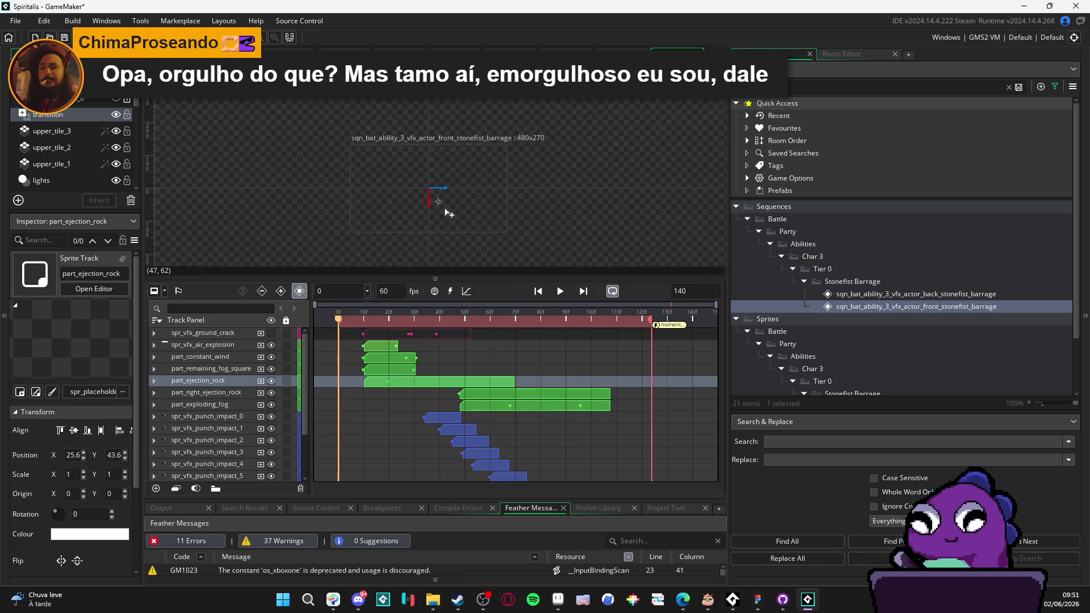
{"action": "key", "text": "space"}
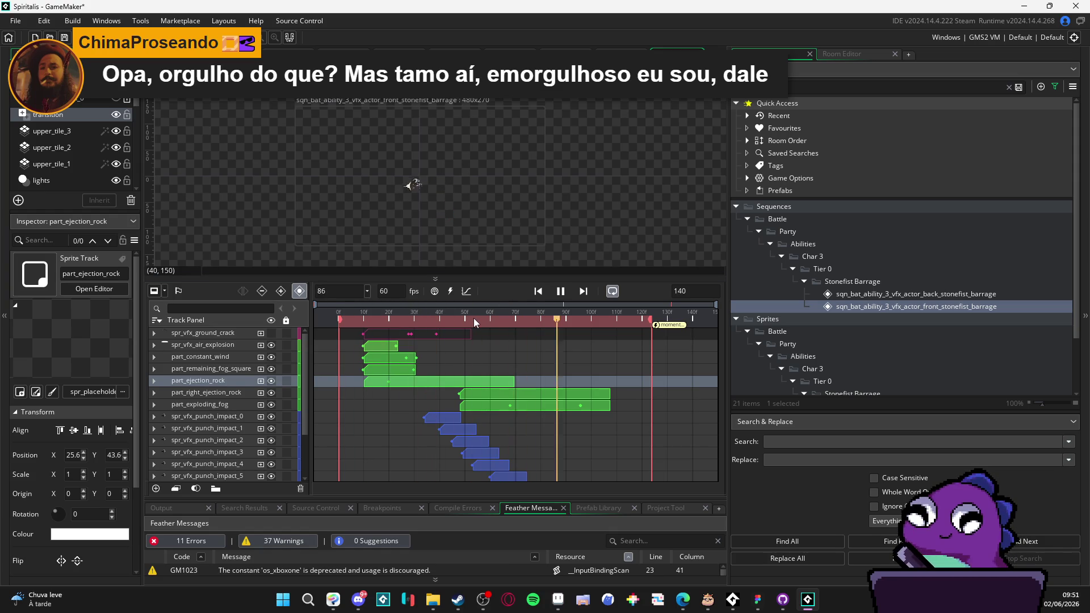
{"action": "left_click", "coordinate": [489, 318]}
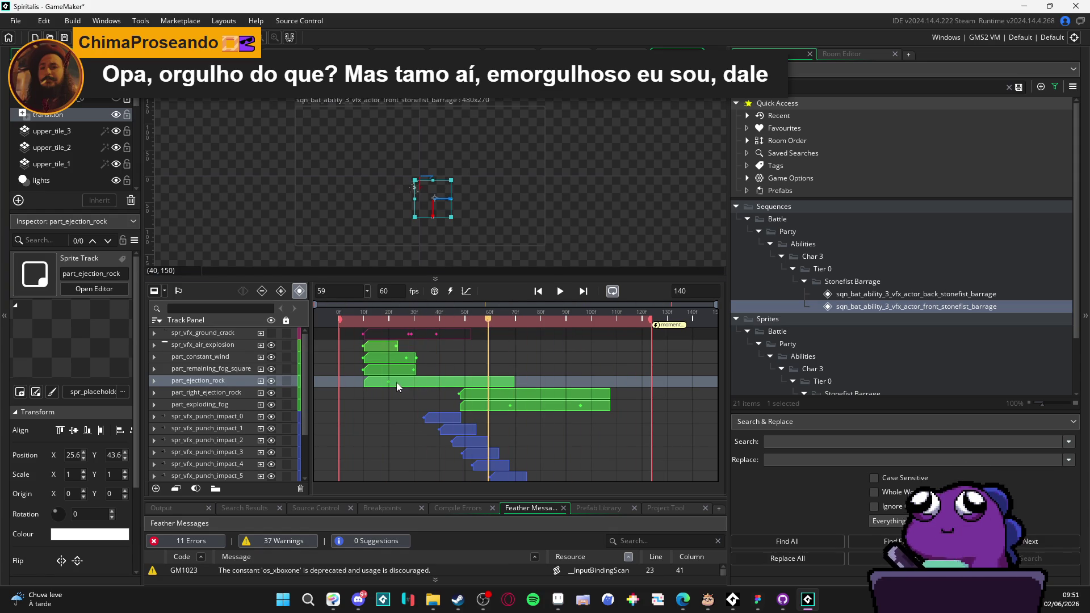
{"action": "left_click", "coordinate": [396, 383]}
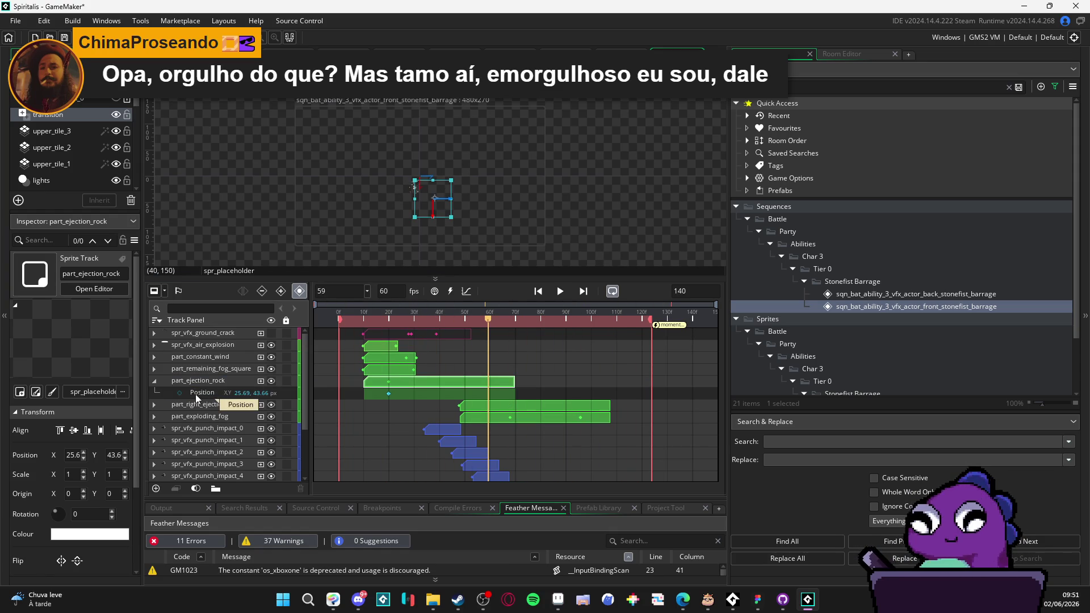
{"action": "left_click", "coordinate": [196, 393]}
{"action": "left_click", "coordinate": [389, 393]}
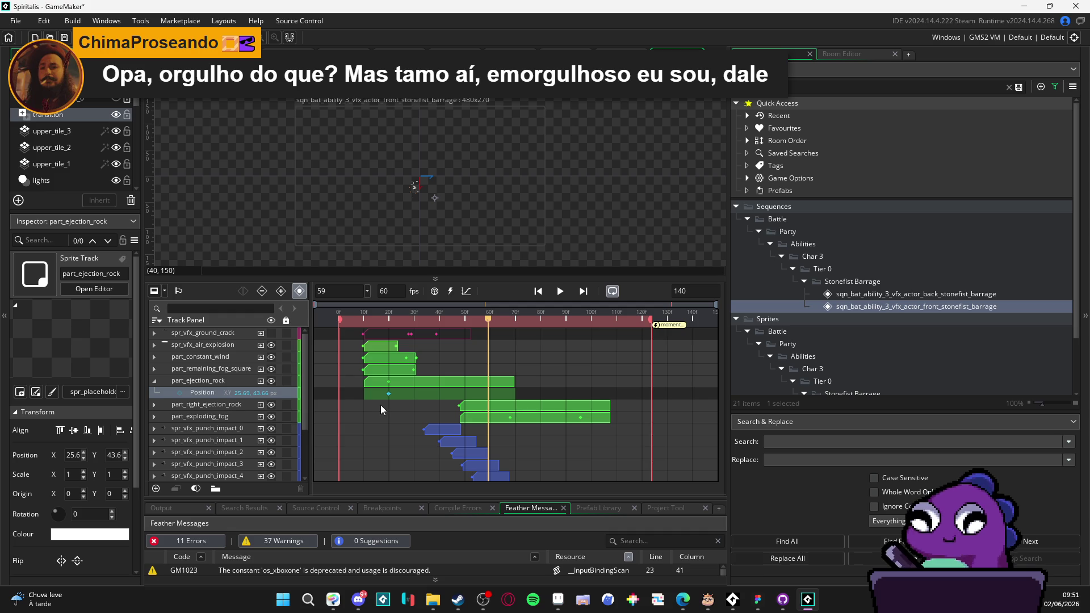
{"action": "left_click", "coordinate": [416, 383]}
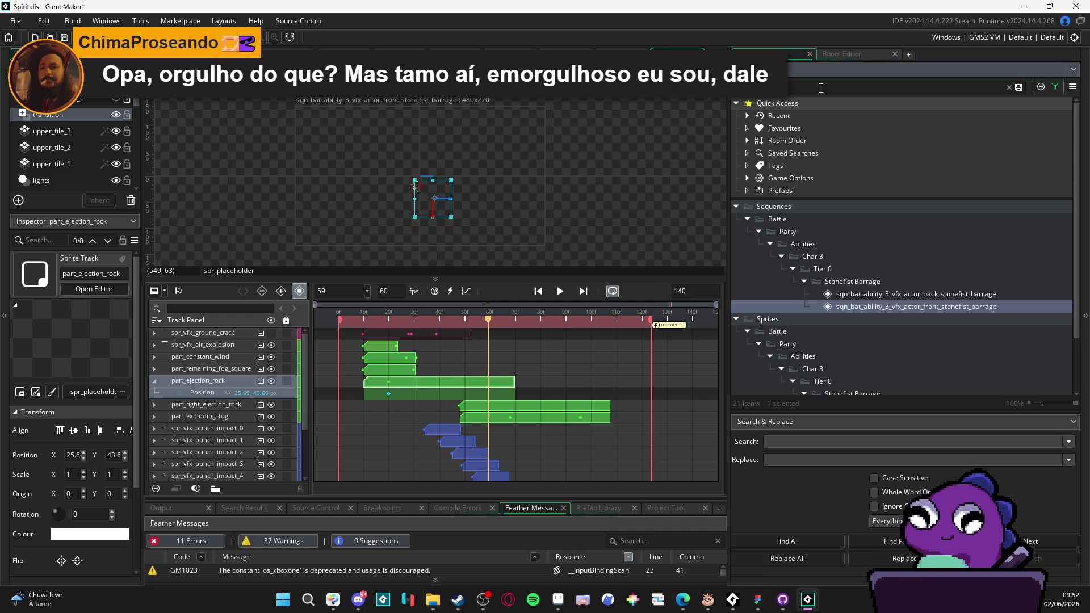
Step: Filter the assets by '_ejection' and select part_ejection_rock's Position sub-track
{"action": "type", "text": "_ejection"}
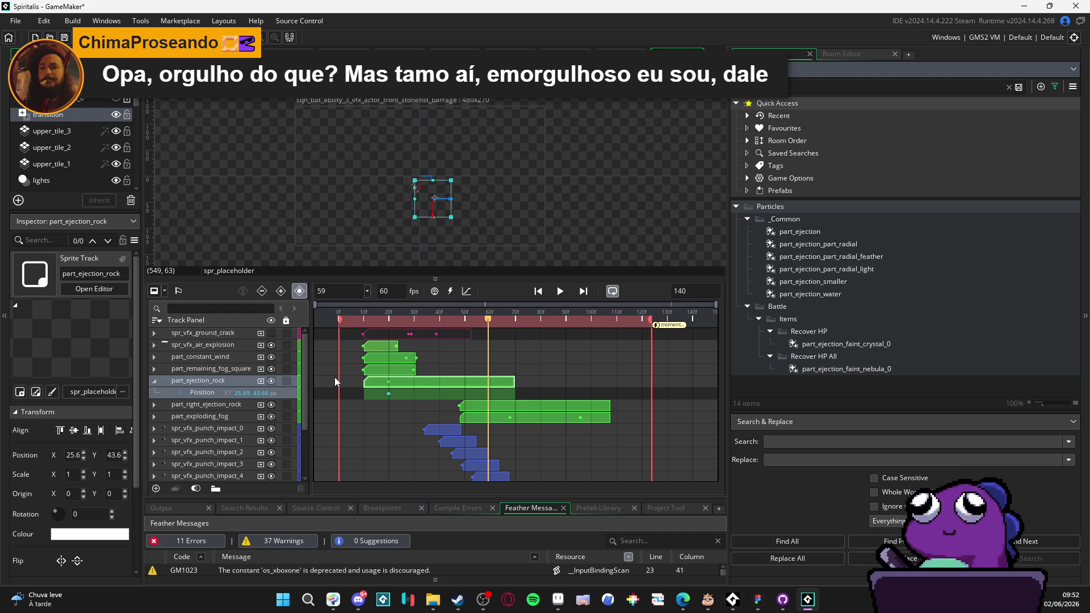
{"action": "left_click", "coordinate": [209, 381]}
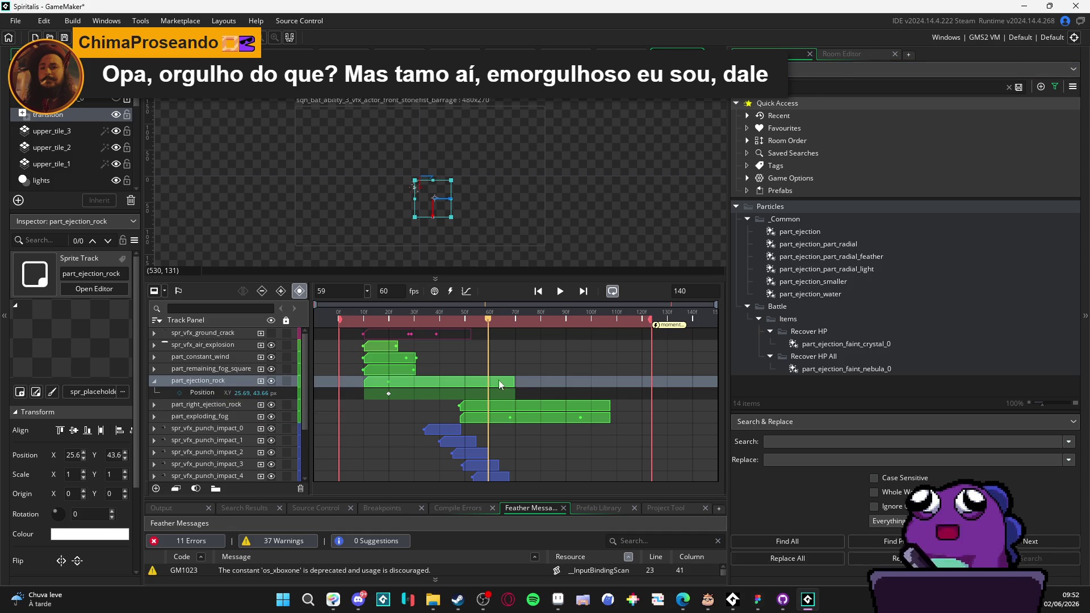
{"action": "left_click", "coordinate": [203, 393]}
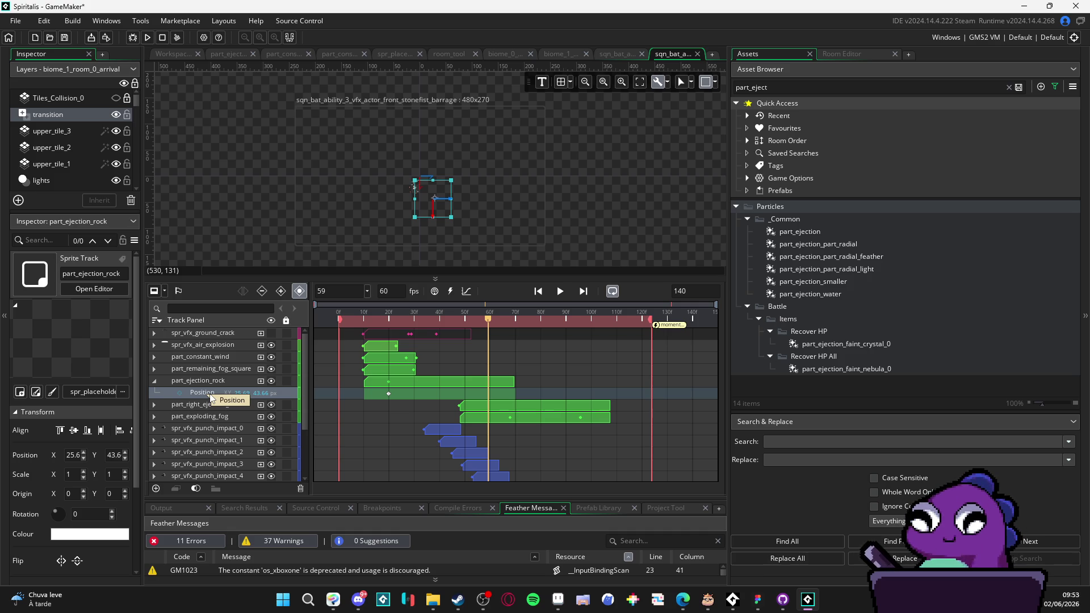
Step: Collapse part_ejection_rock and preview the sequence with the right-ejection and fog tracks selected
{"action": "left_click", "coordinate": [154, 381]}
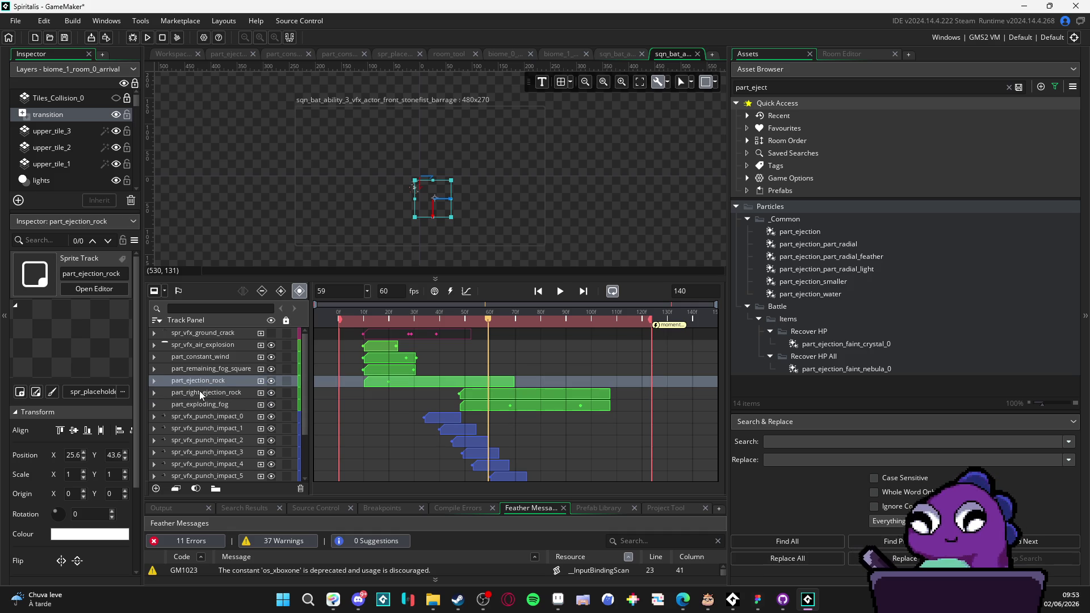
{"action": "left_click", "coordinate": [200, 390]}
{"action": "left_click", "coordinate": [566, 295]}
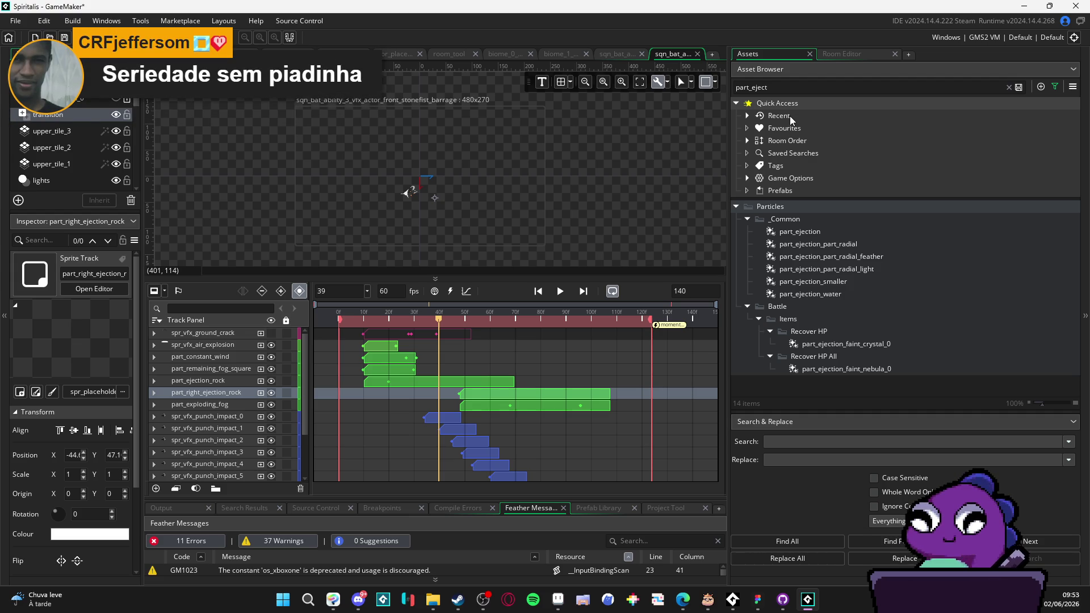
{"action": "left_click", "coordinate": [193, 405]}
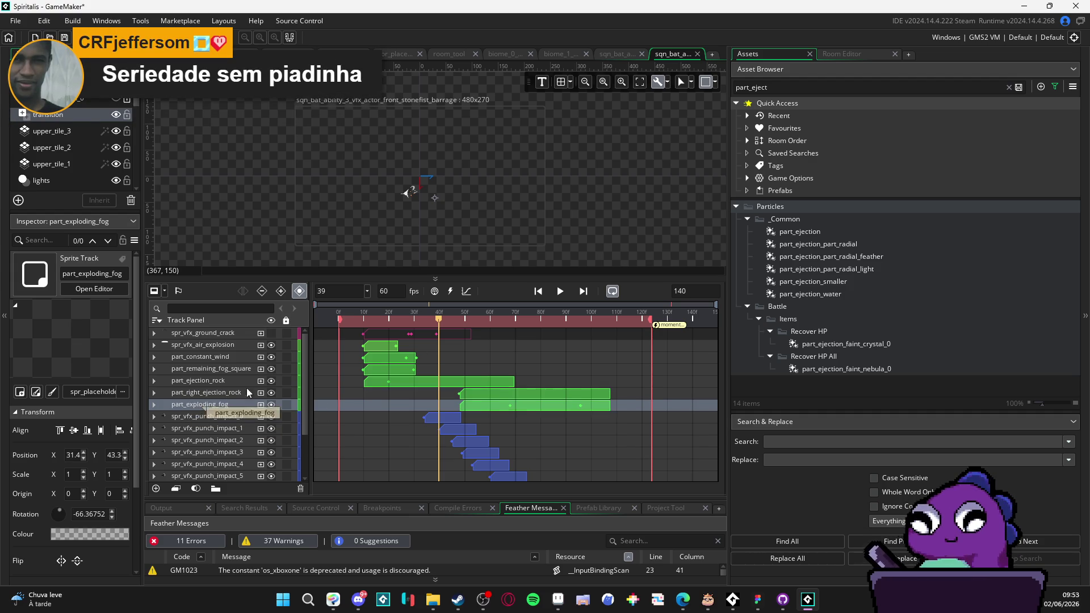
{"action": "left_click", "coordinate": [560, 295]}
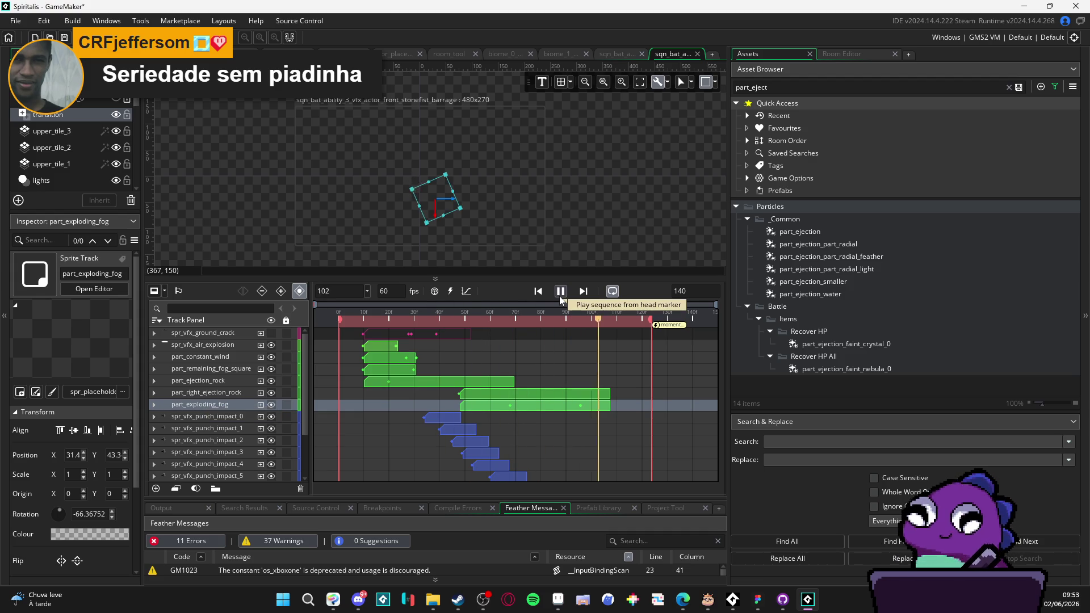
{"action": "left_click", "coordinate": [560, 292]}
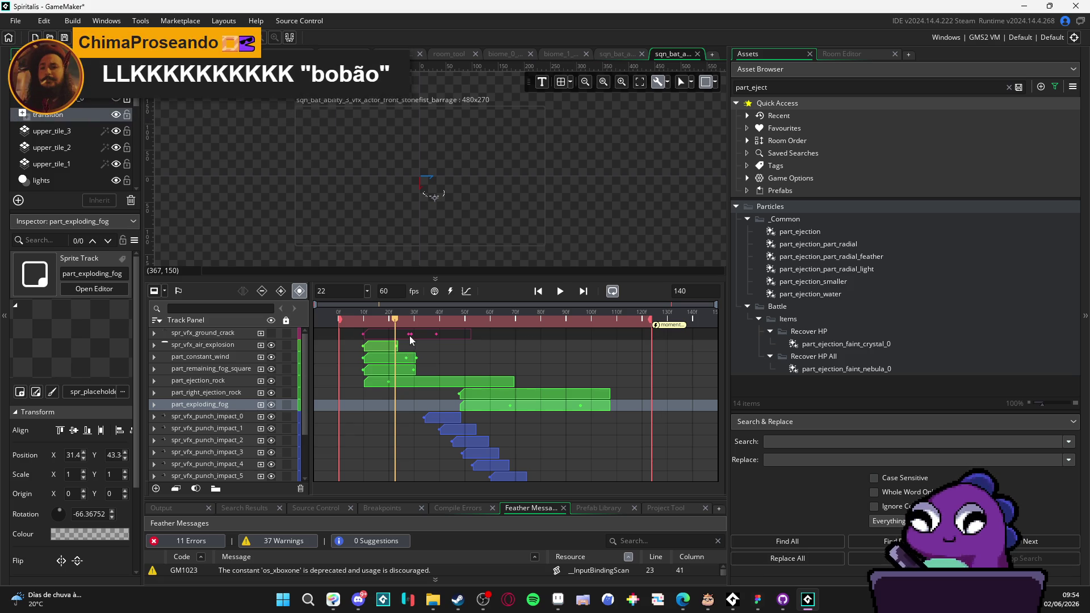
{"action": "mouse_move", "coordinate": [556, 318]}
{"action": "left_mouse_down"}
{"action": "mouse_move", "coordinate": [578, 318]}
{"action": "mouse_move", "coordinate": [299, 293]}
{"action": "left_mouse_up"}
{"action": "key", "text": "space"}
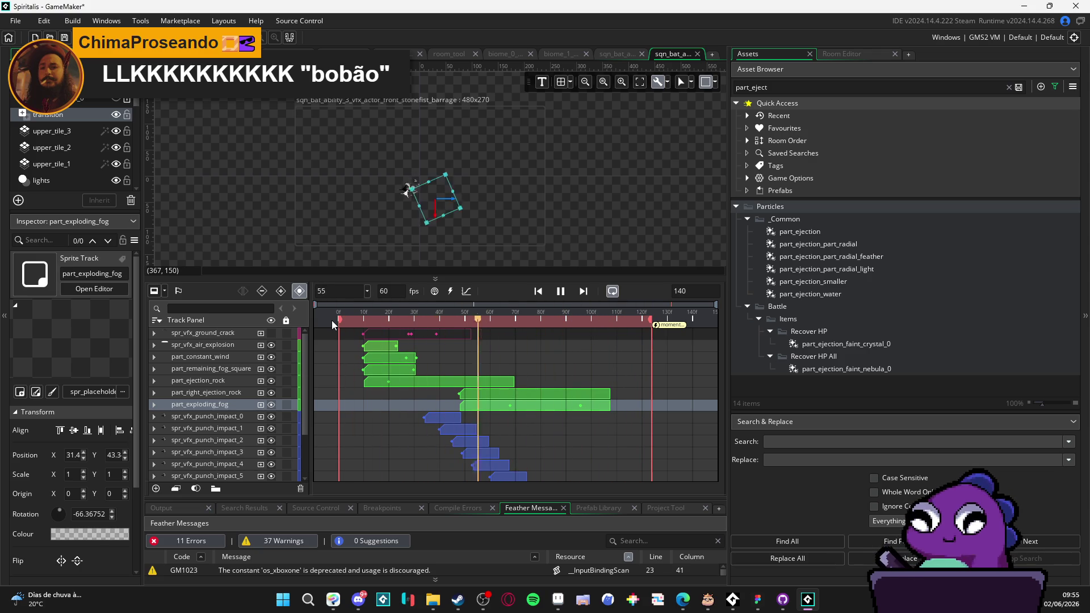
{"action": "key", "text": "space"}
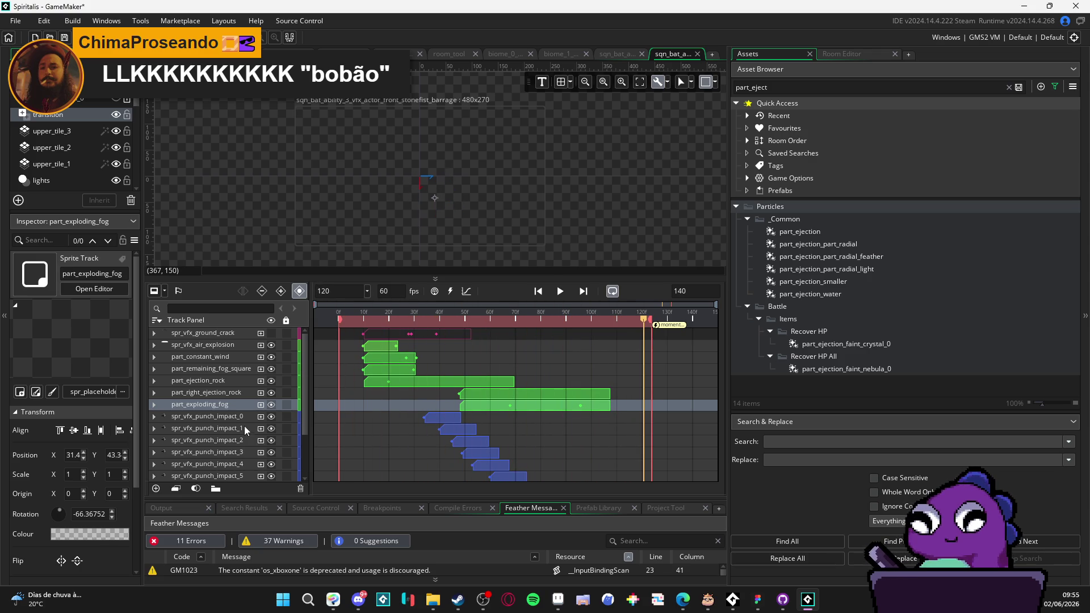
{"action": "left_click", "coordinate": [207, 381]}
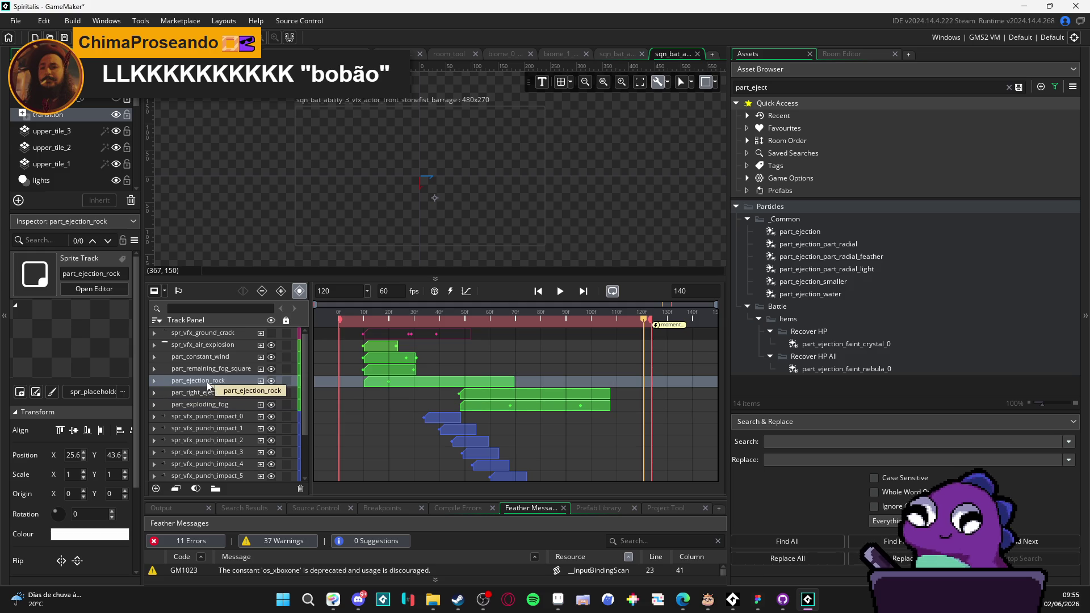
{"action": "mouse_move", "coordinate": [383, 319]}
{"action": "left_mouse_down"}
{"action": "mouse_move", "coordinate": [327, 321]}
{"action": "mouse_move", "coordinate": [631, 319]}
{"action": "mouse_move", "coordinate": [238, 321]}
{"action": "left_mouse_up"}
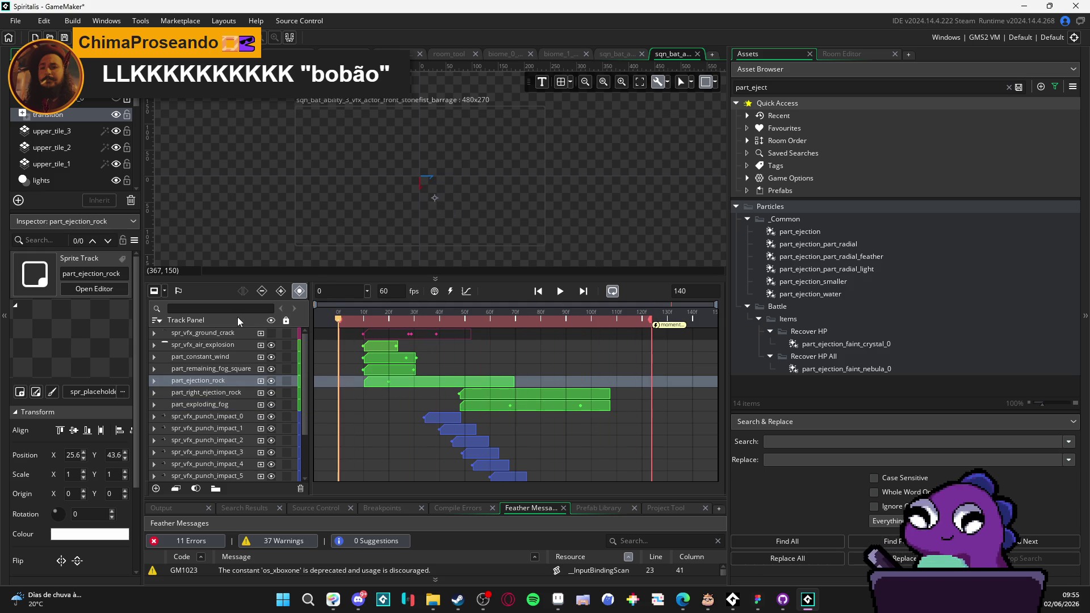
{"action": "left_click", "coordinate": [209, 406]}
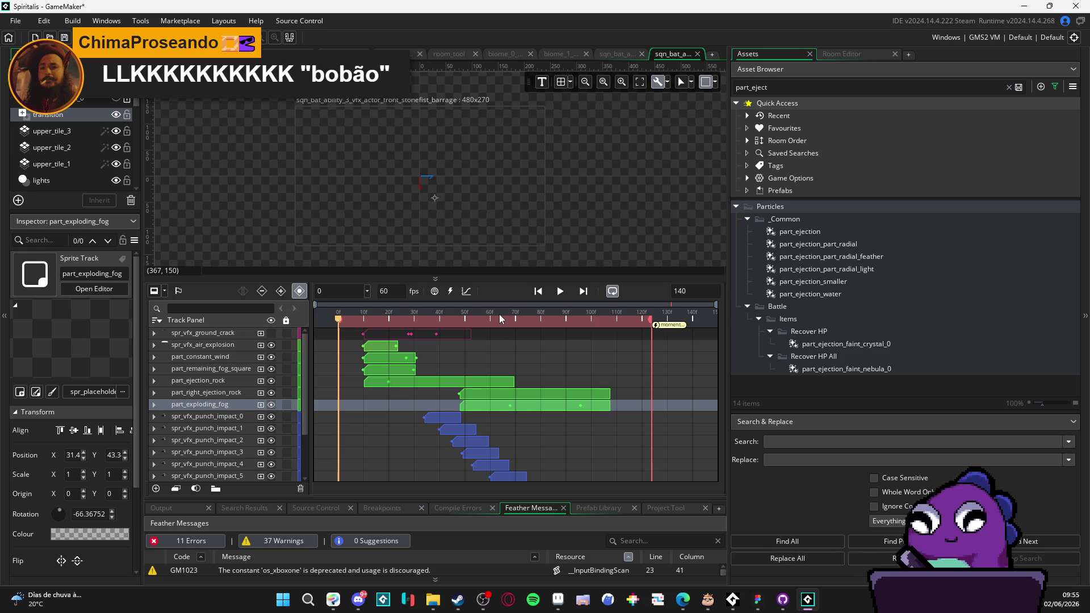
Step: Search the assets for 'exploding' and pick the part_exploding_fog particle system
{"action": "left_click", "coordinate": [793, 86]}
{"action": "key", "text": "ctrl+a"}
{"action": "key", "text": "BackSpace"}
{"action": "type", "text": "exploding"}
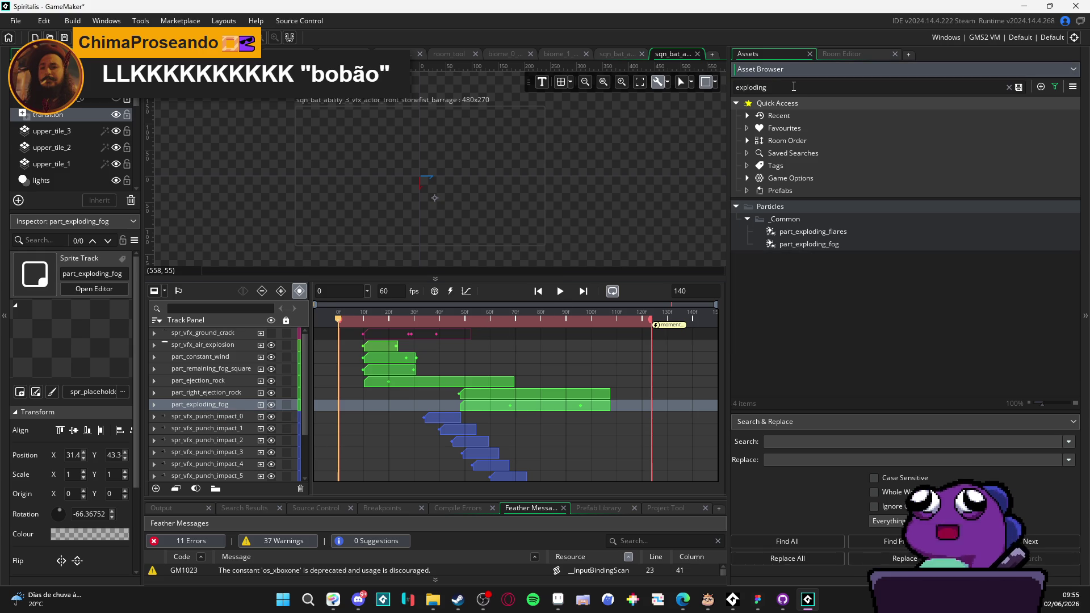
{"action": "left_click", "coordinate": [819, 242]}
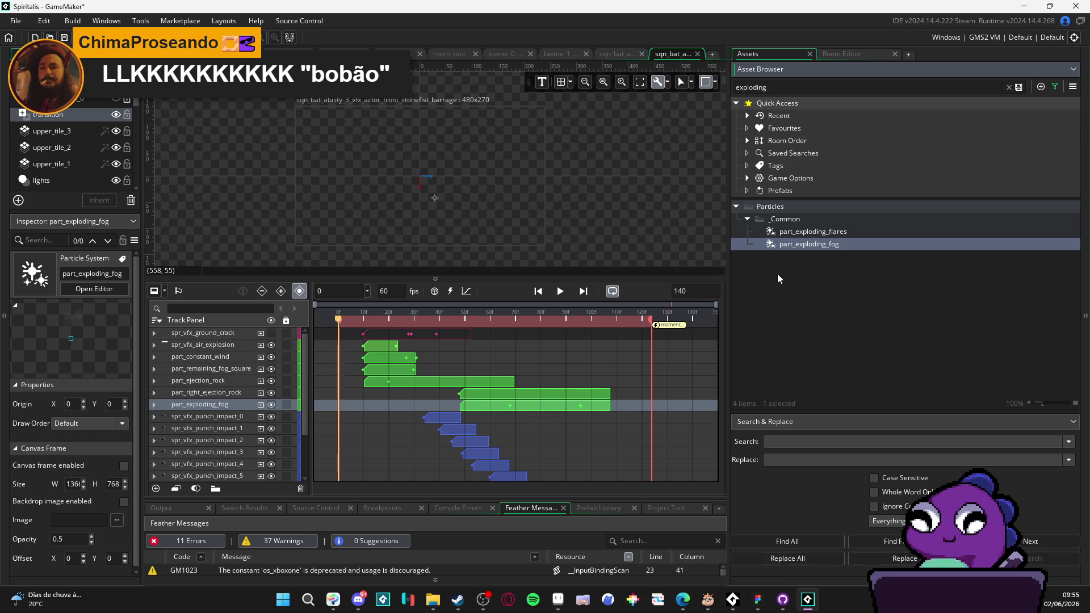
{"action": "left_click", "coordinate": [826, 230]}
{"action": "left_click", "coordinate": [818, 244]}
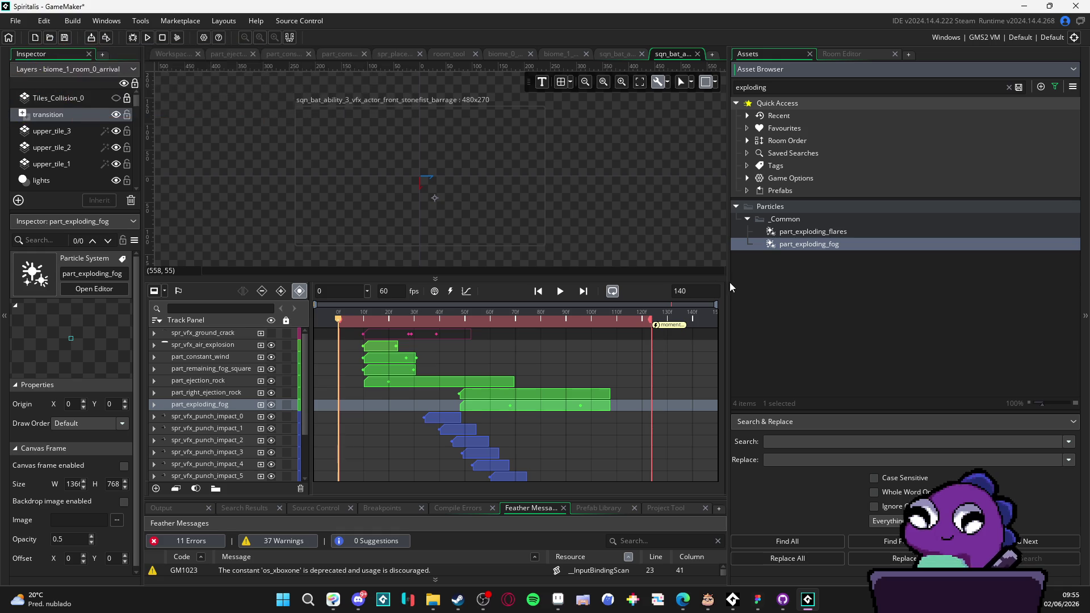
Step: Set the playhead to frame 13 and drop part_exploding_fog into the sequence as a new track
{"action": "mouse_move", "coordinate": [511, 321]}
{"action": "left_mouse_down"}
{"action": "mouse_move", "coordinate": [366, 322]}
{"action": "mouse_move", "coordinate": [479, 325]}
{"action": "mouse_move", "coordinate": [611, 357]}
{"action": "mouse_move", "coordinate": [240, 327]}
{"action": "left_mouse_up"}
{"action": "key", "text": "space"}
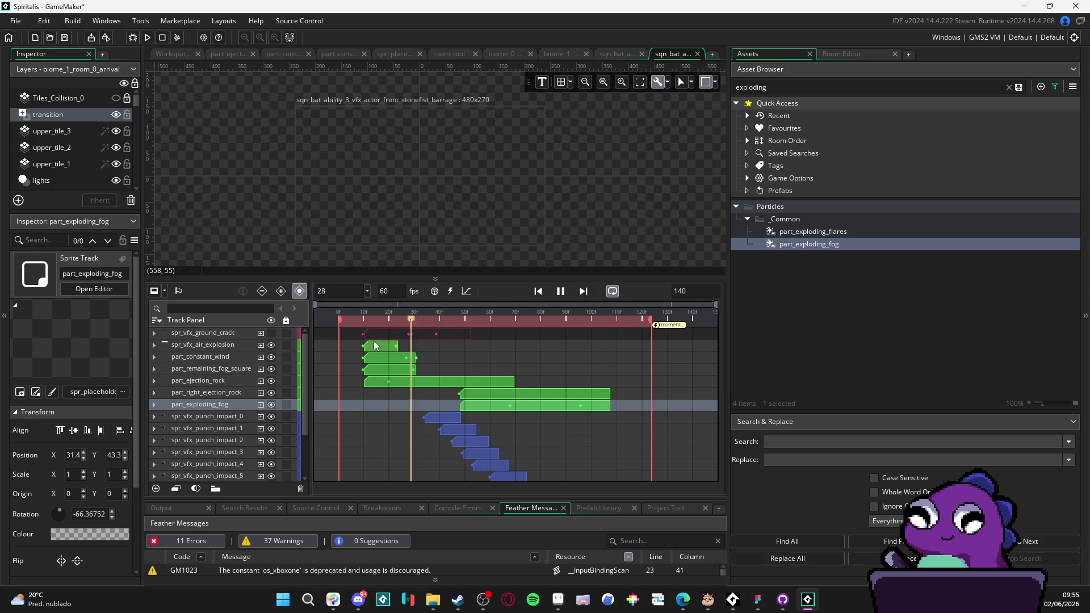
{"action": "left_click", "coordinate": [380, 329]}
{"action": "mouse_move", "coordinate": [372, 331]}
{"action": "left_mouse_down"}
{"action": "mouse_move", "coordinate": [347, 332]}
{"action": "mouse_move", "coordinate": [377, 334]}
{"action": "mouse_move", "coordinate": [347, 332]}
{"action": "mouse_move", "coordinate": [363, 333]}
{"action": "left_mouse_up"}
{"action": "scroll", "coordinate": [223, 400], "scroll_direction": "down", "scroll_amount": 3}
{"action": "scroll", "coordinate": [224, 400], "scroll_direction": "up", "scroll_amount": 3}
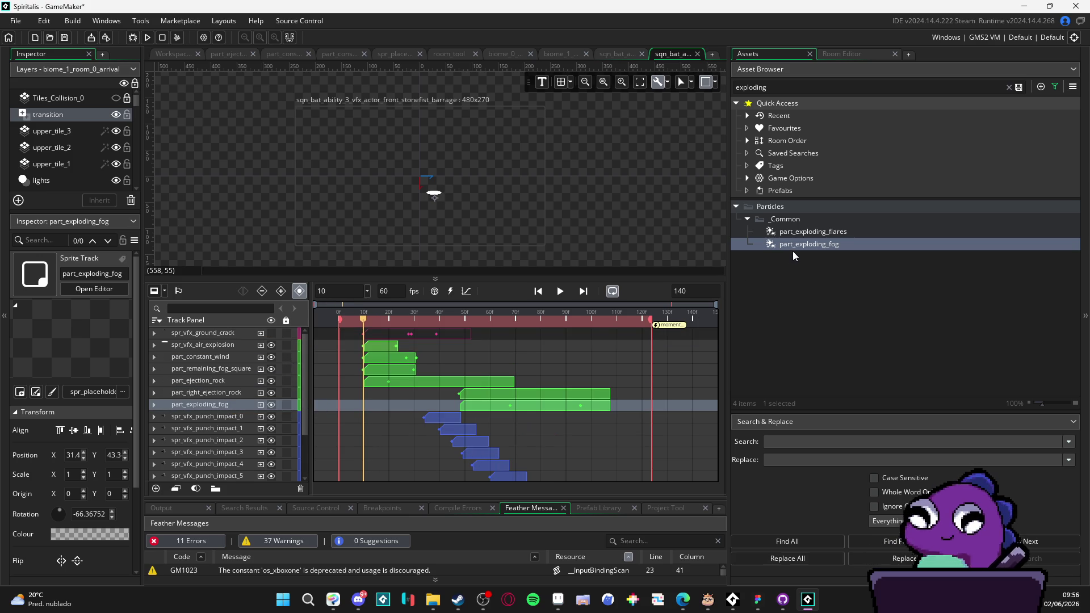
{"action": "left_click_drag", "start_coordinate": [803, 245], "coordinate": [437, 202]}
{"action": "scroll", "coordinate": [438, 203], "scroll_direction": "up", "scroll_amount": 5}
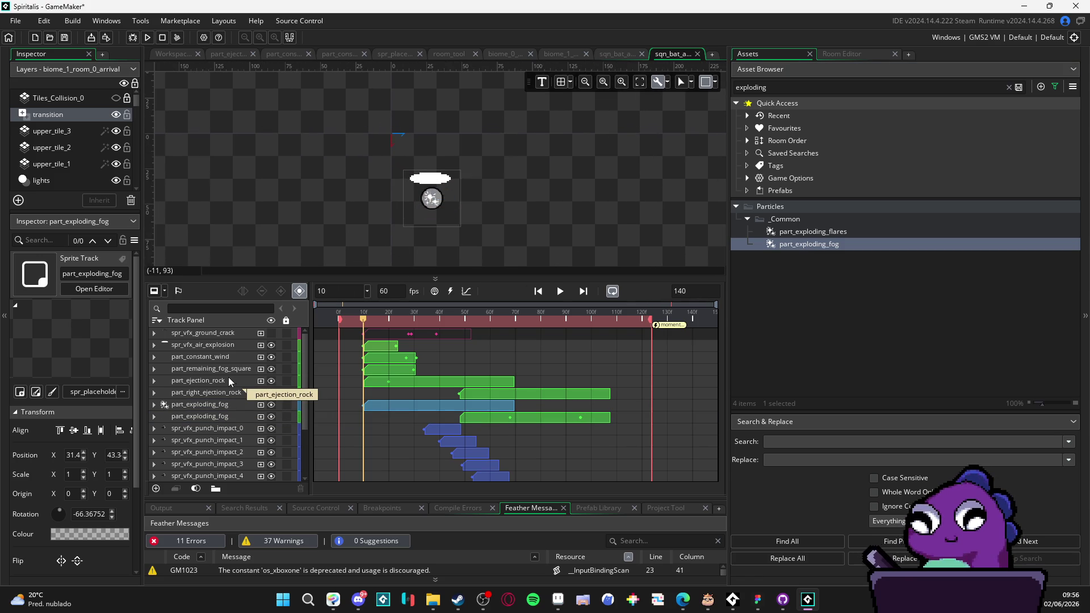
Step: Delete the duplicate fog track and rotate the part_exploding_fog particle to about -58.98°
{"action": "left_click", "coordinate": [227, 417]}
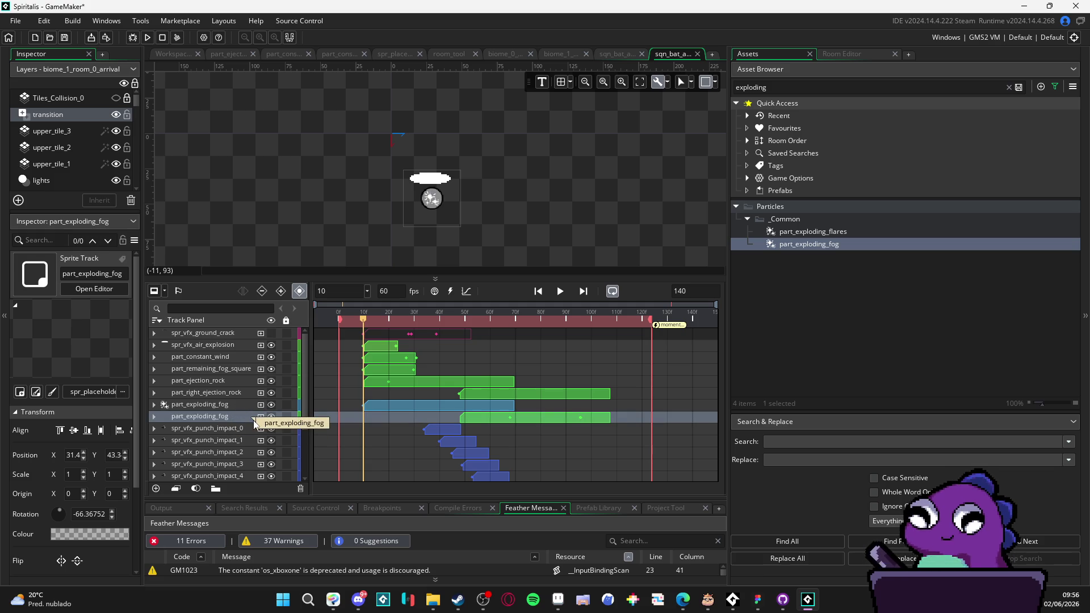
{"action": "key", "text": "Delete"}
{"action": "left_click", "coordinate": [216, 405]}
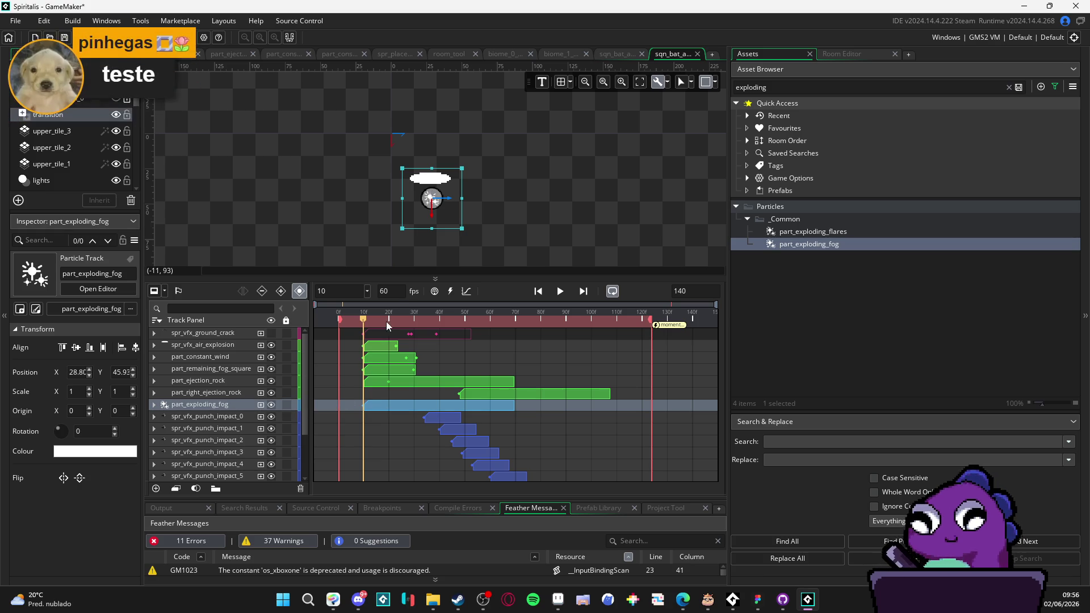
{"action": "left_click", "coordinate": [383, 407]}
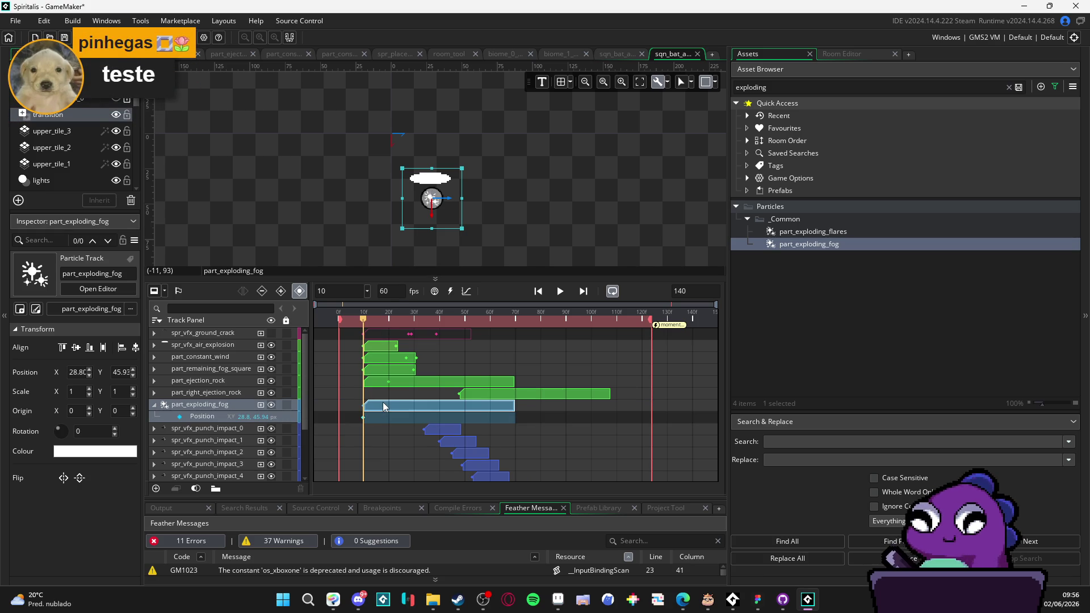
{"action": "mouse_move", "coordinate": [469, 163]}
{"action": "left_mouse_down"}
{"action": "mouse_move", "coordinate": [487, 214]}
{"action": "mouse_move", "coordinate": [433, 183]}
{"action": "mouse_move", "coordinate": [442, 194]}
{"action": "left_mouse_up"}
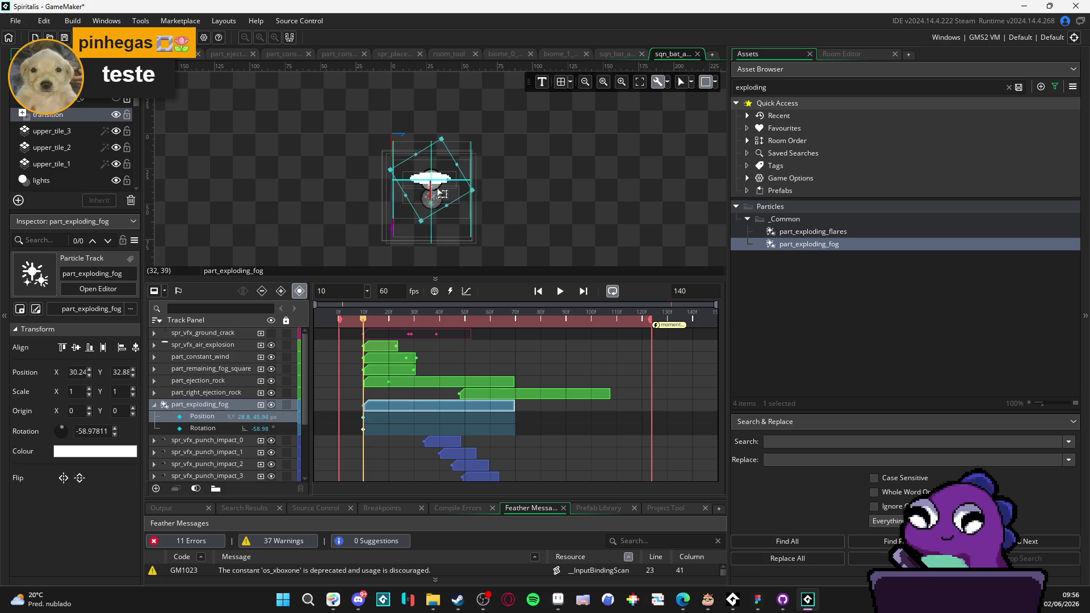
{"action": "left_click", "coordinate": [399, 317]}
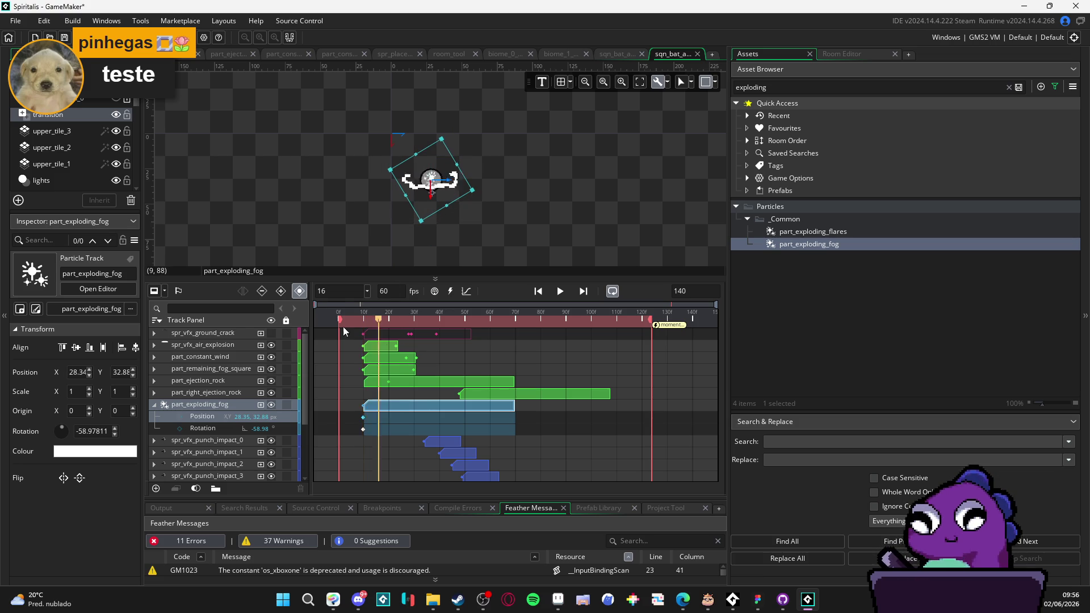
Step: Add a Colour Multiply to part_exploding_fog at frame 10 with a lowered alpha
{"action": "key", "text": "space"}
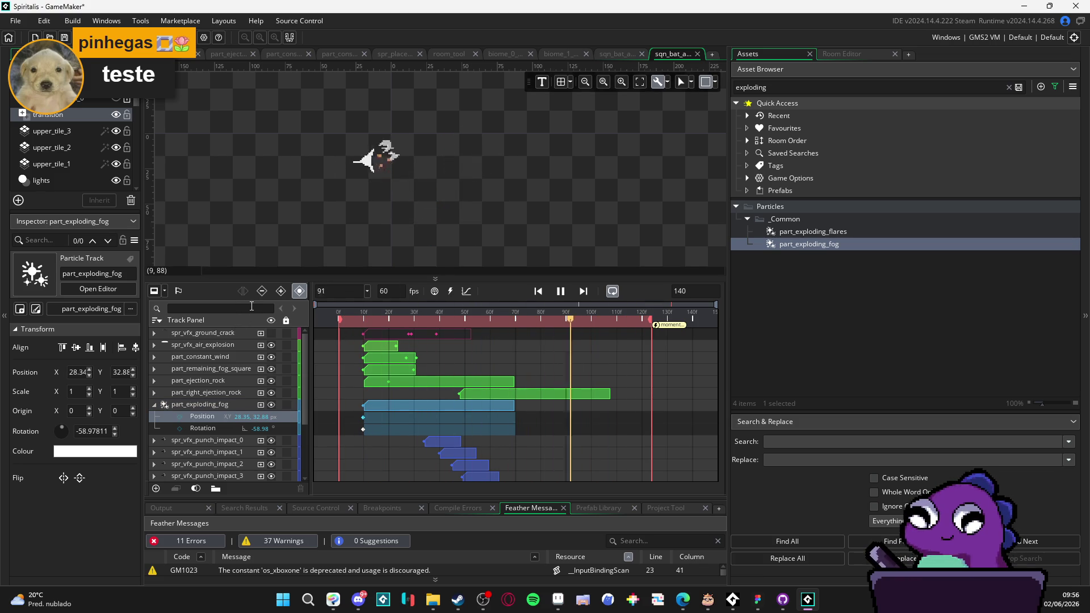
{"action": "key", "text": "space"}
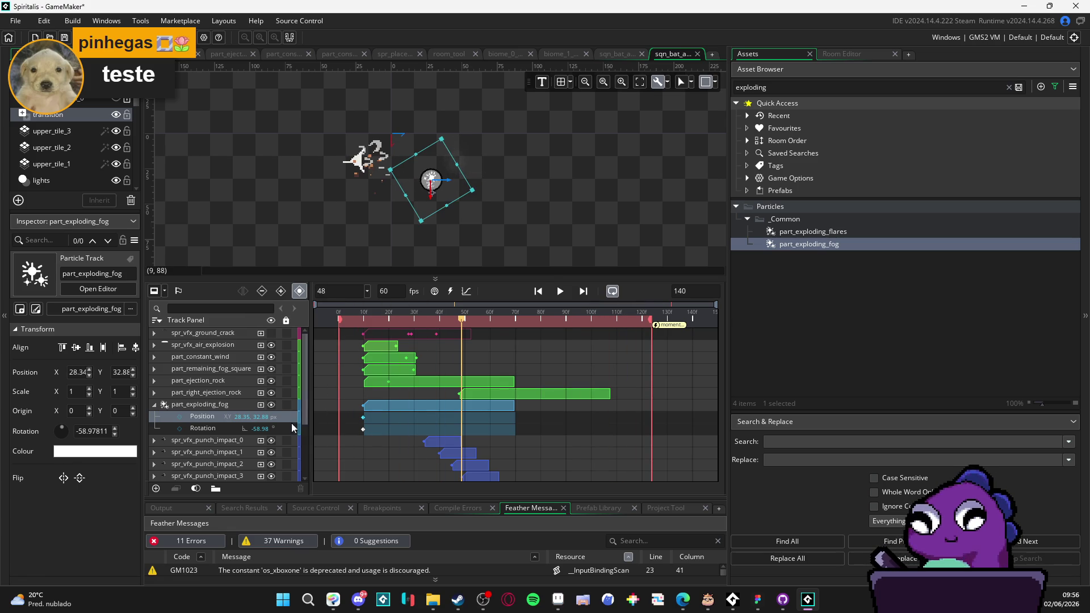
{"action": "left_click", "coordinate": [220, 404]}
{"action": "left_click_drag", "start_coordinate": [462, 319], "coordinate": [365, 325]}
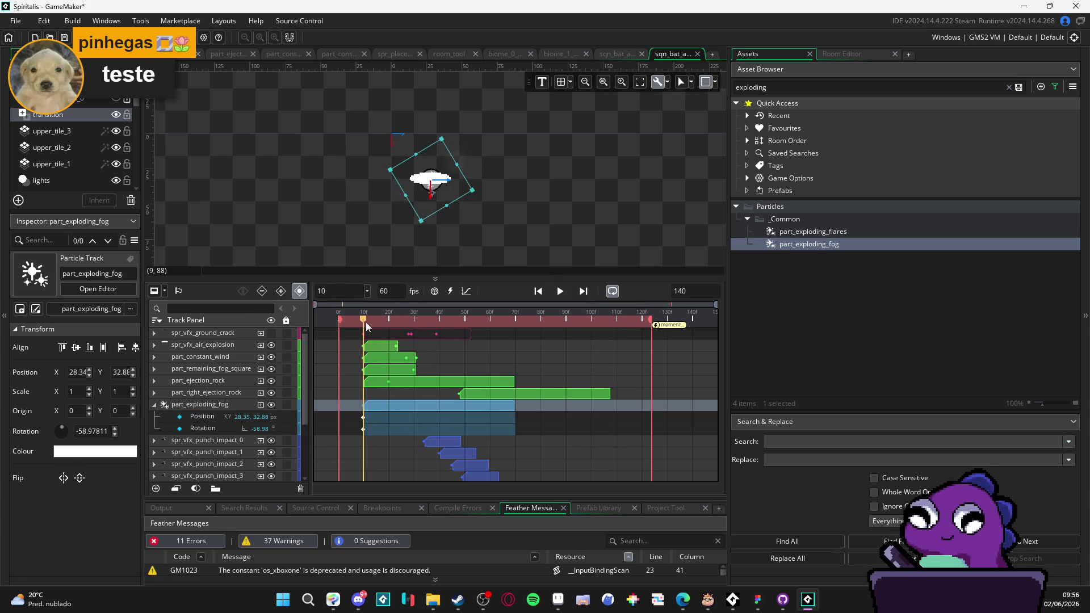
{"action": "left_click", "coordinate": [261, 404]}
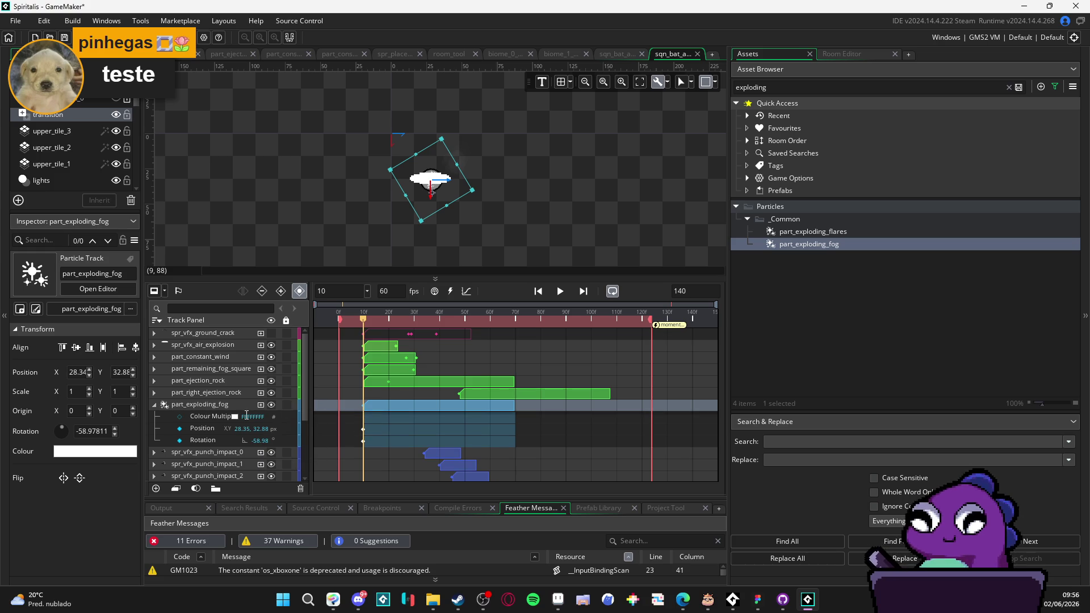
{"action": "left_click", "coordinate": [235, 417]}
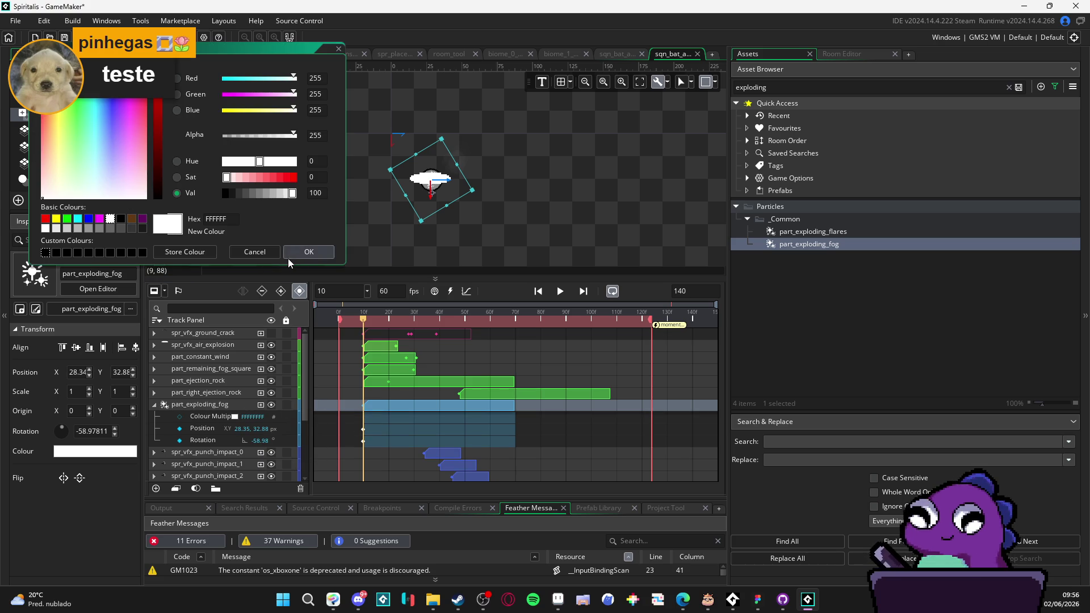
{"action": "left_click", "coordinate": [269, 253]}
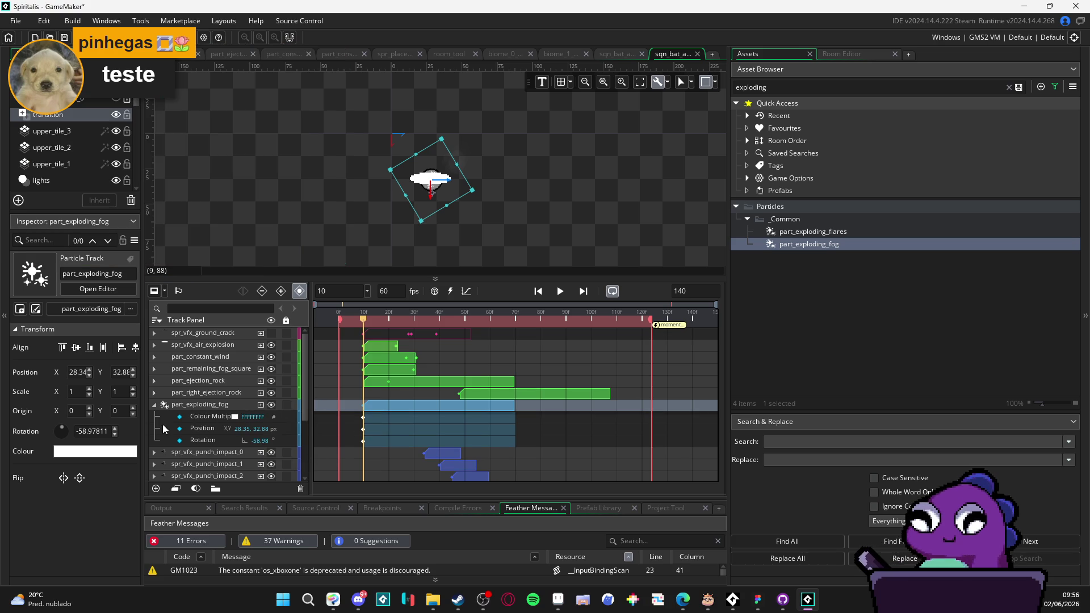
{"action": "left_click", "coordinate": [235, 417]}
{"action": "left_click", "coordinate": [257, 138]}
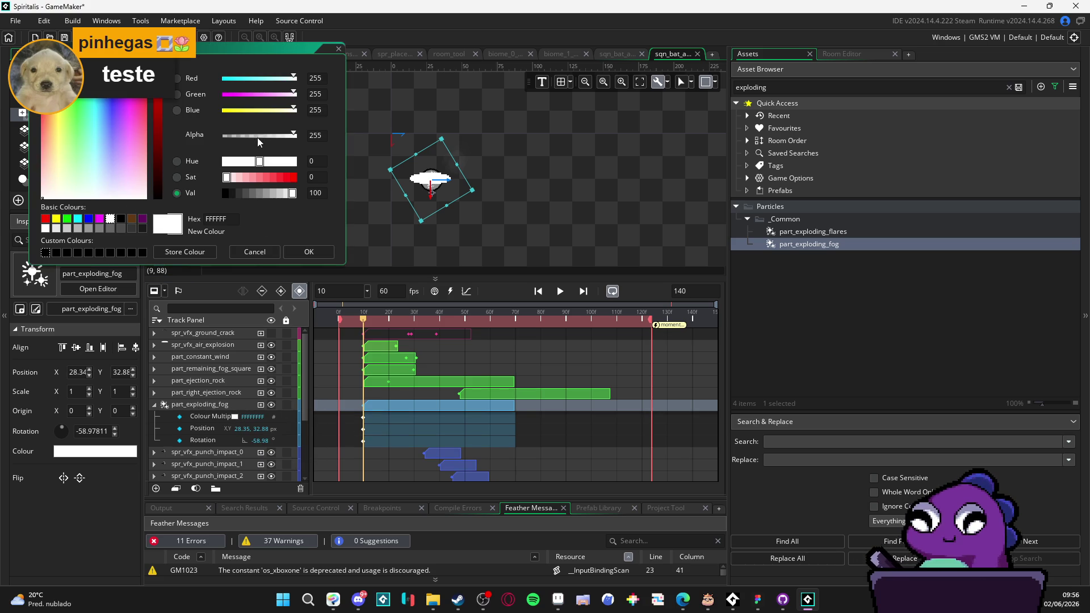
{"action": "left_click", "coordinate": [305, 255]}
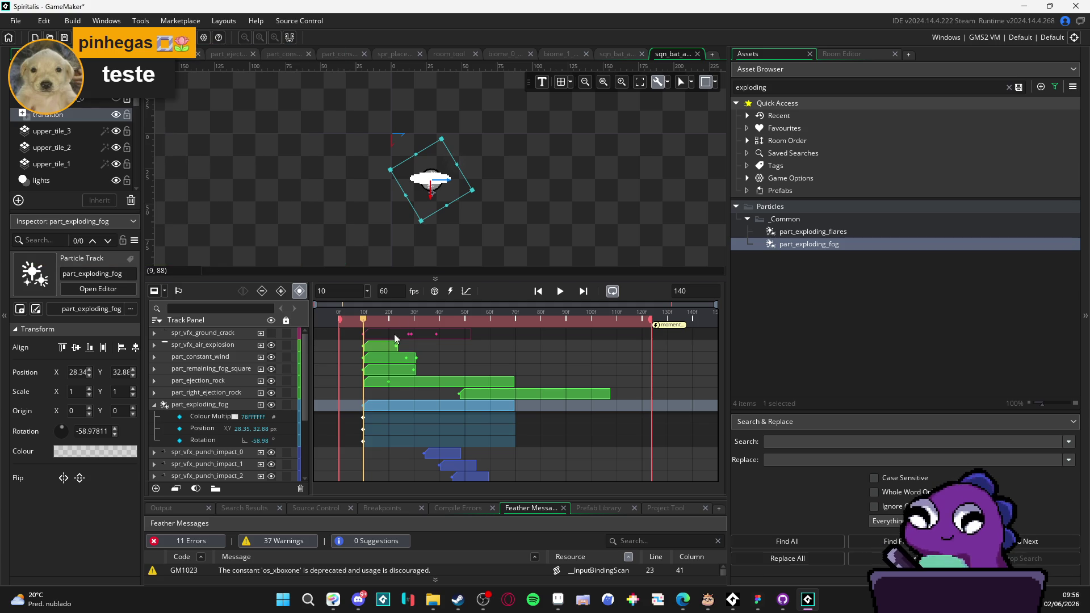
Step: Lower the fog's Colour Multiply alpha to 49 (31FFFFFF) and preview the sequence
{"action": "mouse_move", "coordinate": [404, 318]}
{"action": "left_mouse_down"}
{"action": "mouse_move", "coordinate": [488, 319]}
{"action": "mouse_move", "coordinate": [294, 321]}
{"action": "left_mouse_up"}
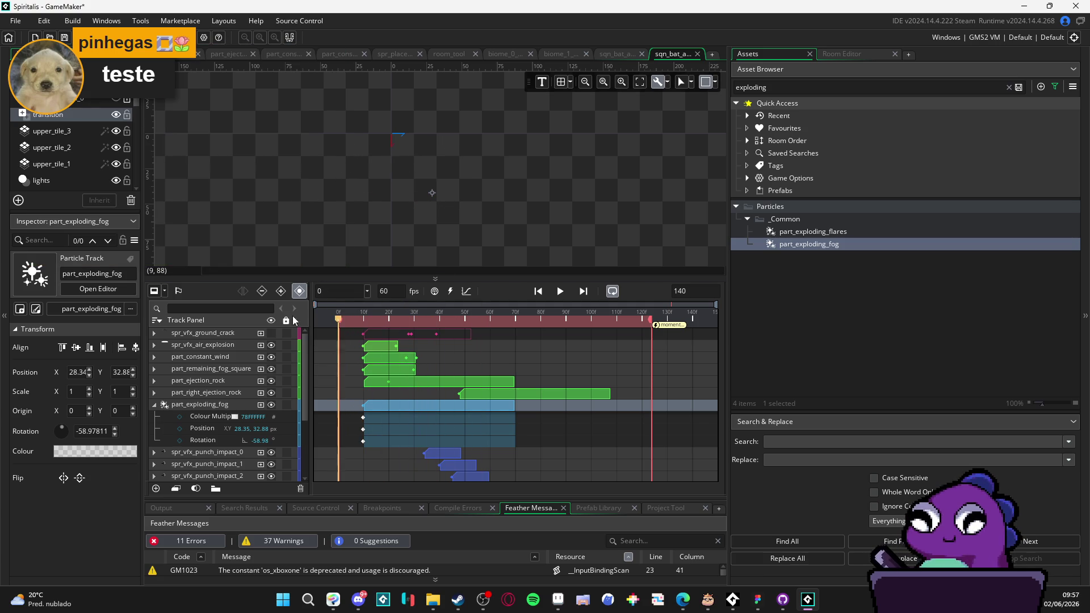
{"action": "left_click", "coordinate": [559, 291]}
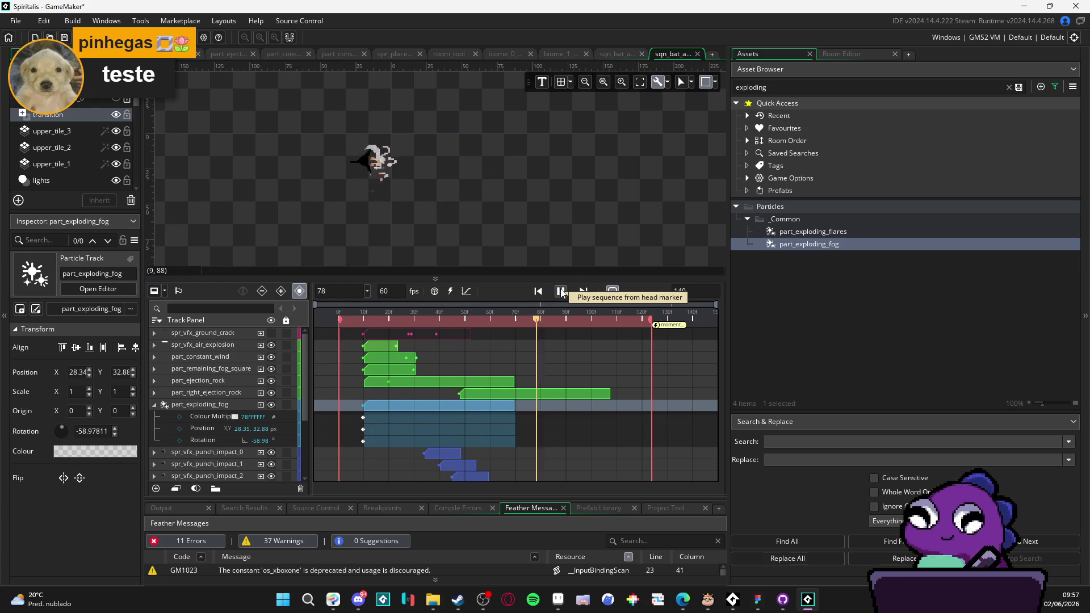
{"action": "left_click", "coordinate": [561, 291]}
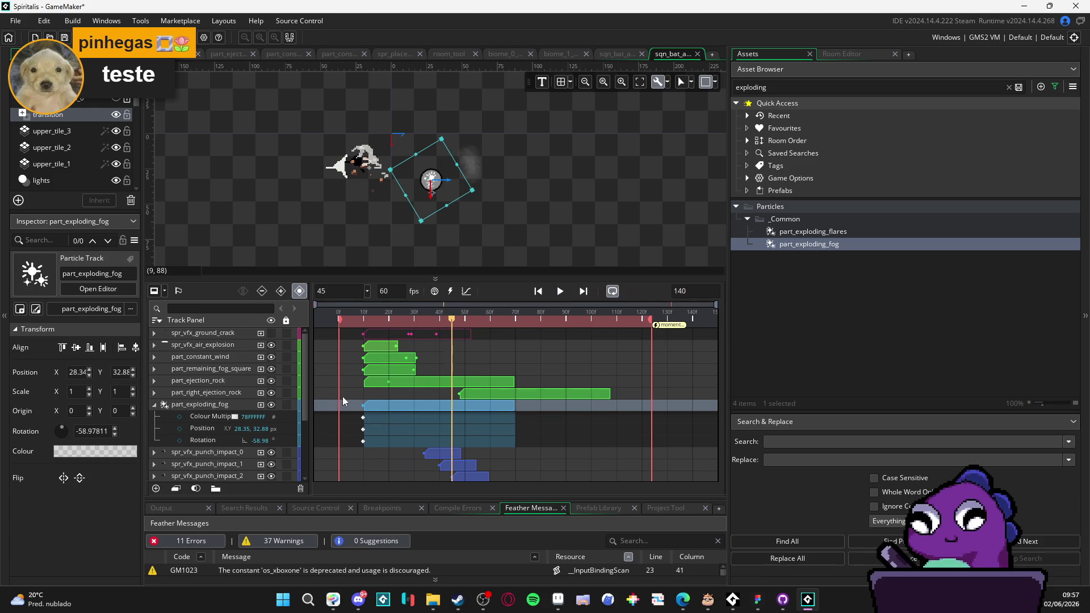
{"action": "left_click_drag", "start_coordinate": [395, 320], "coordinate": [363, 319]}
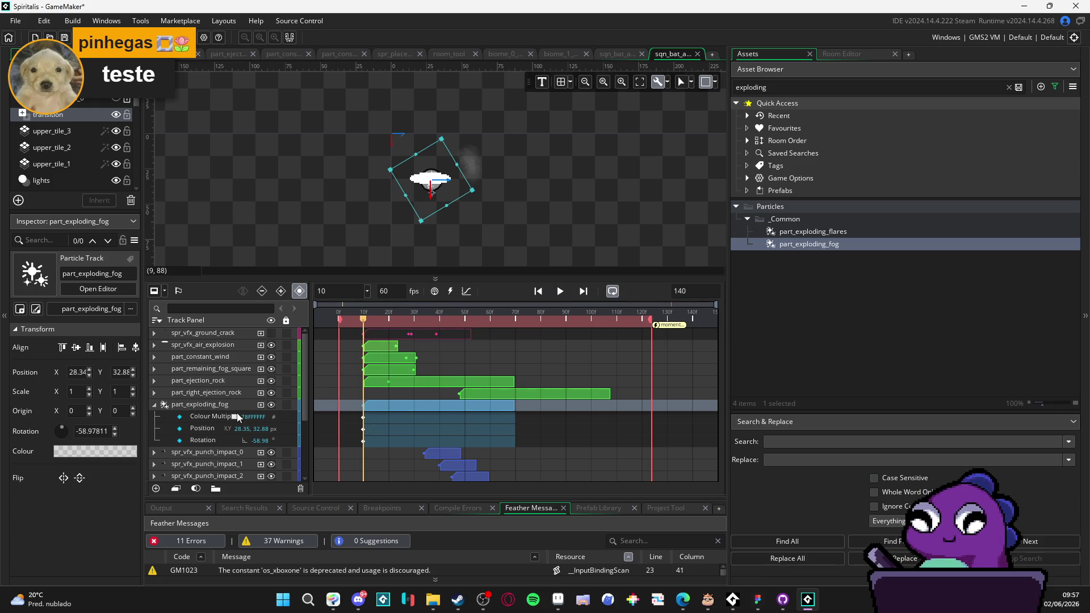
{"action": "left_click", "coordinate": [236, 416]}
{"action": "left_click", "coordinate": [239, 136]}
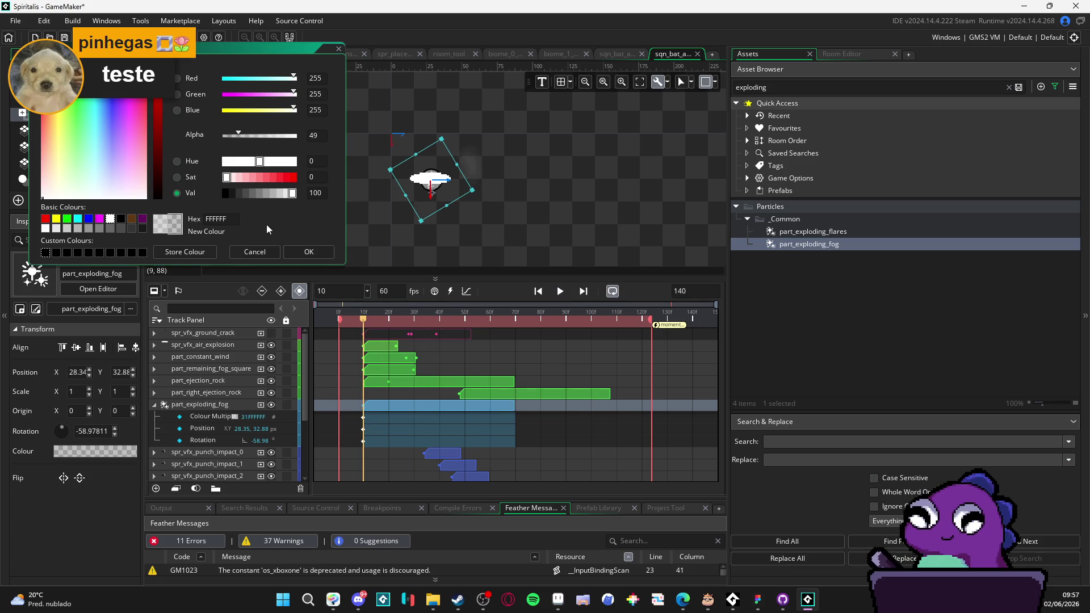
{"action": "left_click", "coordinate": [309, 254]}
{"action": "left_click", "coordinate": [561, 294]}
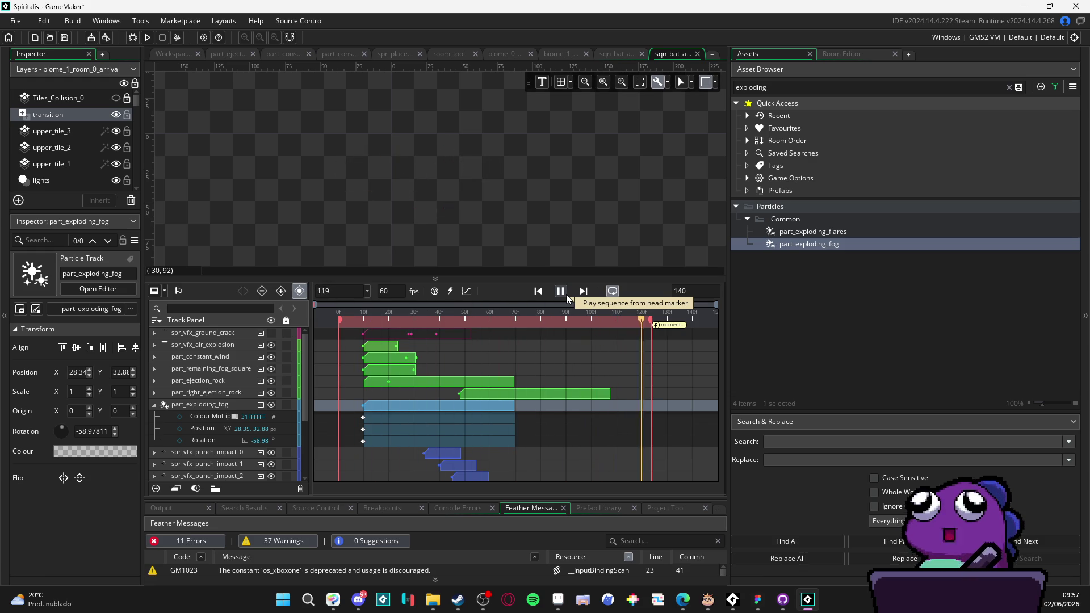
Step: Stop playback, collapse the part_exploding_fog rows, and compare the part_ejection_rock and part_right_ejection_rock tracks
{"action": "left_click", "coordinate": [567, 294]}
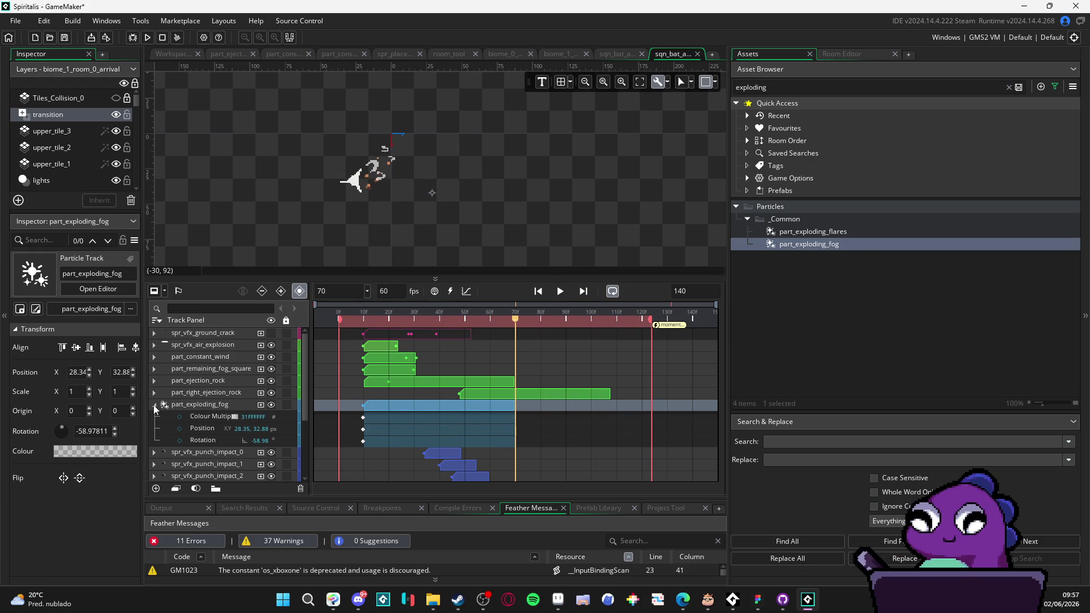
{"action": "left_click", "coordinate": [154, 406]}
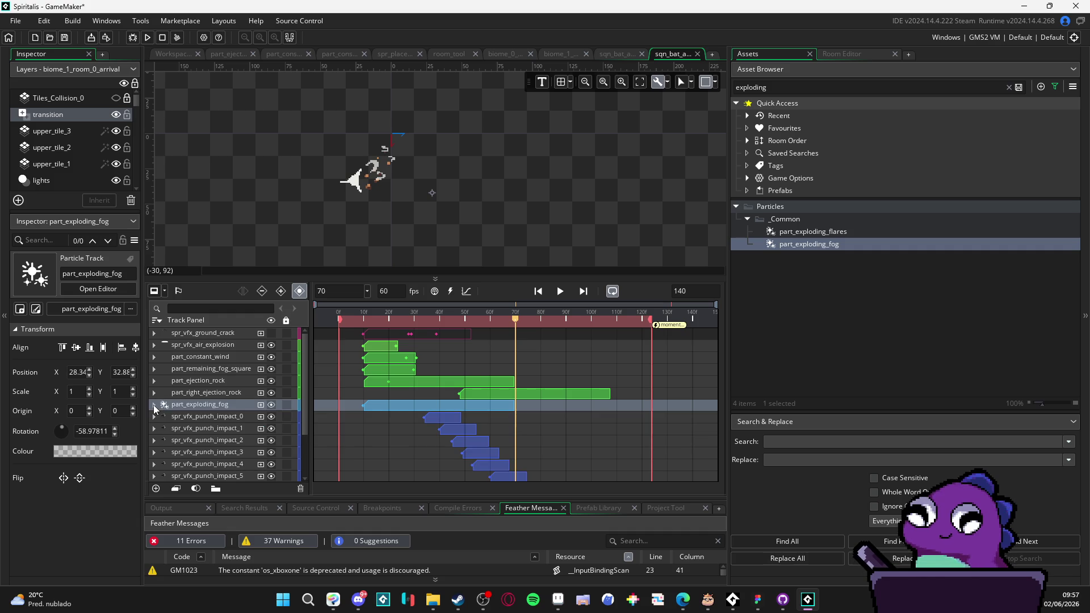
{"action": "left_click", "coordinate": [213, 397]}
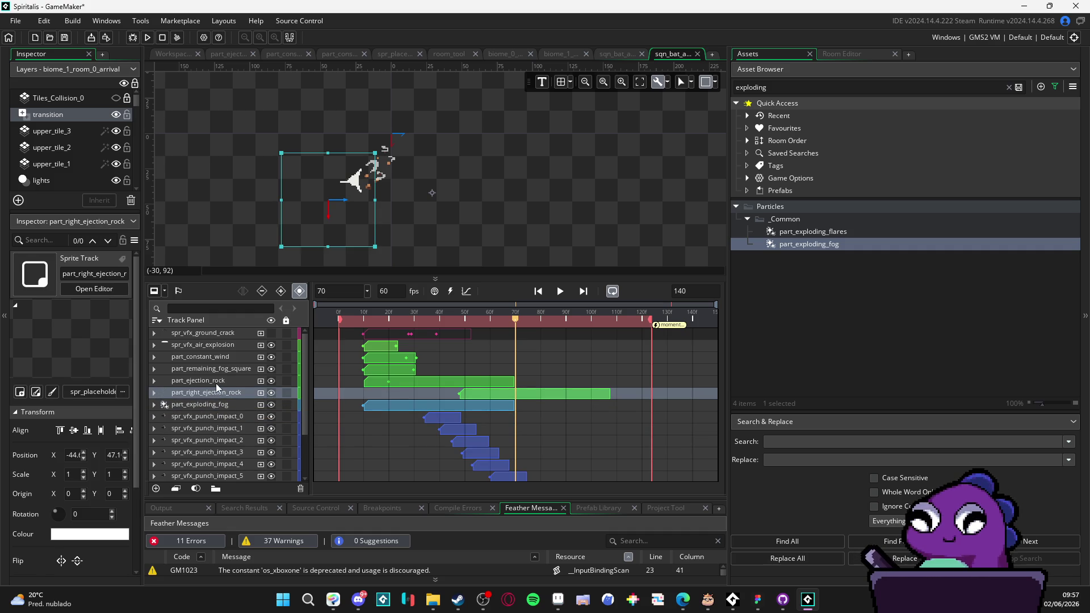
{"action": "left_click", "coordinate": [220, 384]}
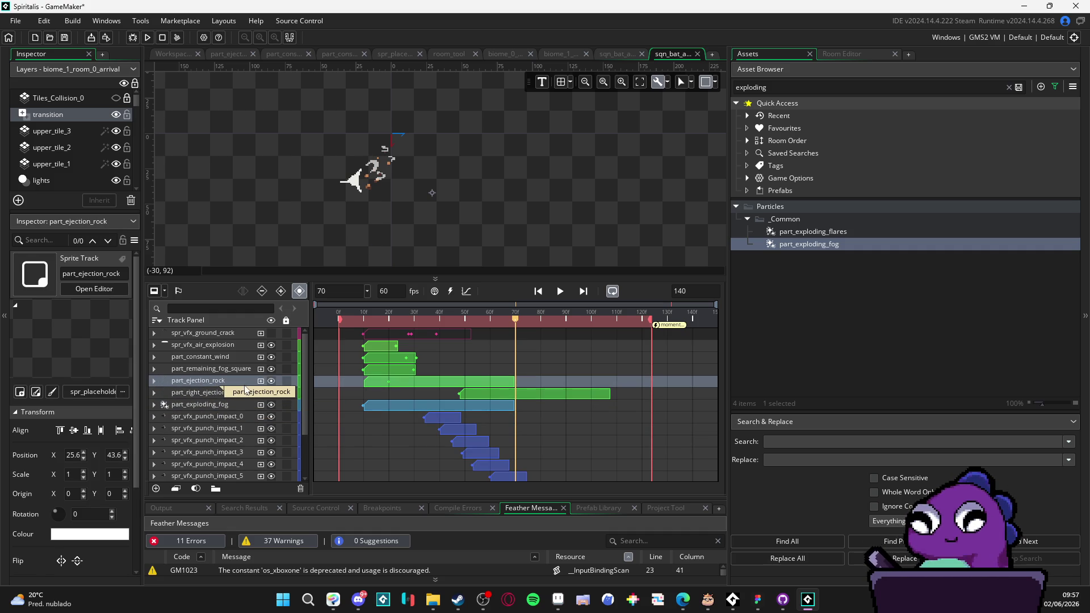
{"action": "left_click", "coordinate": [233, 397]}
{"action": "left_click", "coordinate": [219, 384]}
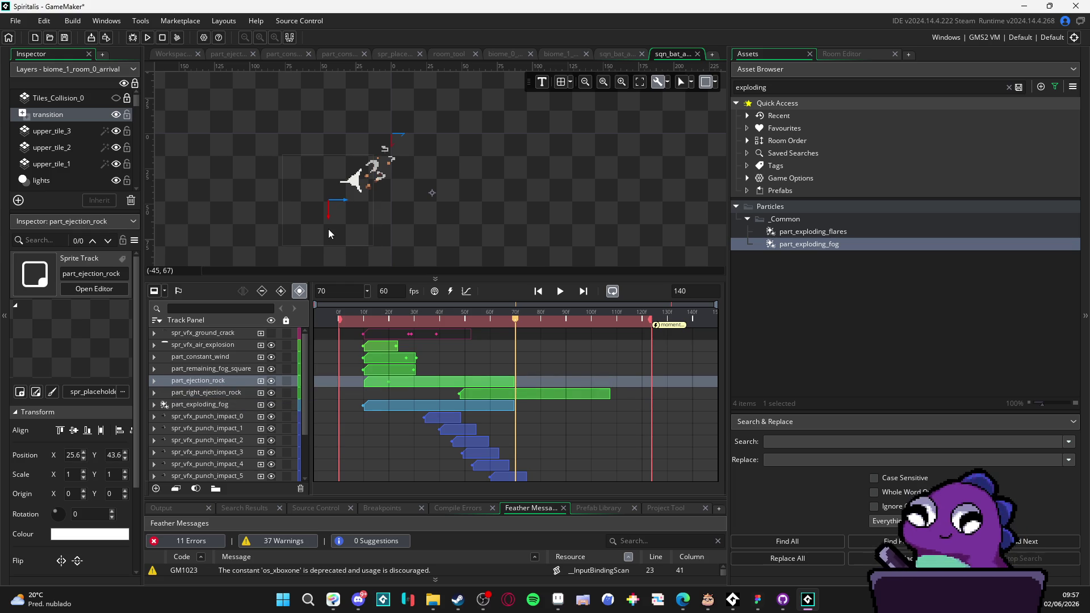
{"action": "left_click", "coordinate": [804, 85]}
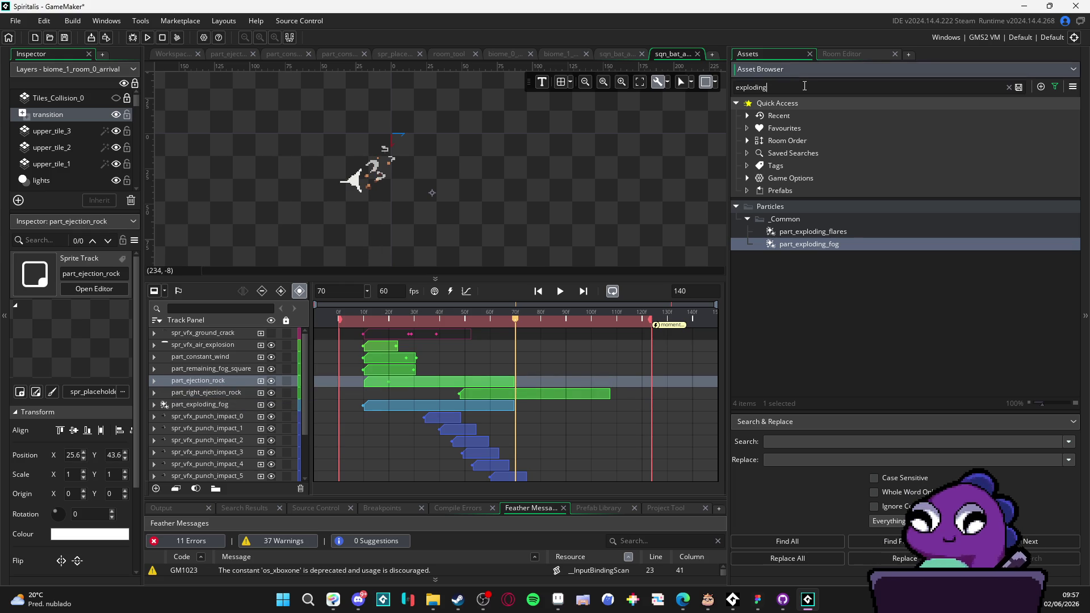
{"action": "key", "text": "ctrl+a"}
{"action": "type", "text": "s"}
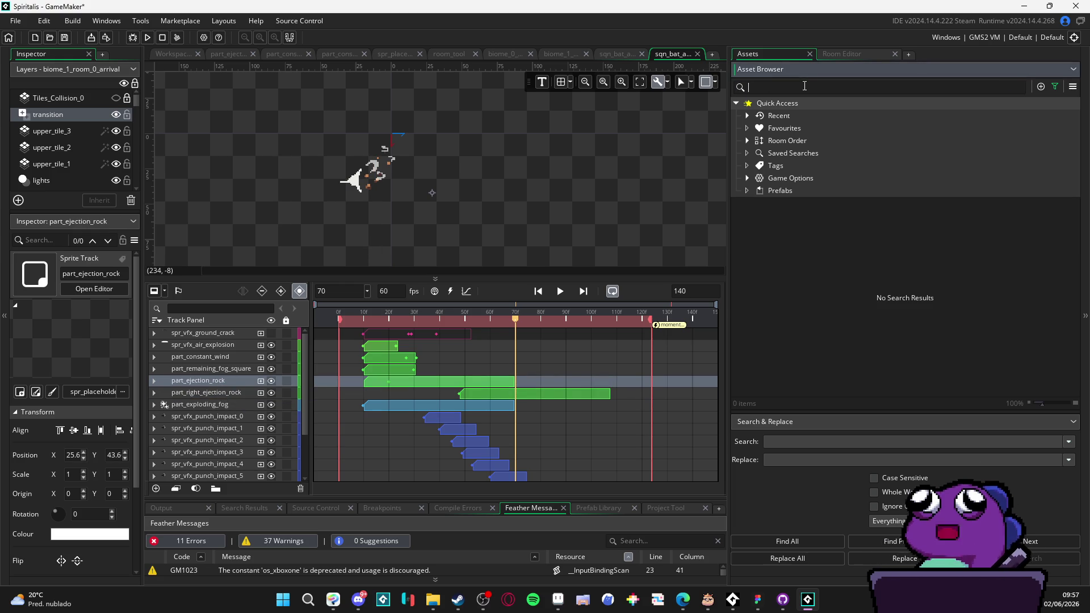
{"action": "type", "text": "tone"}
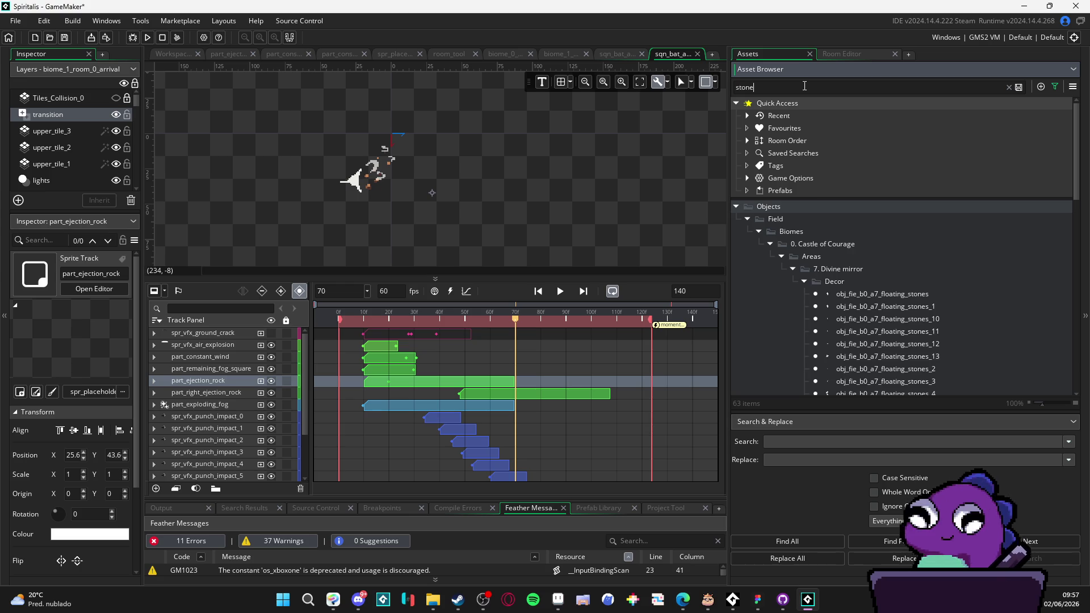
{"action": "scroll", "coordinate": [909, 372], "scroll_direction": "down", "scroll_amount": 3}
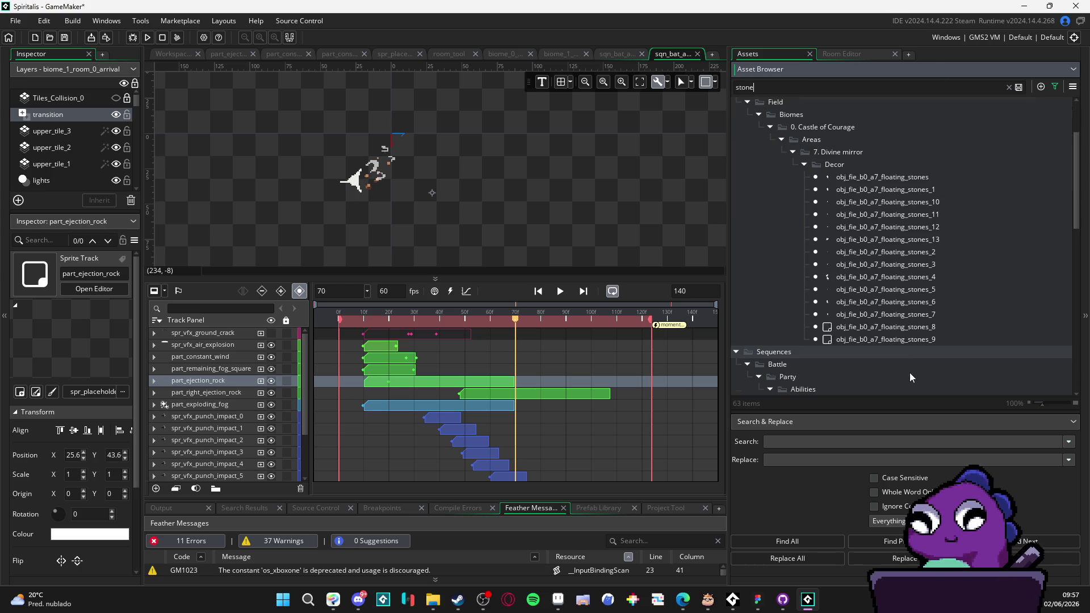
{"action": "left_click", "coordinate": [917, 339]}
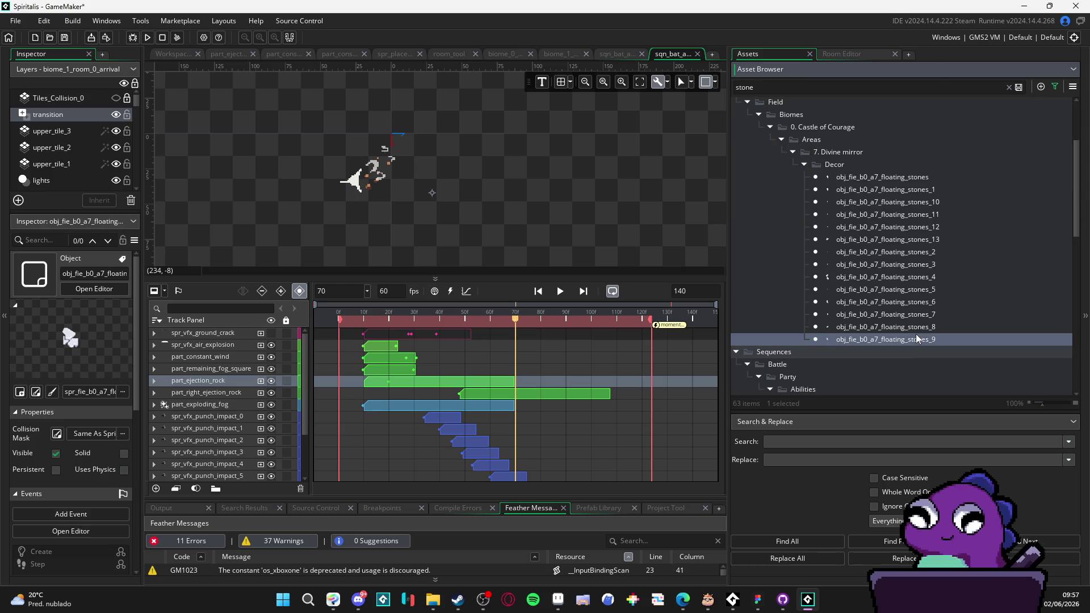
{"action": "left_click", "coordinate": [953, 264]}
{"action": "scroll", "coordinate": [952, 264], "scroll_direction": "down", "scroll_amount": 3}
{"action": "scroll", "coordinate": [952, 264], "scroll_direction": "down", "scroll_amount": 4}
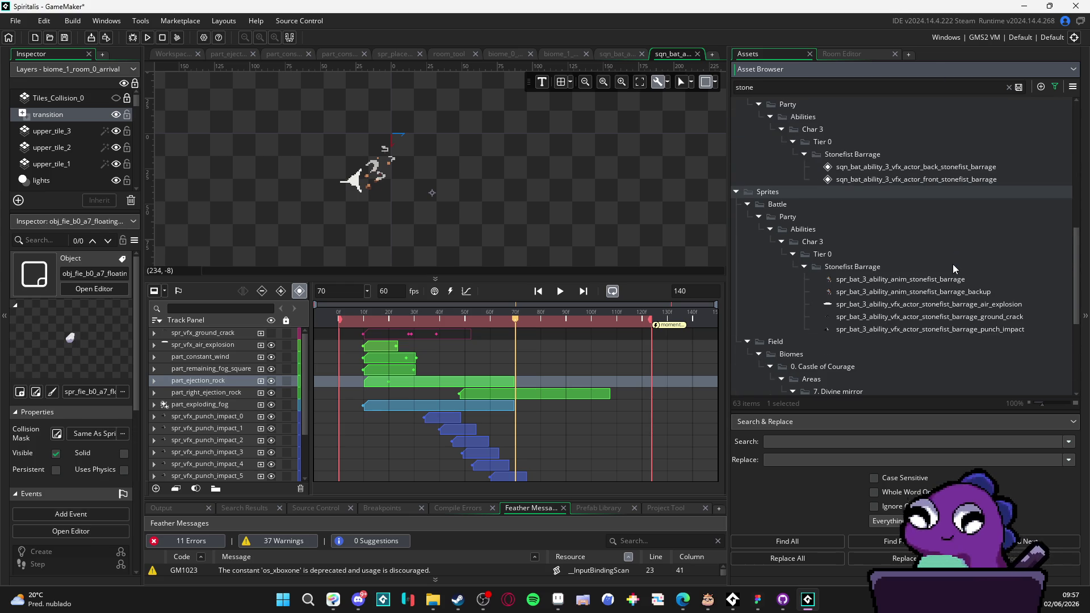
{"action": "scroll", "coordinate": [906, 292], "scroll_direction": "down", "scroll_amount": 5}
{"action": "scroll", "coordinate": [907, 296], "scroll_direction": "up", "scroll_amount": 10}
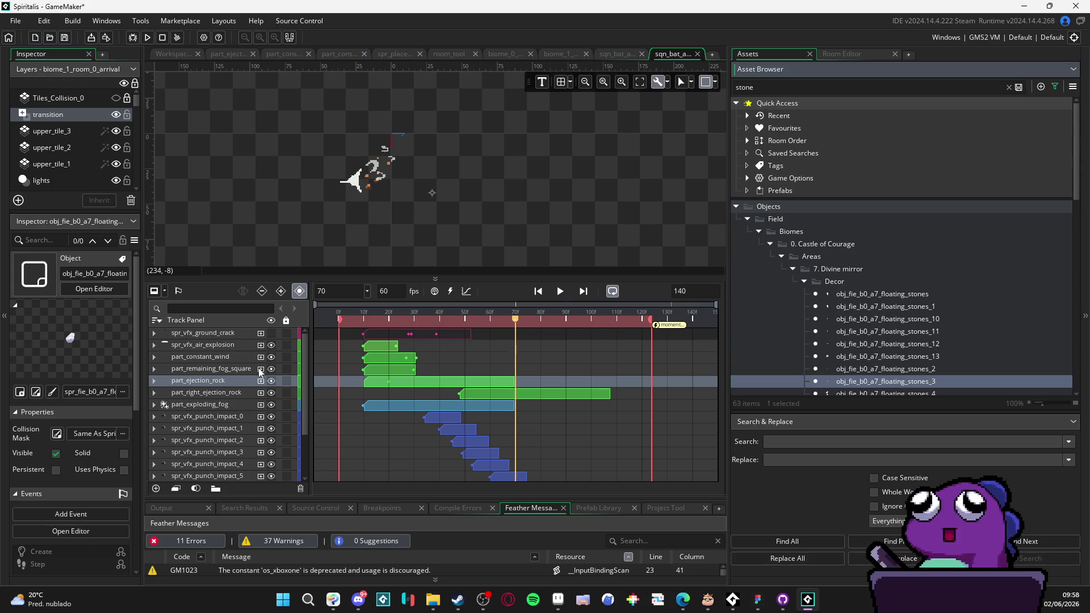
{"action": "left_click", "coordinate": [206, 388]}
Step: Delete the part_ejection_rock track and move the playhead to frame 16
{"action": "left_click", "coordinate": [210, 376]}
{"action": "key", "text": "Delete"}
{"action": "left_click", "coordinate": [373, 370]}
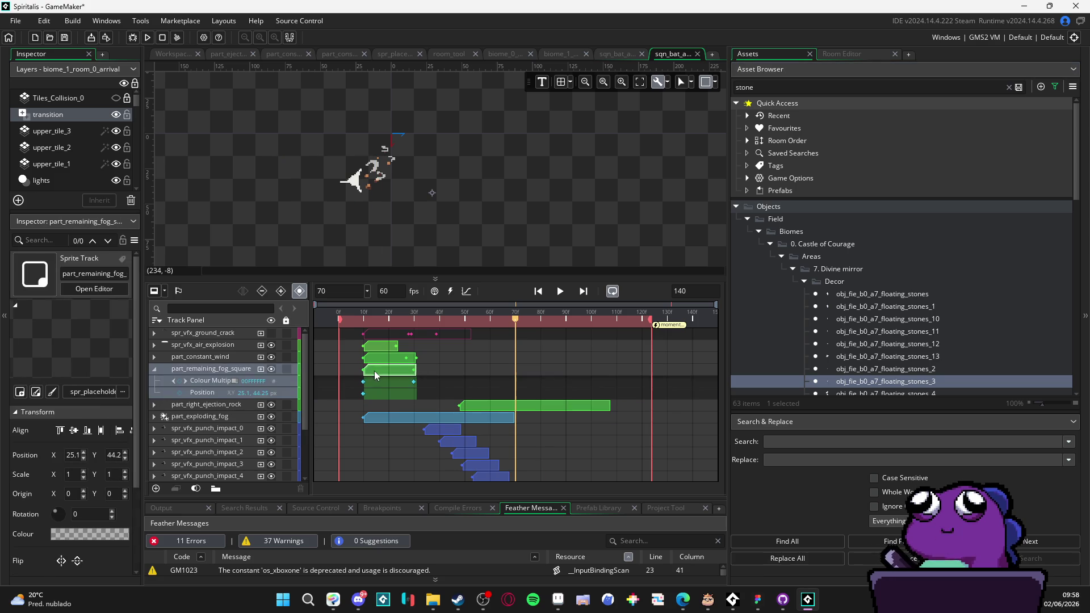
{"action": "left_click", "coordinate": [338, 319]}
{"action": "left_click", "coordinate": [379, 319]}
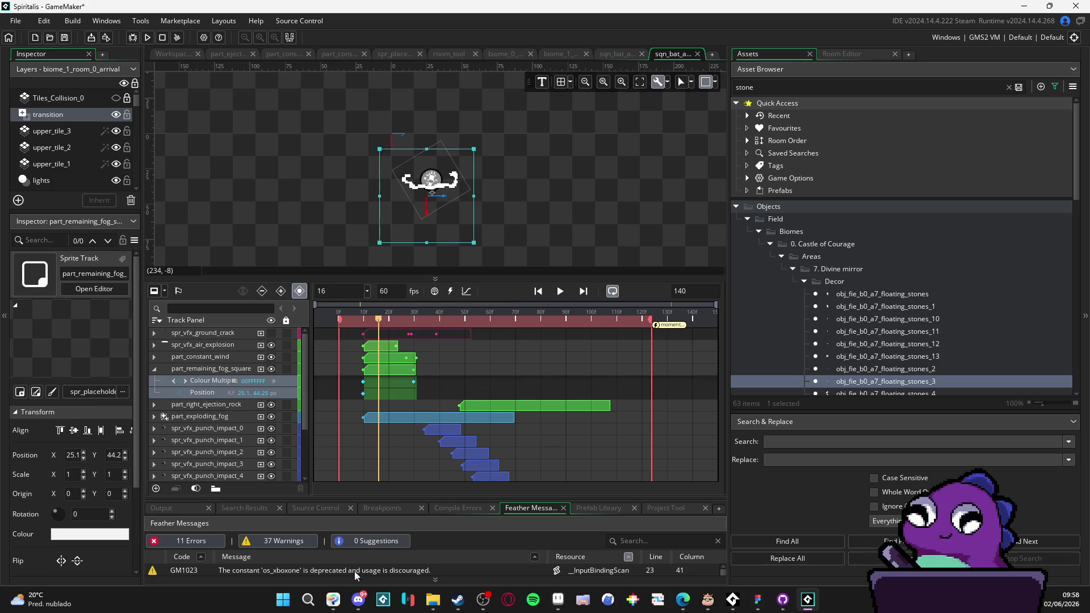
Step: Glance at Discord, then bring up Steam's GameMaker library page
{"action": "left_click", "coordinate": [360, 602]}
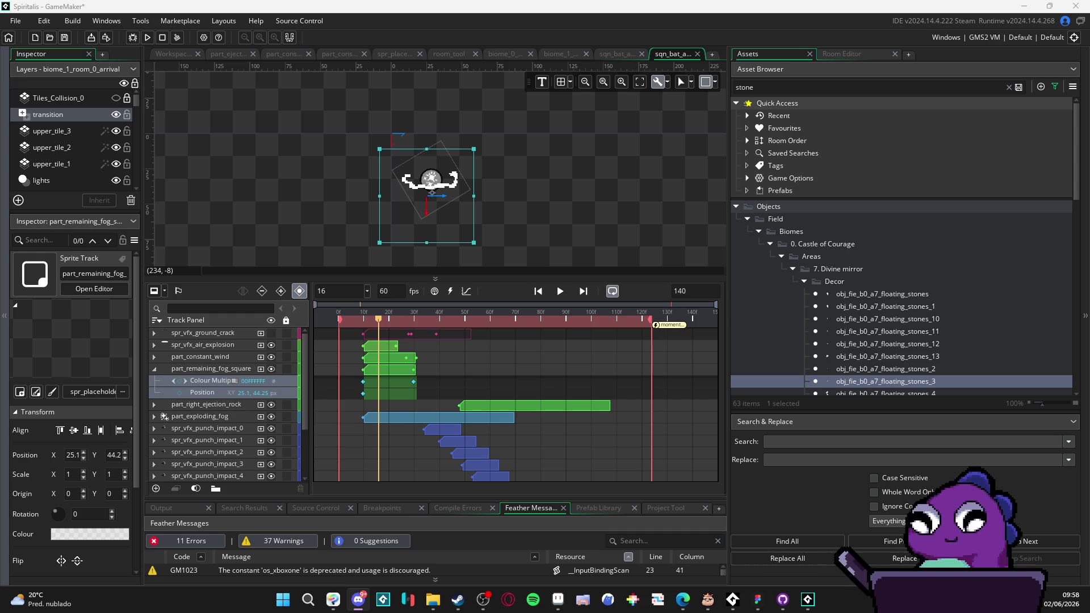
{"action": "key", "text": "alt+Tab"}
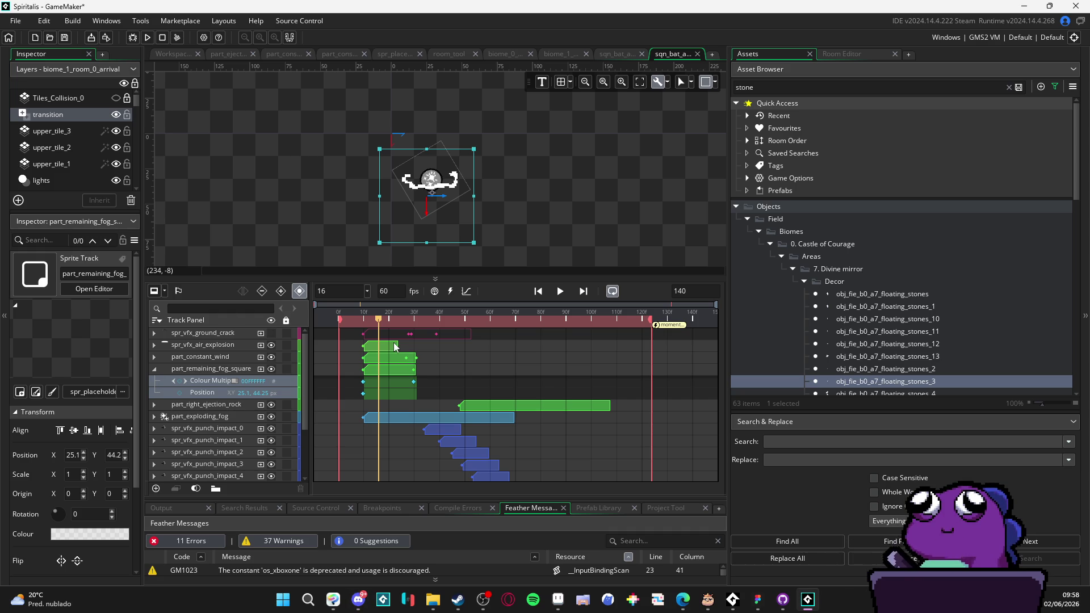
{"action": "left_click", "coordinate": [459, 599]}
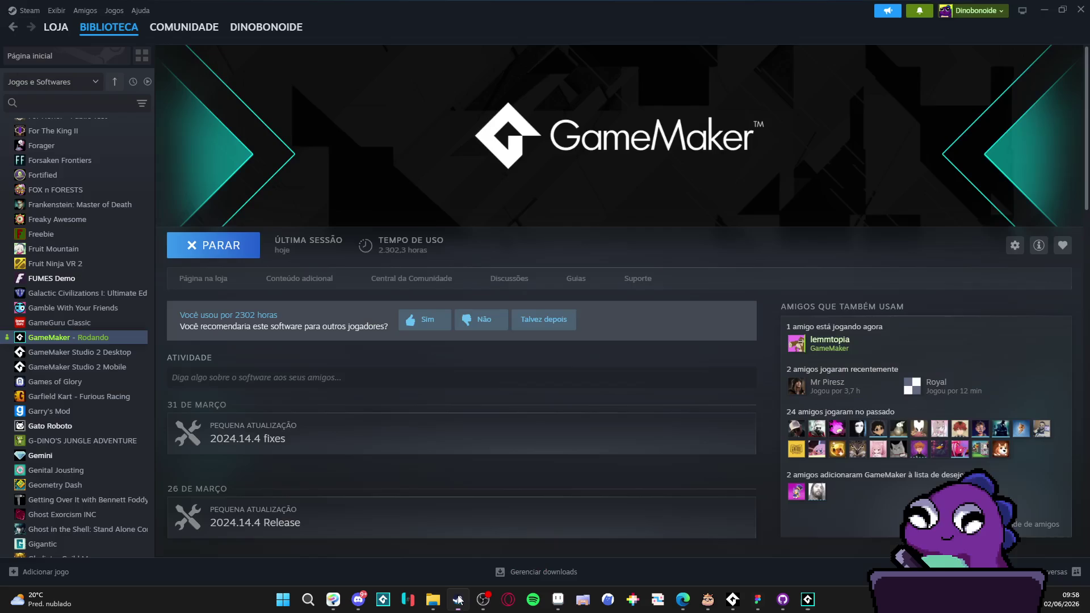
{"action": "right_click", "coordinate": [111, 339]}
{"action": "left_click", "coordinate": [153, 420]}
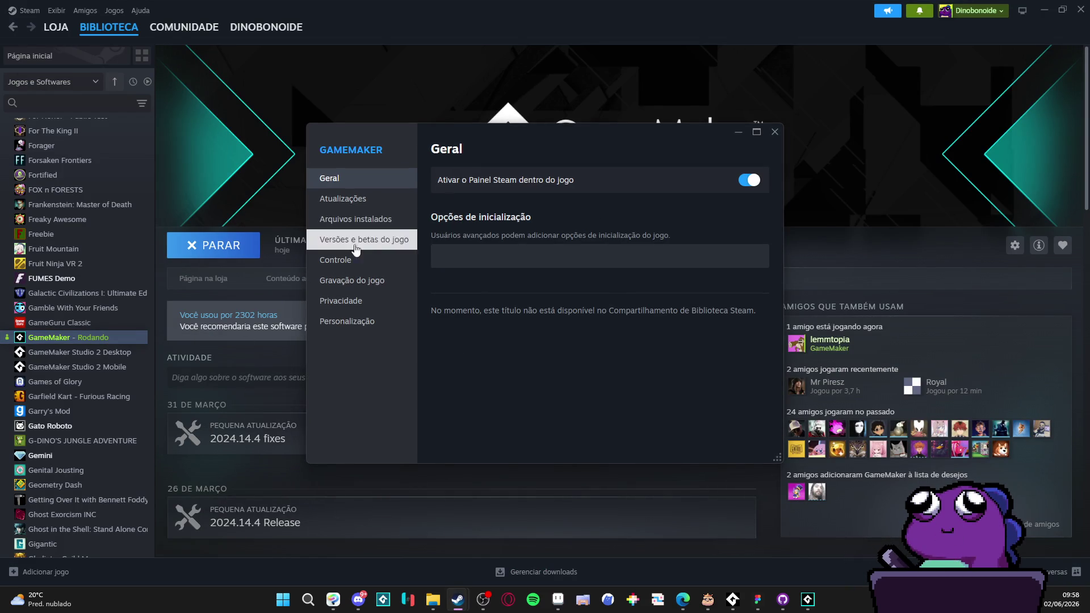
{"action": "left_click", "coordinate": [352, 200]}
{"action": "left_click", "coordinate": [358, 219]}
{"action": "left_click", "coordinate": [348, 241]}
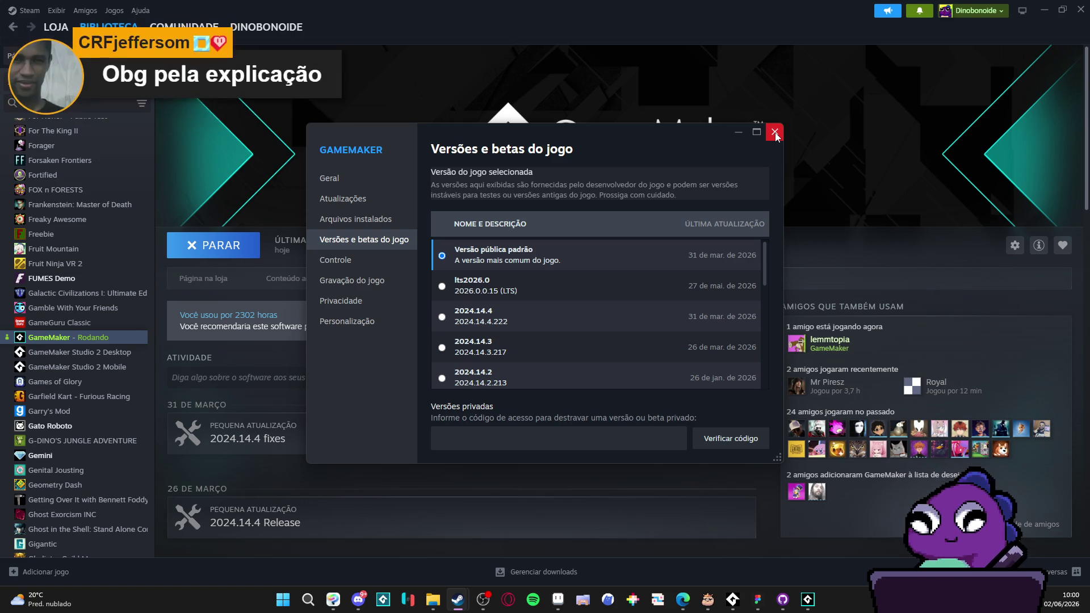
{"action": "left_click", "coordinate": [775, 133]}
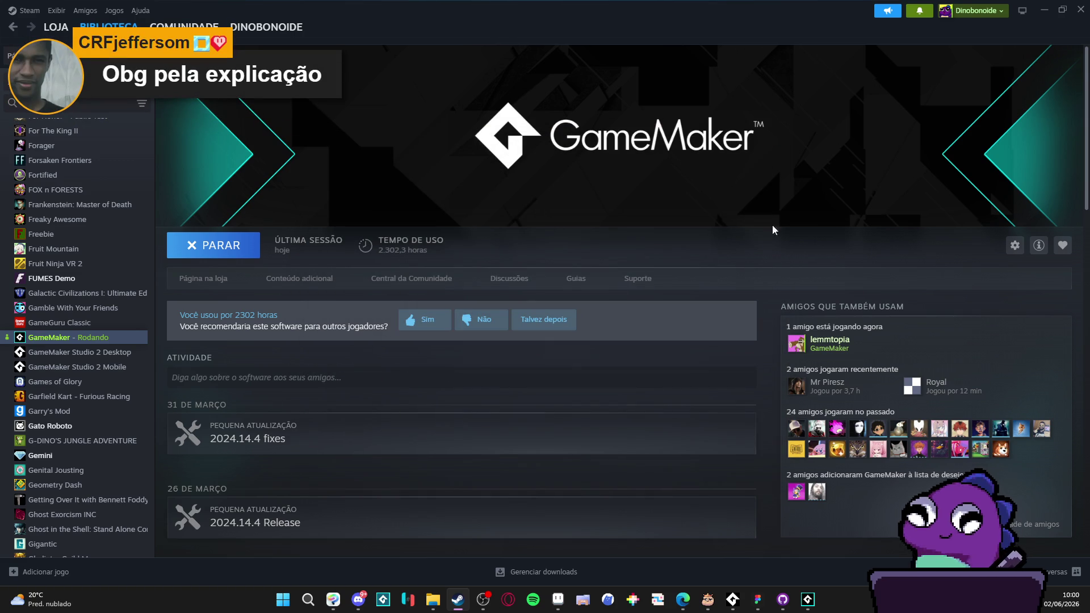
{"action": "left_click", "coordinate": [808, 605]}
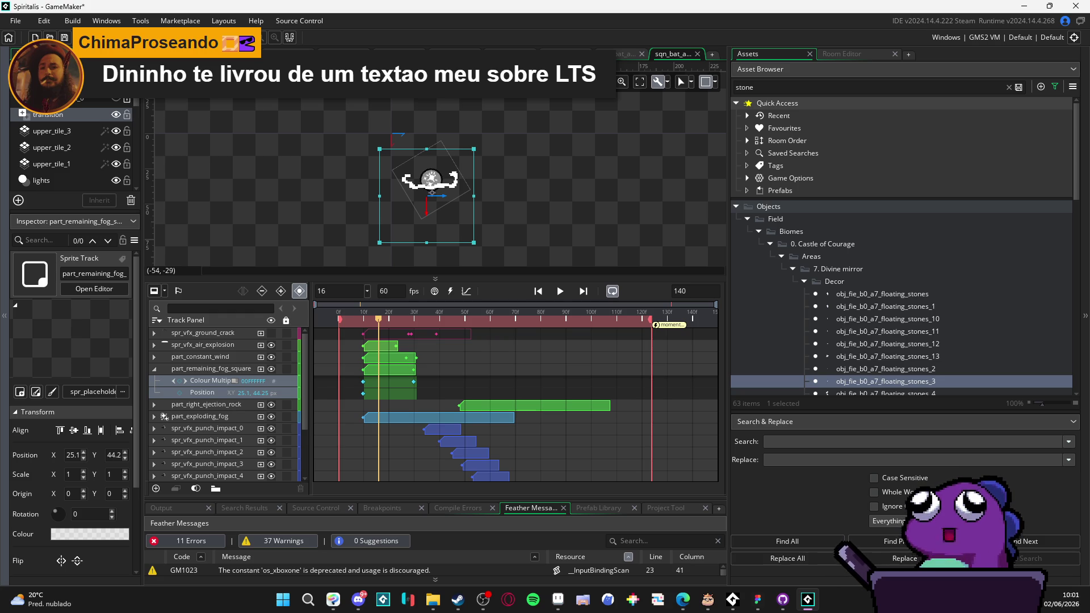
Step: Switch from the GameMaker sequence editor to Discord's #dinolandia_geral channel
{"action": "left_click", "coordinate": [367, 592]}
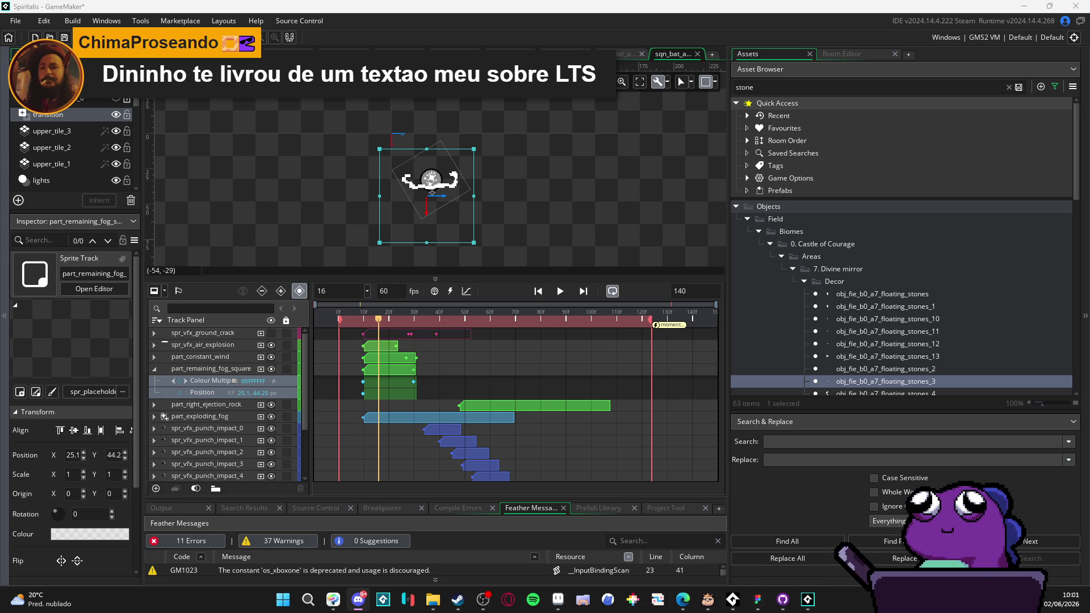
{"action": "scroll", "coordinate": [122, 275], "scroll_direction": "down", "scroll_amount": 5}
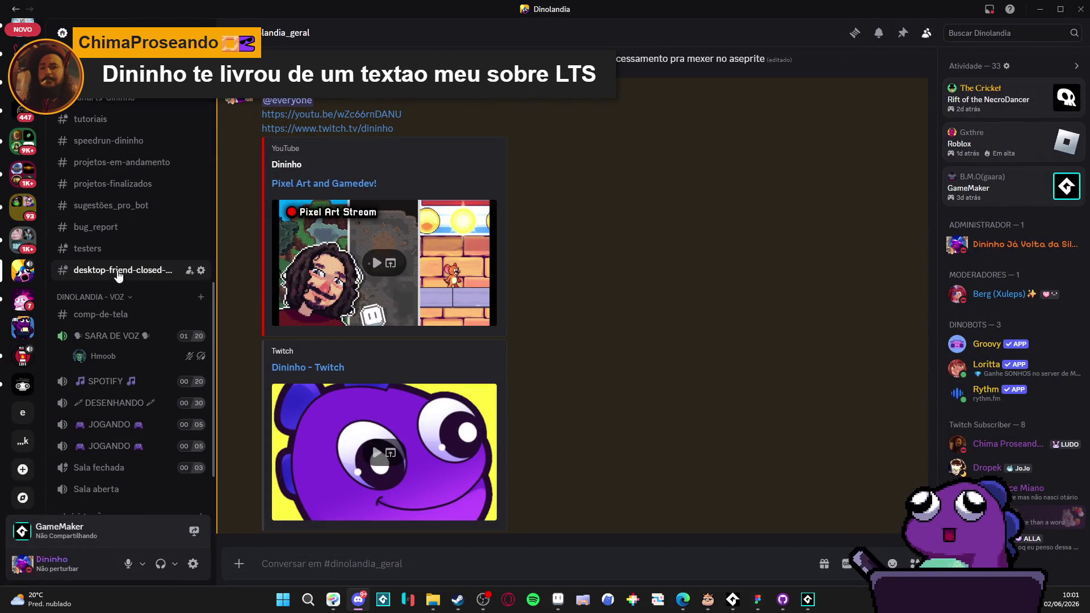
Step: Browse the #divulgações messages, return to #dinolandia_geral, and minimize Discord
{"action": "scroll", "coordinate": [132, 275], "scroll_direction": "up", "scroll_amount": 5}
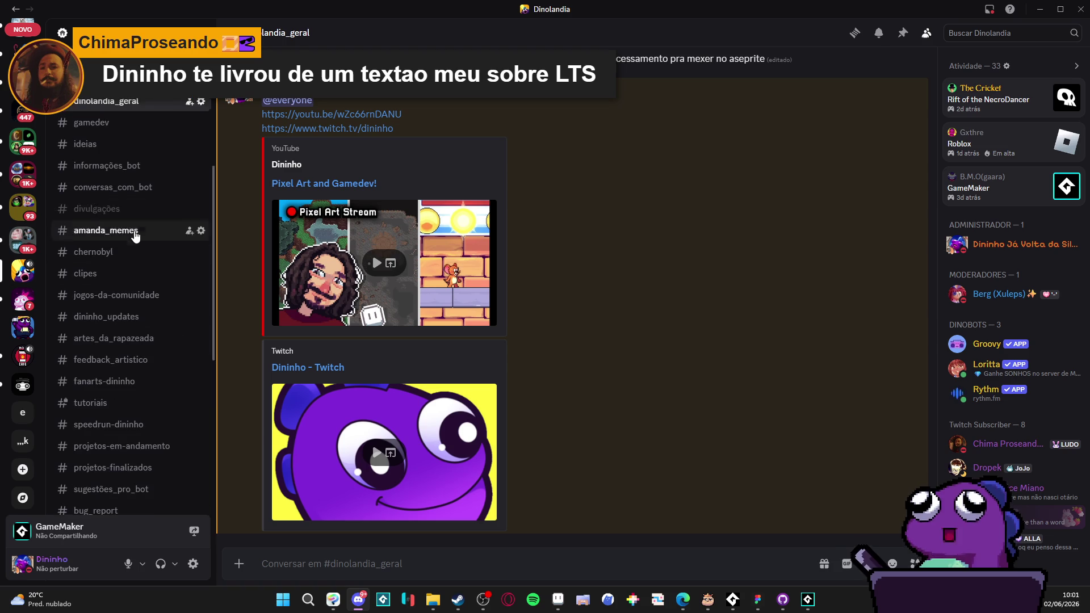
{"action": "left_click", "coordinate": [133, 215]}
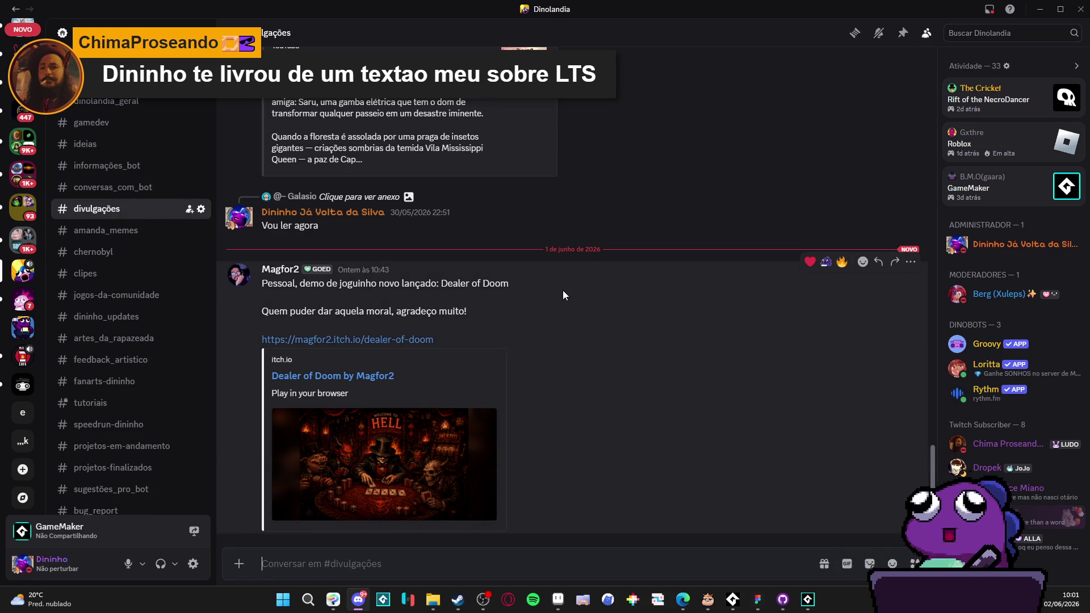
{"action": "scroll", "coordinate": [563, 294], "scroll_direction": "up", "scroll_amount": 5}
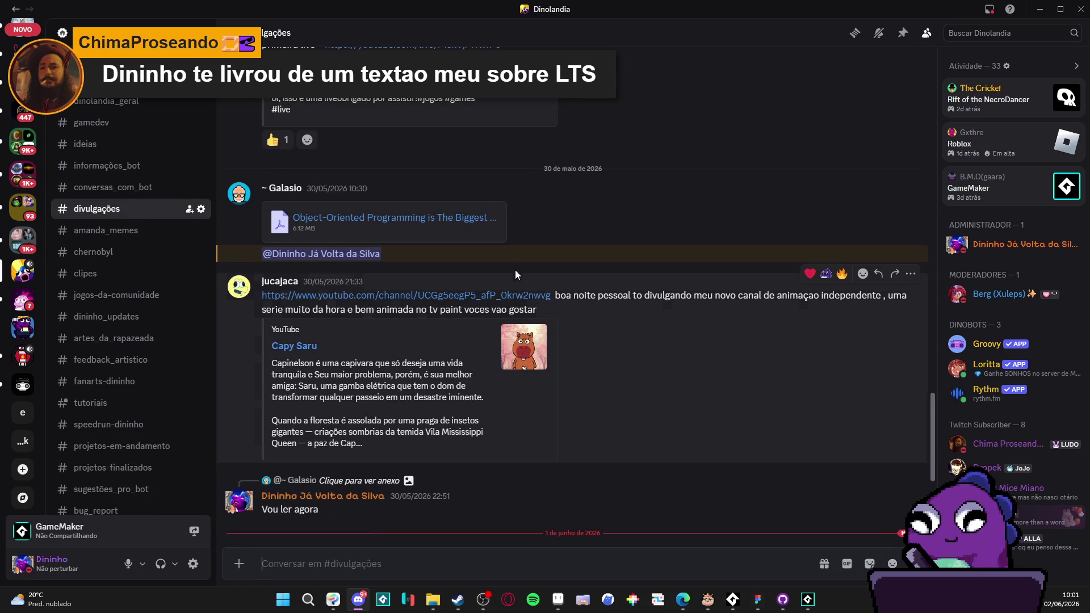
{"action": "scroll", "coordinate": [531, 282], "scroll_direction": "up", "scroll_amount": 1}
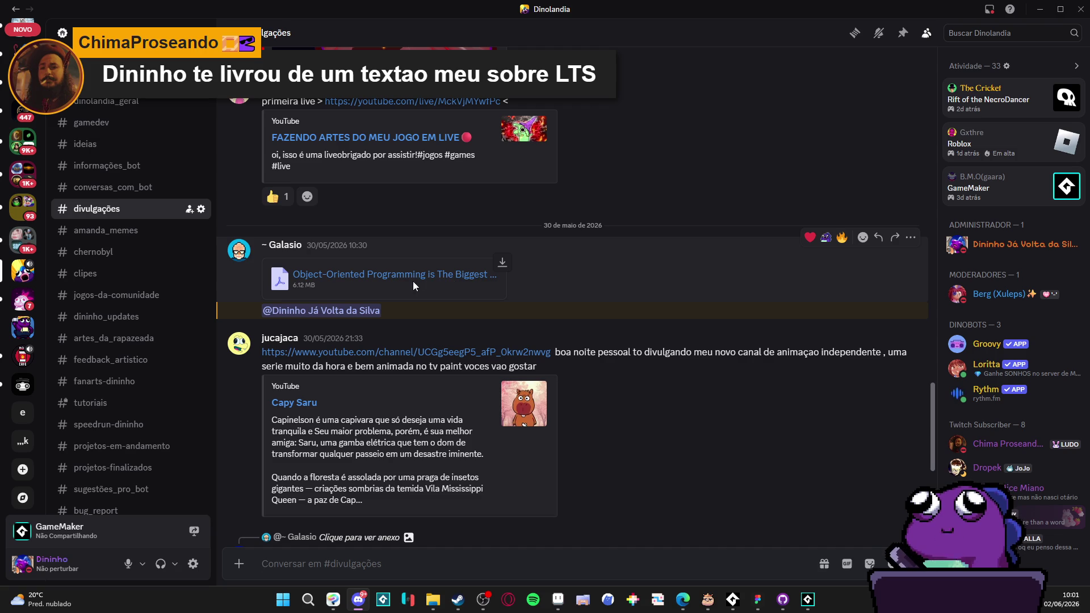
{"action": "left_click", "coordinate": [134, 104]}
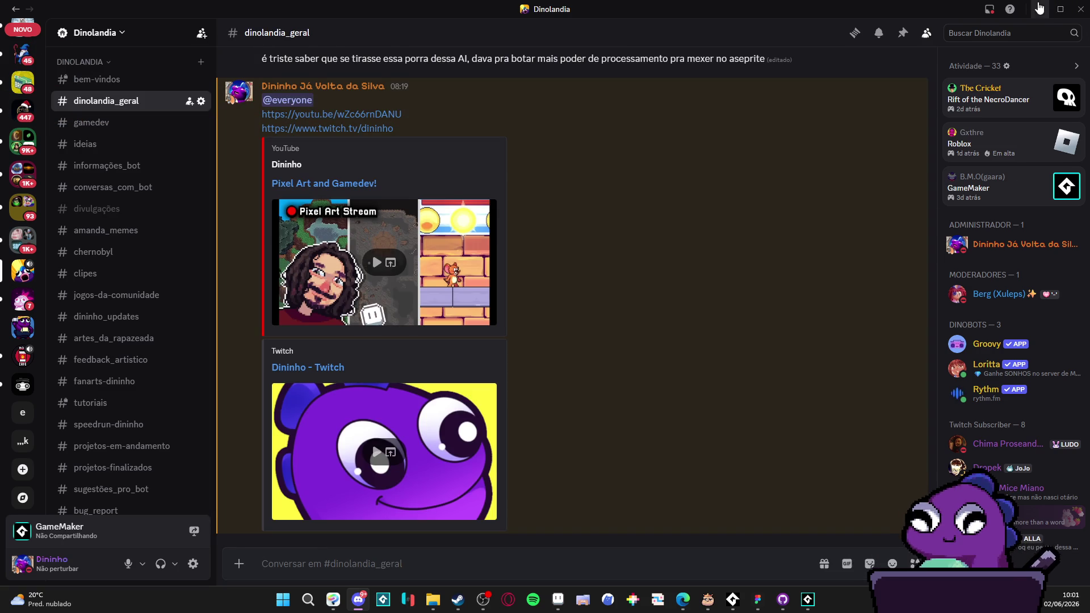
{"action": "left_click", "coordinate": [1040, 9]}
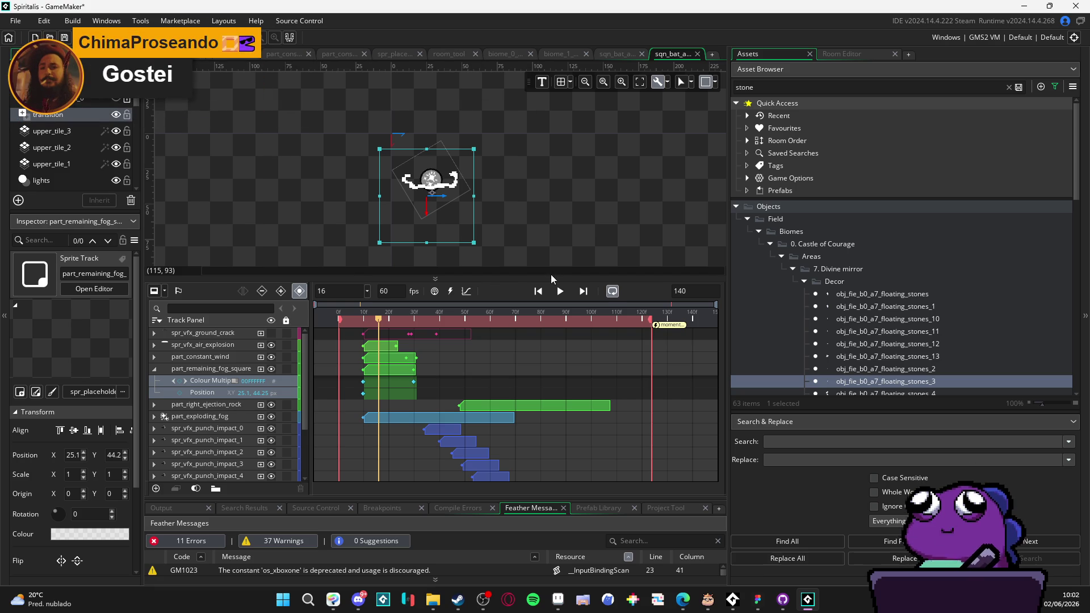
Step: Enlarge the canvas and timeline by shrinking the Assets browser, and recentre the canvas
{"action": "mouse_move", "coordinate": [550, 277]}
{"action": "left_mouse_down"}
{"action": "mouse_move", "coordinate": [554, 361]}
{"action": "mouse_move", "coordinate": [558, 306]}
{"action": "left_mouse_up"}
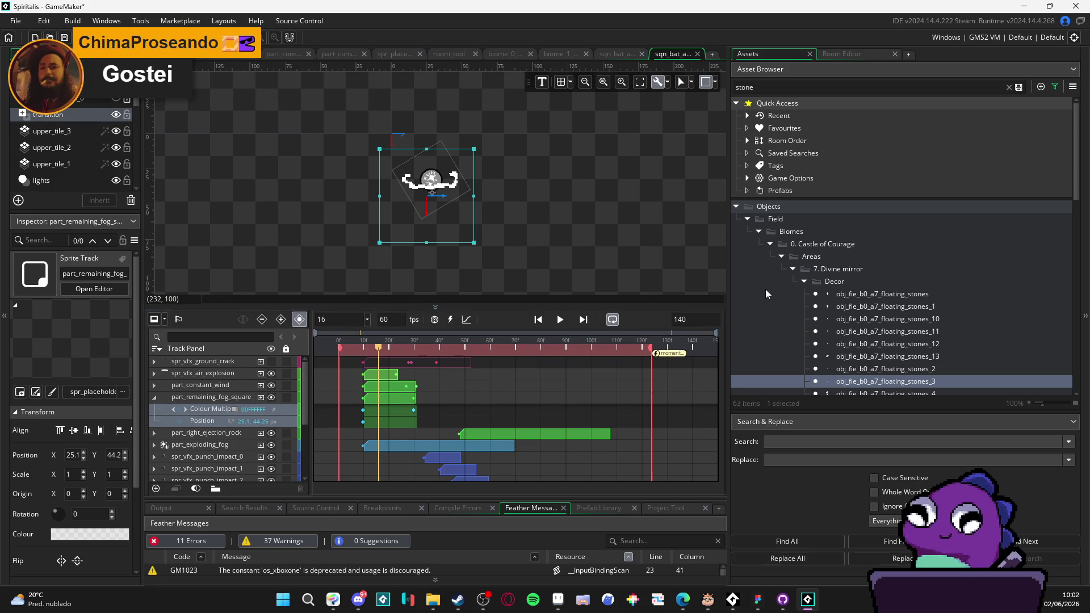
{"action": "mouse_move", "coordinate": [729, 293]}
{"action": "left_mouse_down"}
{"action": "mouse_move", "coordinate": [917, 293]}
{"action": "mouse_move", "coordinate": [904, 295]}
{"action": "left_mouse_up"}
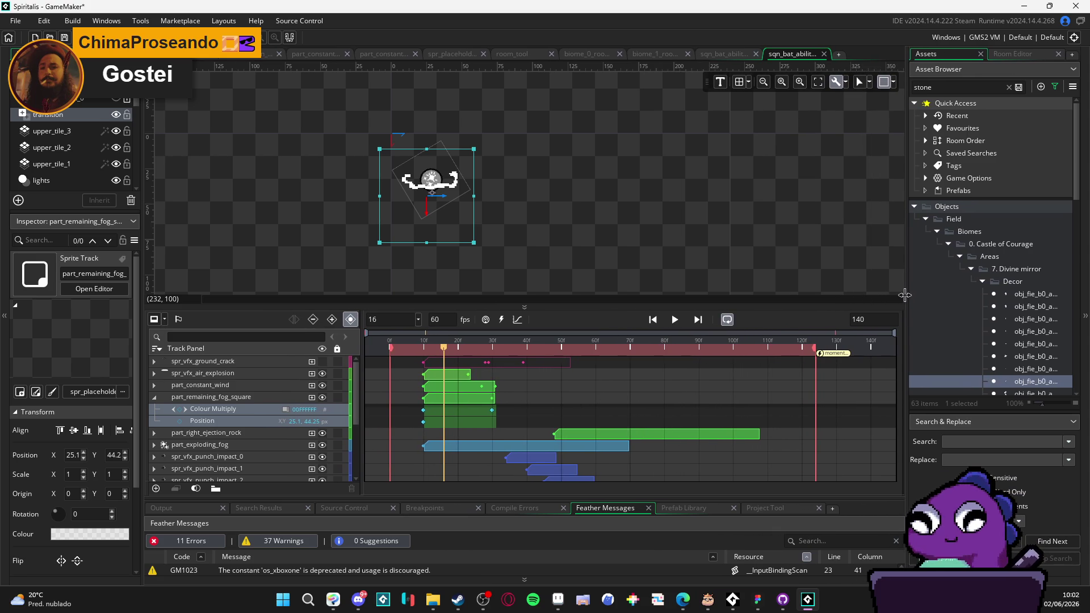
{"action": "left_click_drag", "start_coordinate": [747, 238], "coordinate": [797, 224]}
{"action": "left_click", "coordinate": [719, 231]}
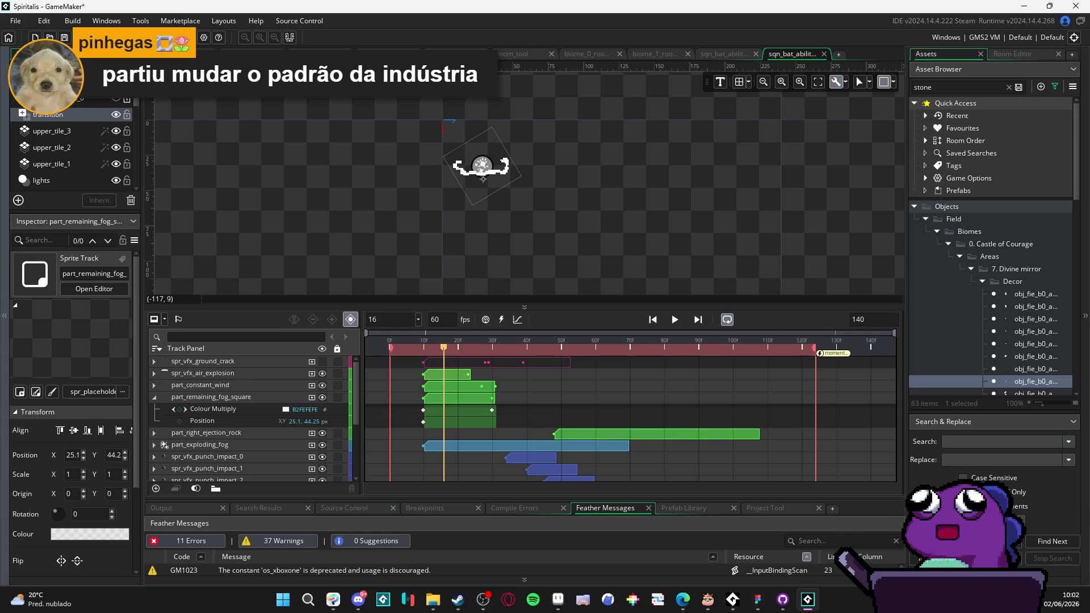
Step: Switch between Discord and the GameMaker sequence editor
{"action": "key", "text": "alt+Tab"}
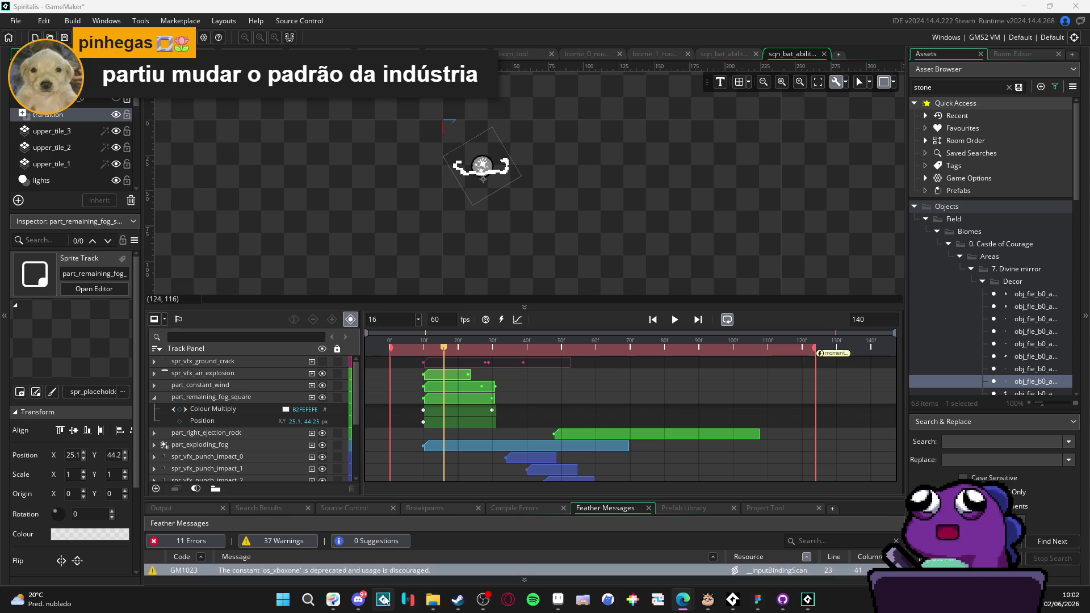
{"action": "left_click", "coordinate": [359, 601]}
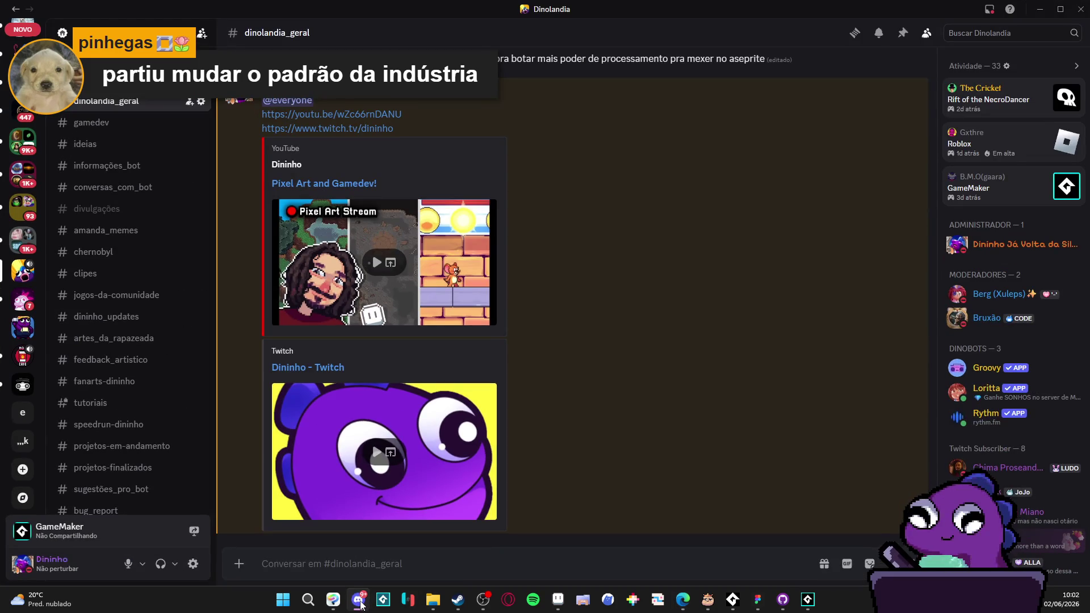
{"action": "left_click", "coordinate": [359, 600]}
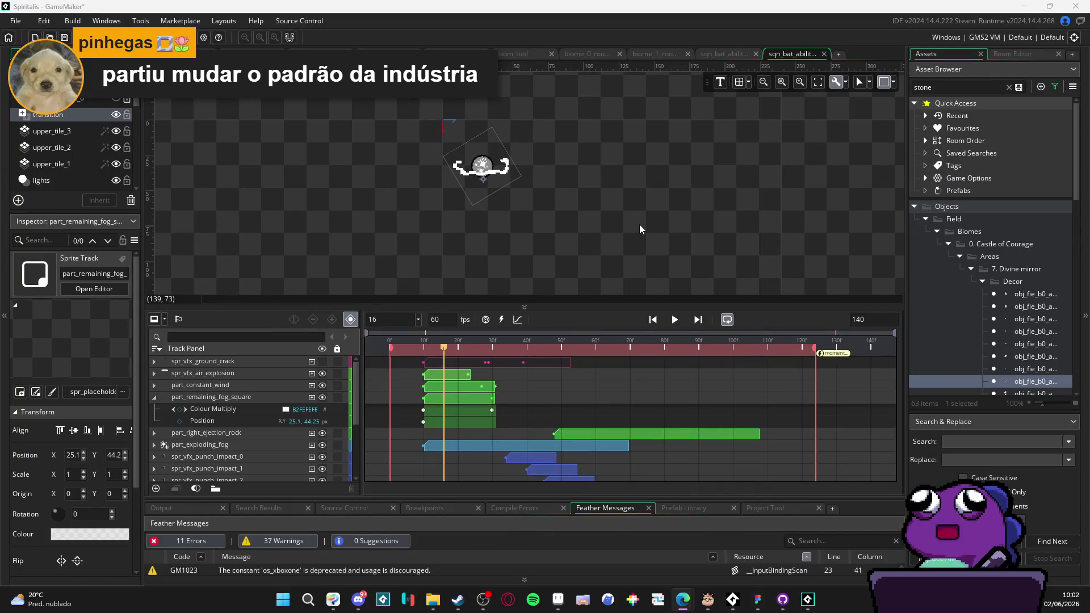